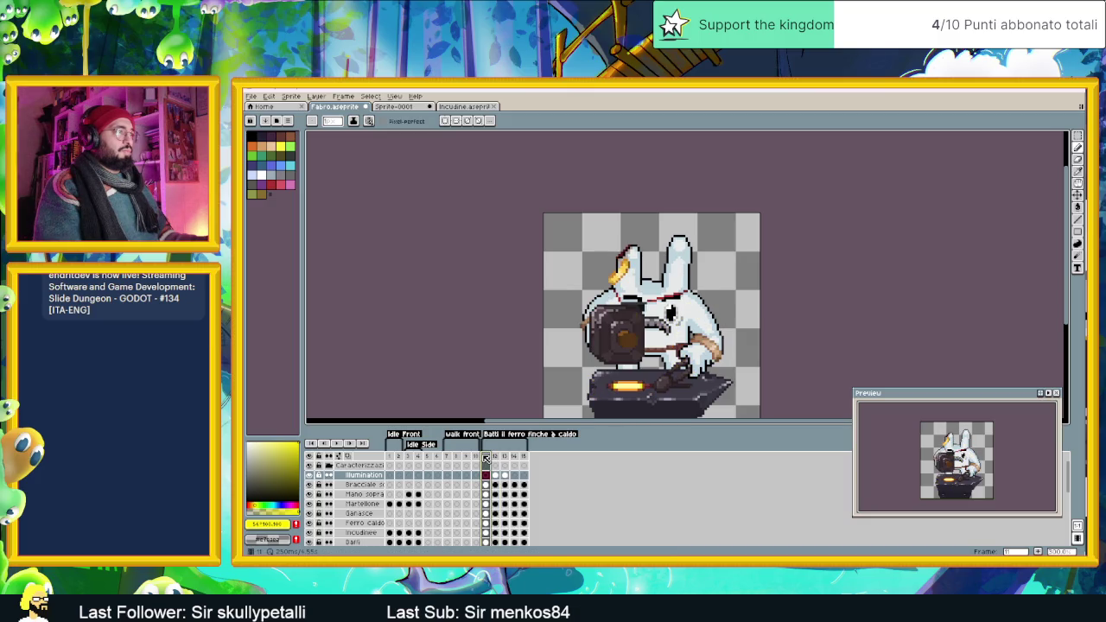
- Play the anvil-hammering animation and zoom in to frame the bunny and anvil
{"action": "left_click", "coordinate": [336, 443]}
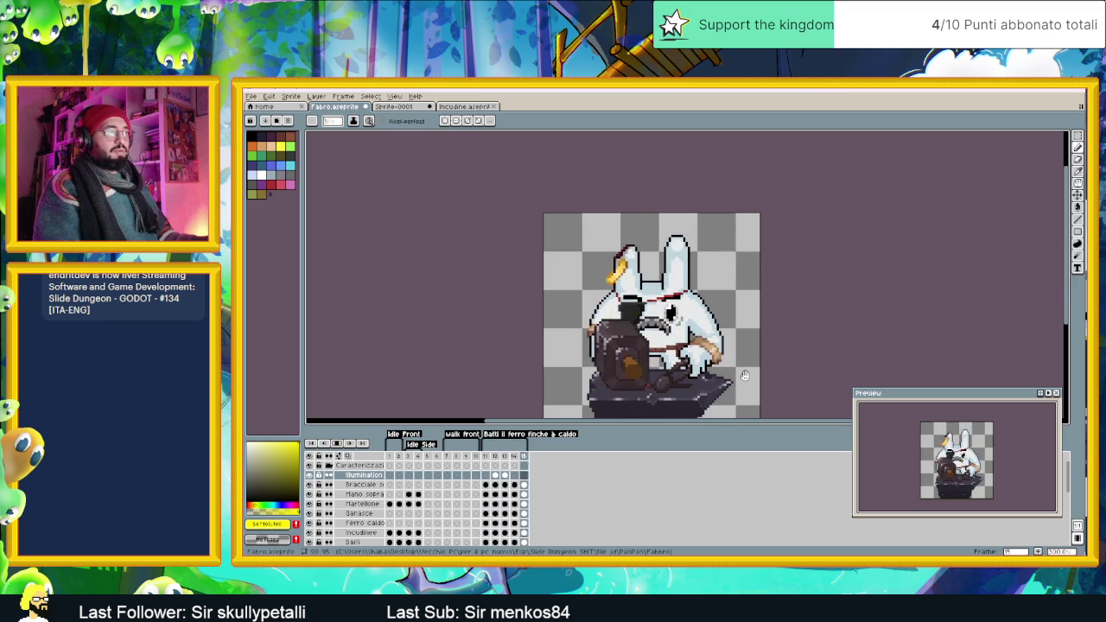
{"action": "scroll", "coordinate": [745, 375], "scroll_direction": "down", "scroll_amount": 1}
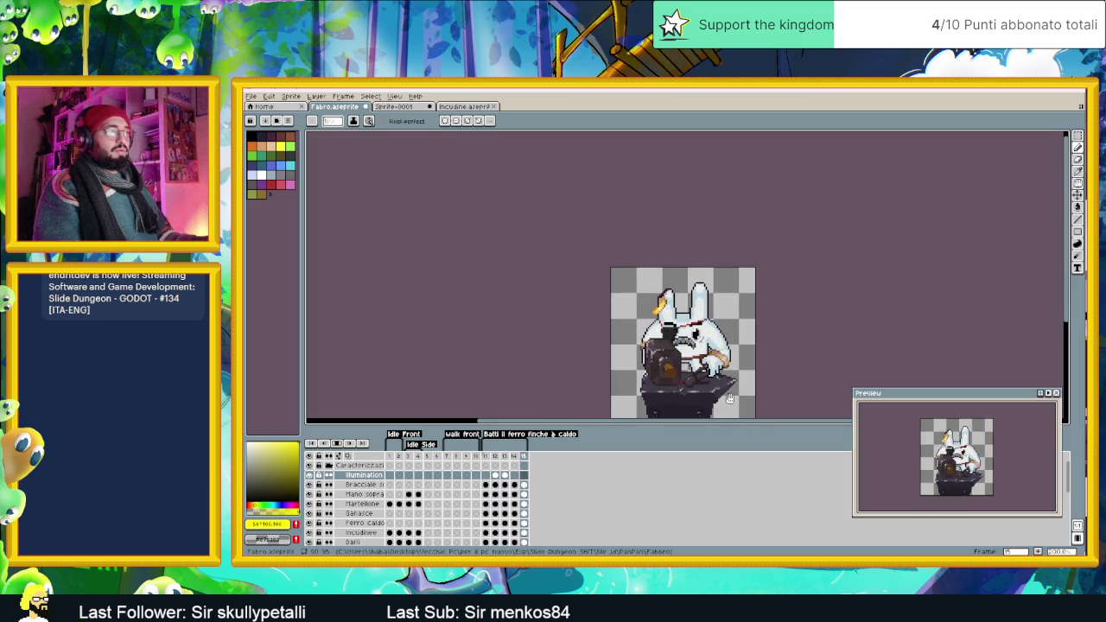
{"action": "scroll", "coordinate": [731, 396], "scroll_direction": "up", "scroll_amount": 1}
{"action": "scroll", "coordinate": [705, 394], "scroll_direction": "up", "scroll_amount": 1}
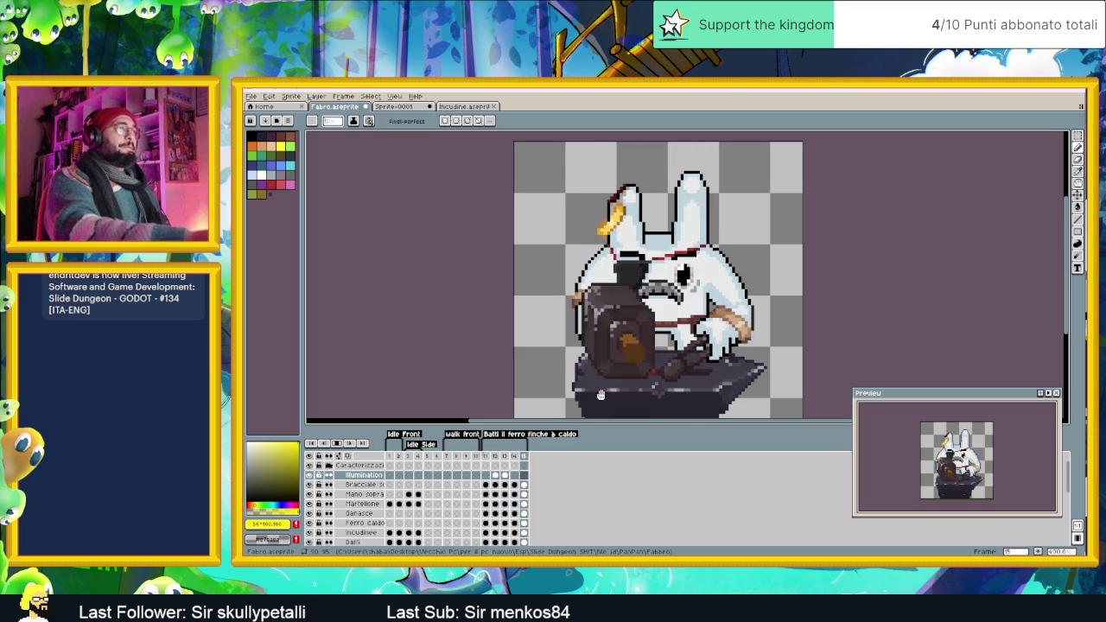
{"action": "scroll", "coordinate": [605, 363], "scroll_direction": "up", "scroll_amount": 1}
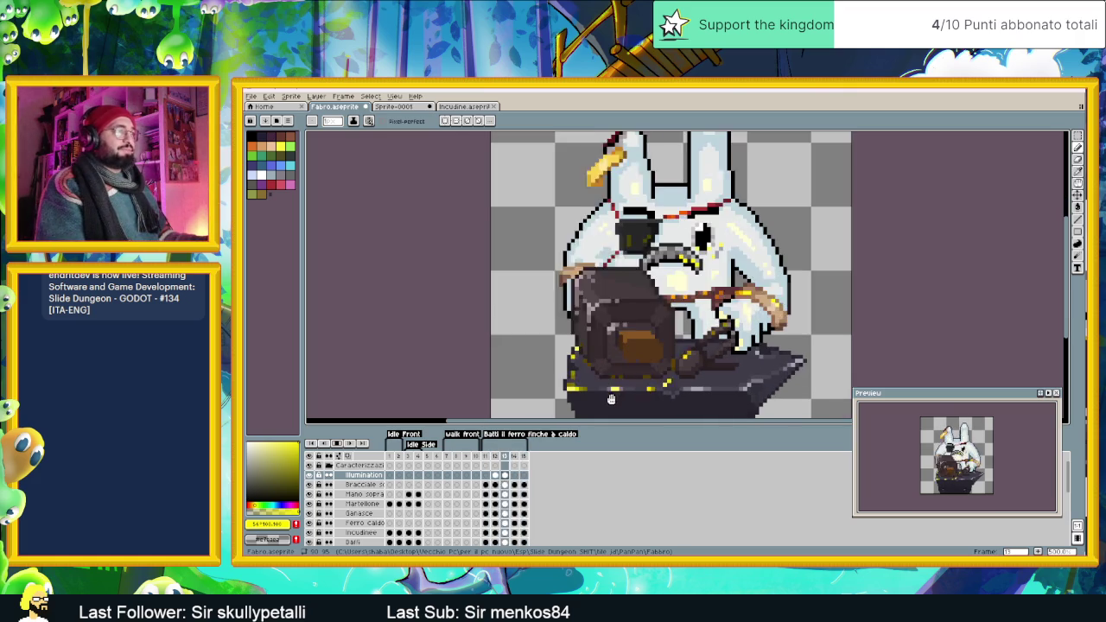
{"action": "left_click_drag", "start_coordinate": [604, 363], "coordinate": [559, 332]}
{"action": "scroll", "coordinate": [518, 494], "scroll_direction": "down", "scroll_amount": 3}
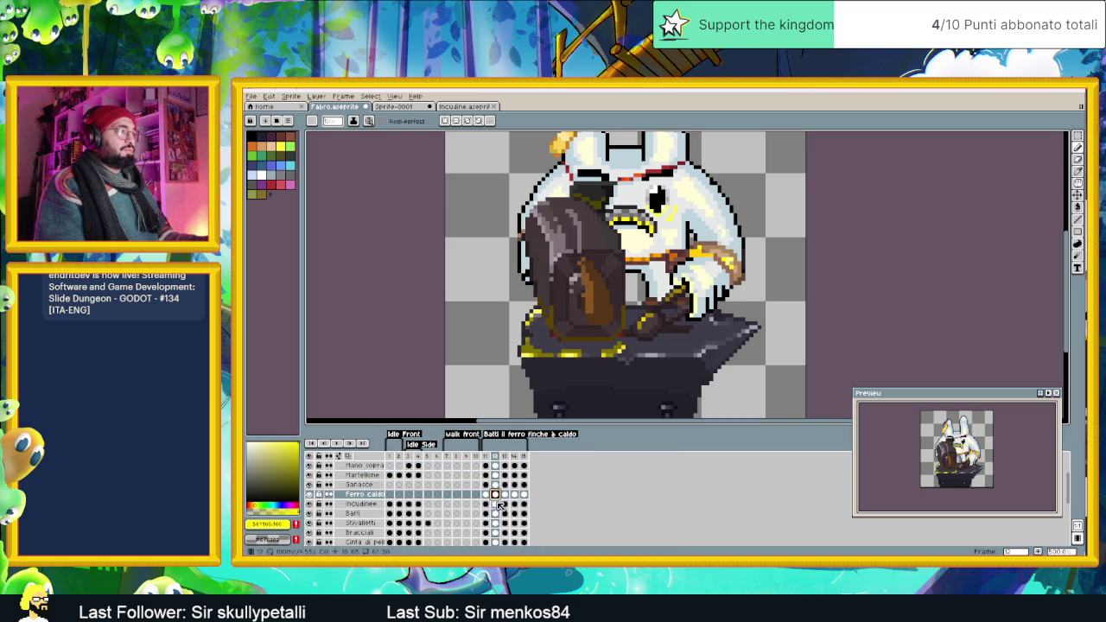
- On frame 12 of the Incudine layer, select a rectangle across the anvil's top edge
{"action": "left_click", "coordinate": [496, 504]}
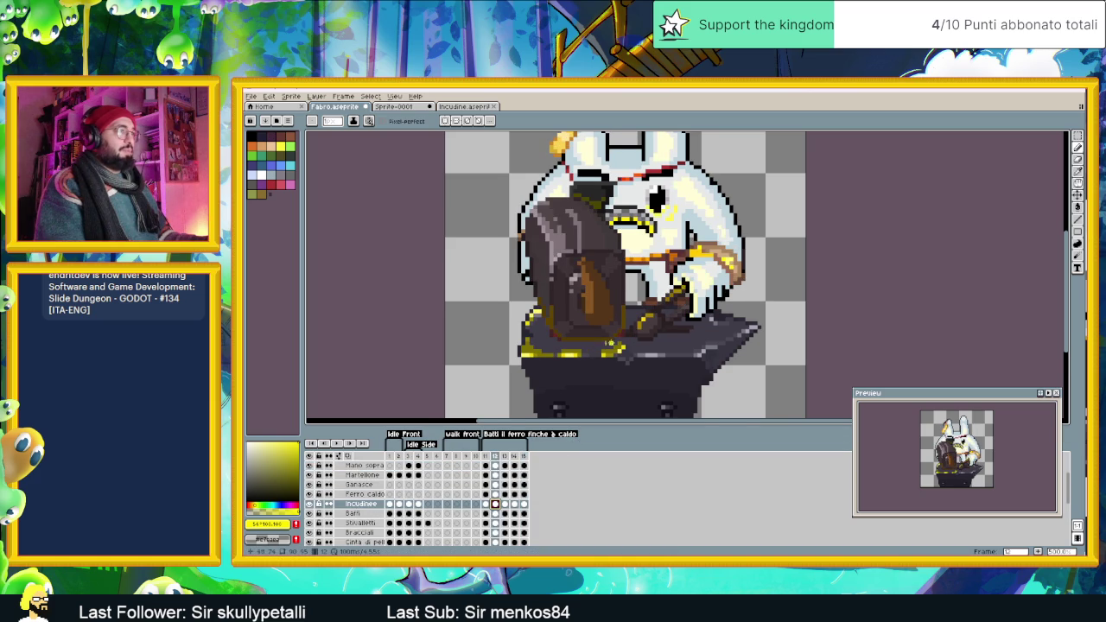
{"action": "left_click_drag", "start_coordinate": [611, 346], "coordinate": [602, 362]}
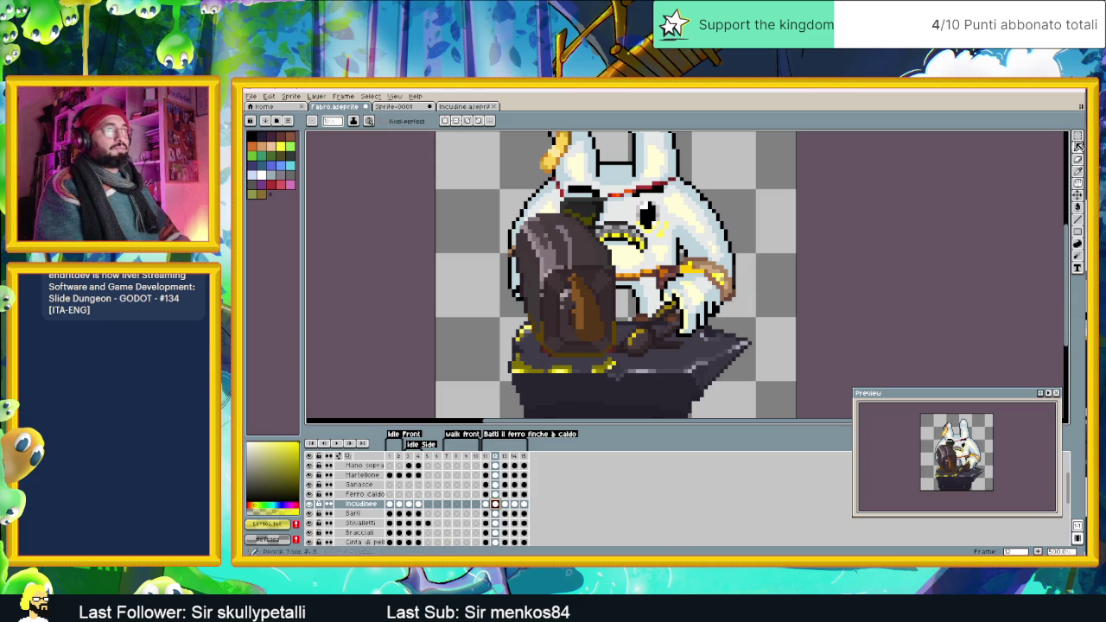
{"action": "key", "text": "w"}
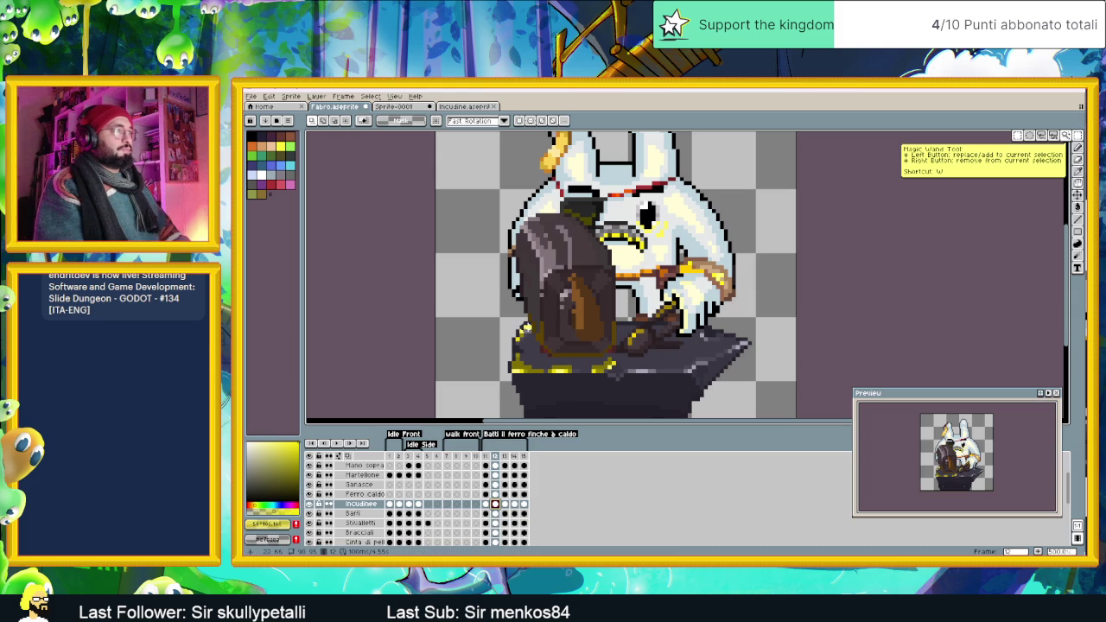
{"action": "key", "text": "m"}
{"action": "mouse_move", "coordinate": [524, 329]}
{"action": "left_mouse_down"}
{"action": "mouse_move", "coordinate": [663, 369]}
{"action": "mouse_move", "coordinate": [654, 363]}
{"action": "left_mouse_up"}
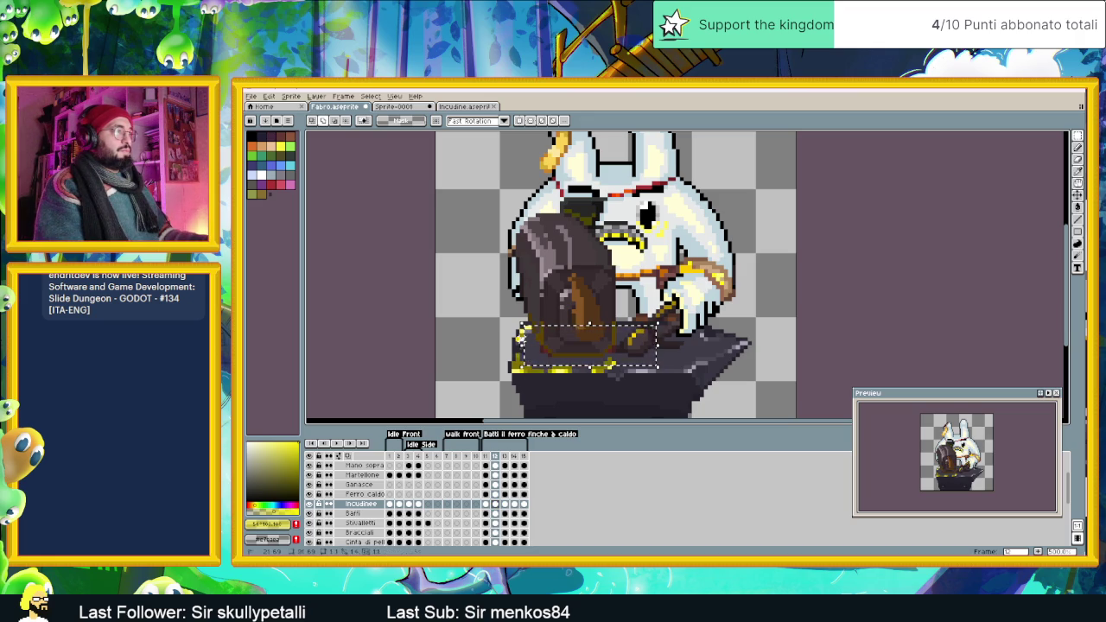
{"action": "left_click_drag", "start_coordinate": [533, 367], "coordinate": [596, 376]}
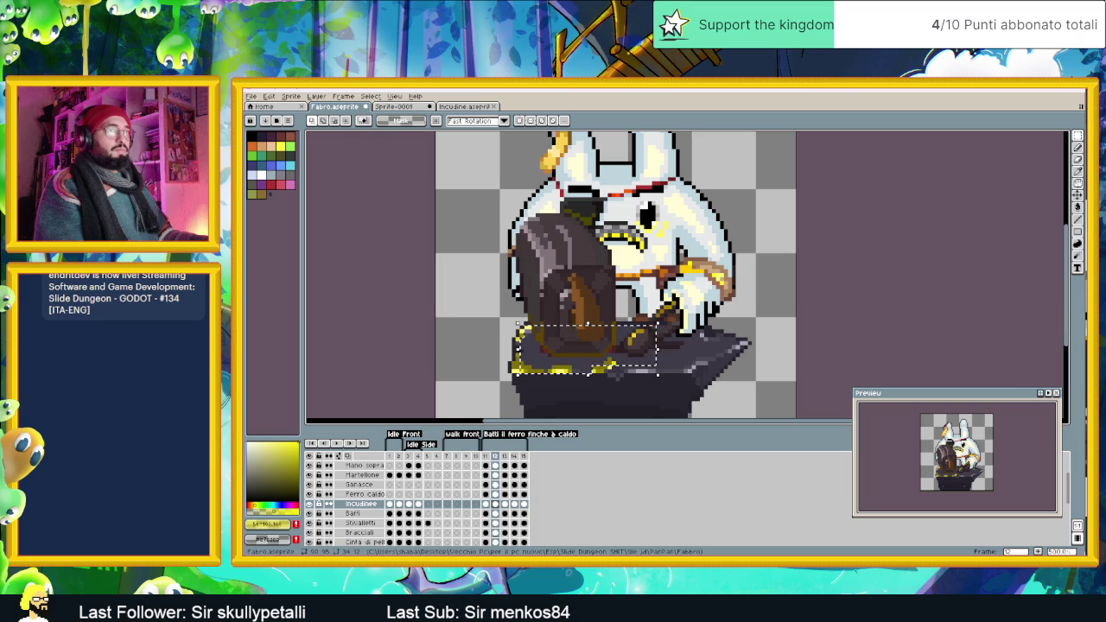
- Undo a trial yellow fill and pencil a pale yellow highlight line on the anvil top
{"action": "key", "text": "g"}
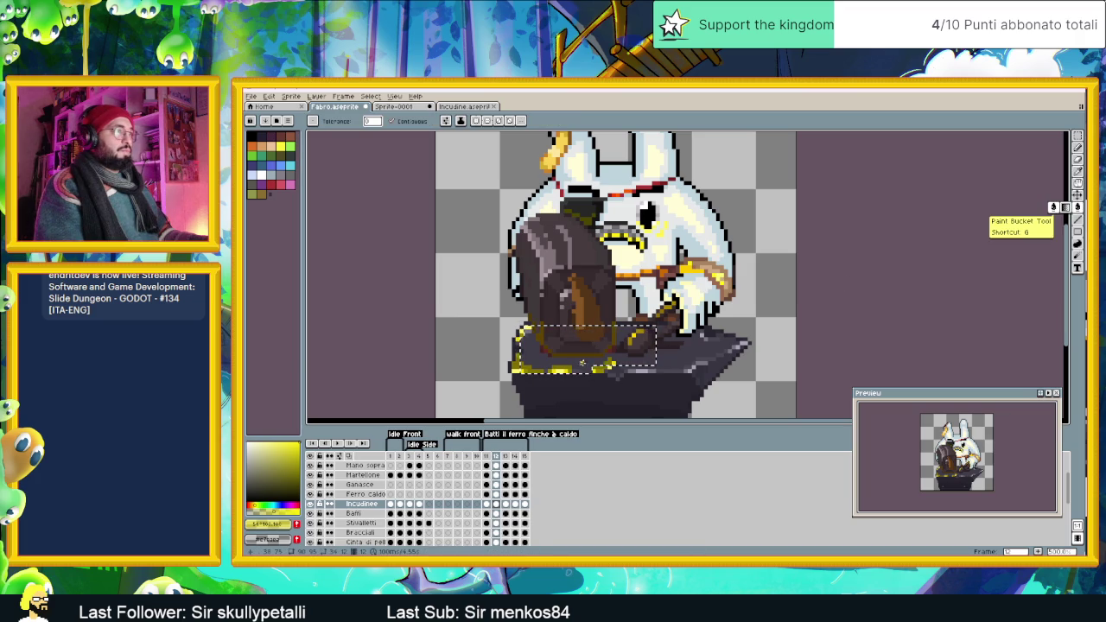
{"action": "left_click", "coordinate": [585, 361]}
{"action": "key", "text": "ctrl+z"}
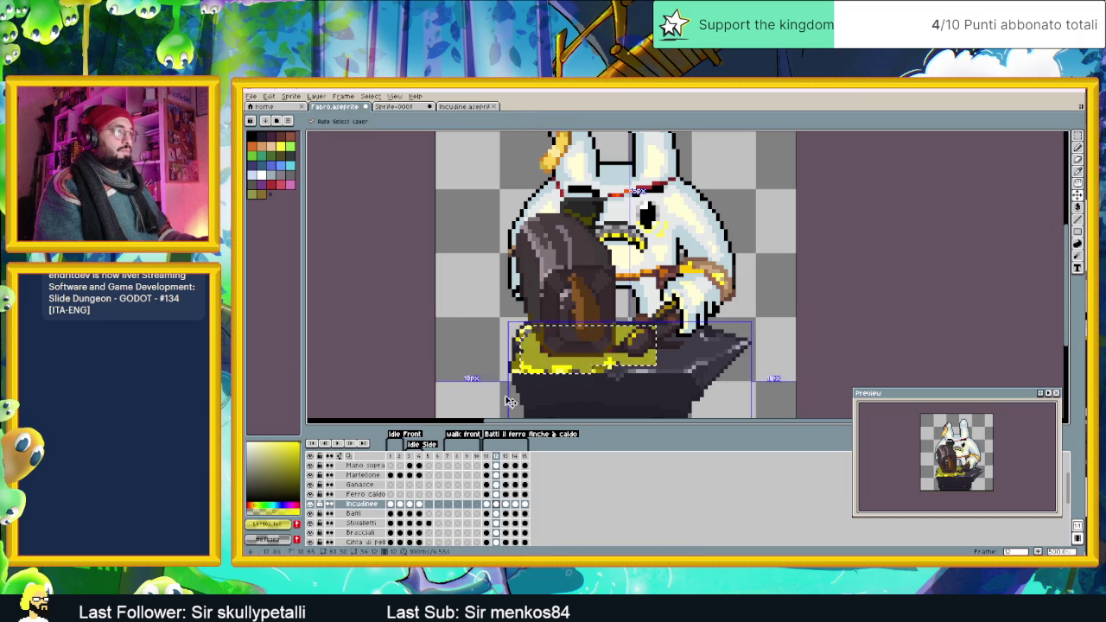
{"action": "left_click", "coordinate": [269, 442]}
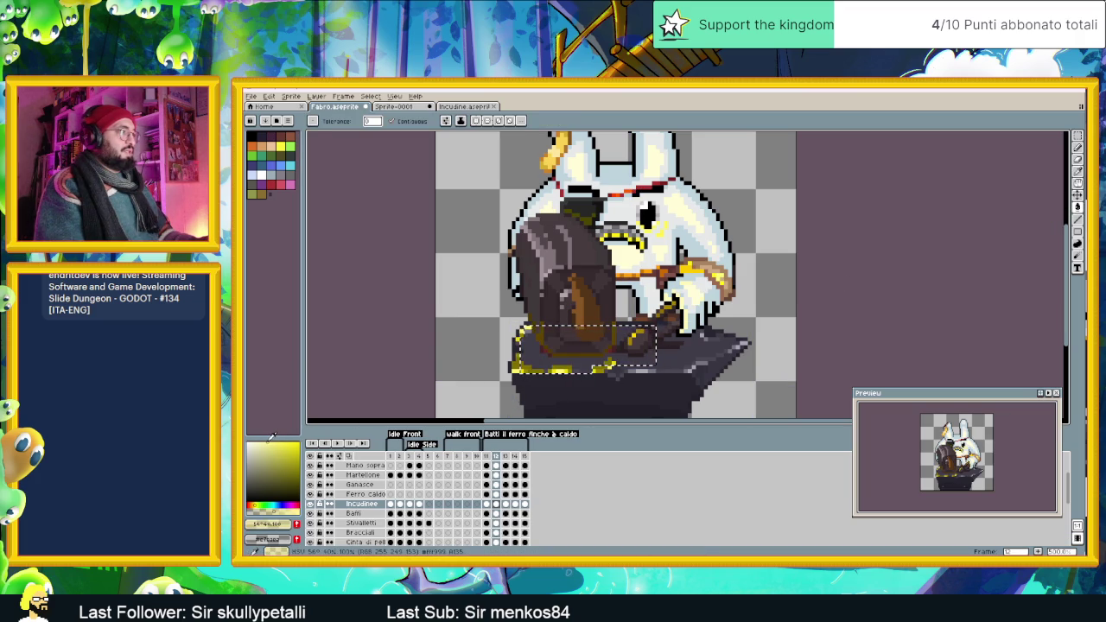
{"action": "key", "text": "ctrl+z"}
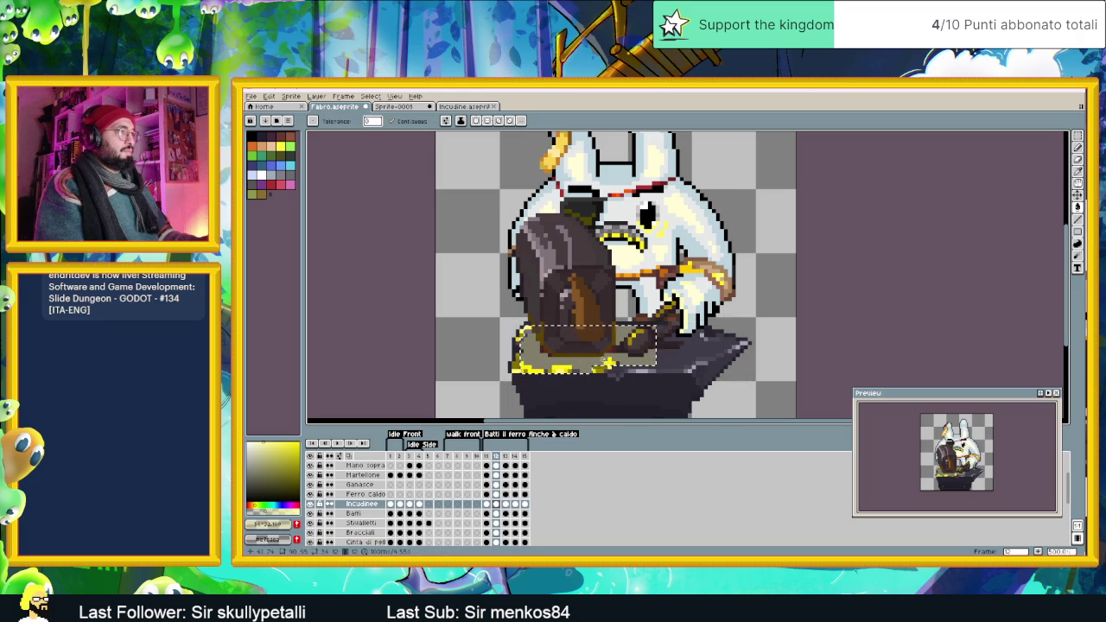
{"action": "key", "text": "ctrl+z"}
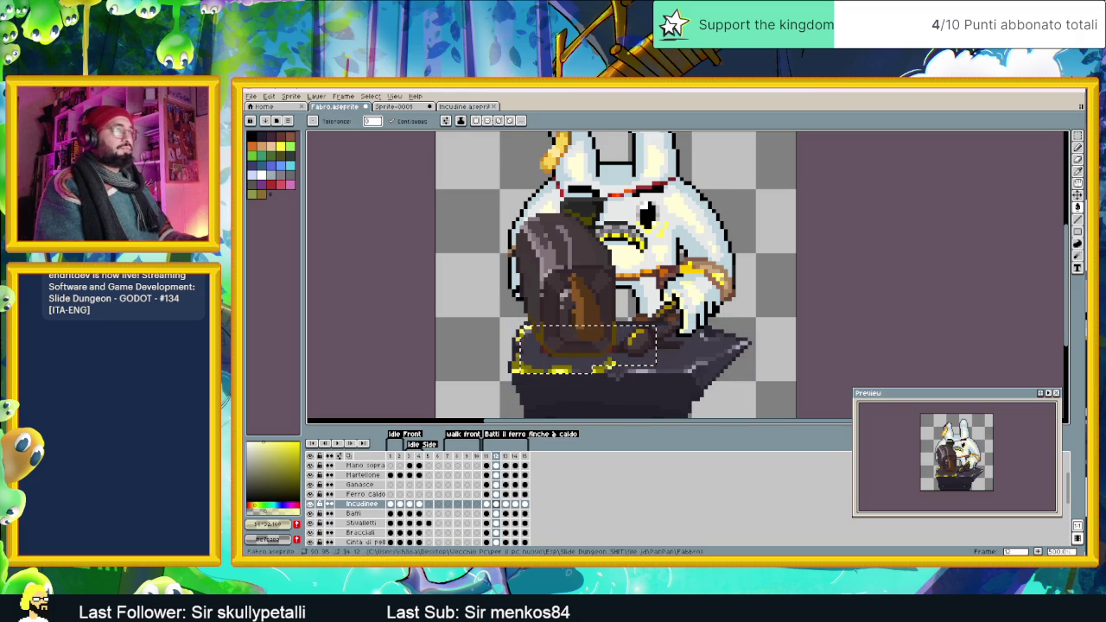
{"action": "left_click", "coordinate": [1077, 148]}
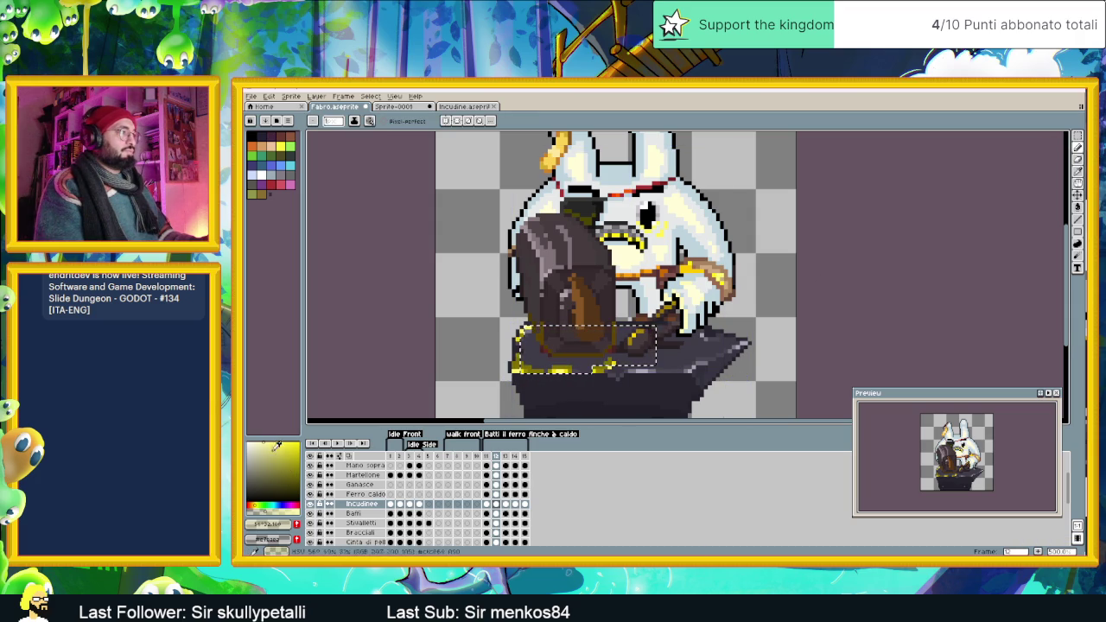
{"action": "left_click_drag", "start_coordinate": [560, 356], "coordinate": [578, 357]}
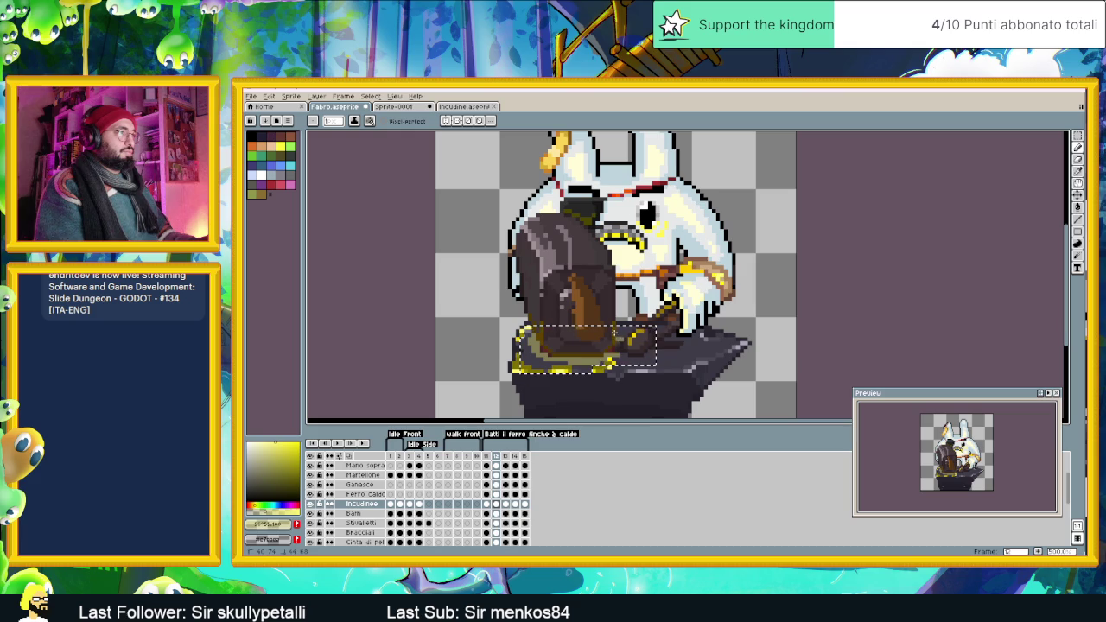
{"action": "scroll", "coordinate": [620, 351], "scroll_direction": "down", "scroll_amount": 3}
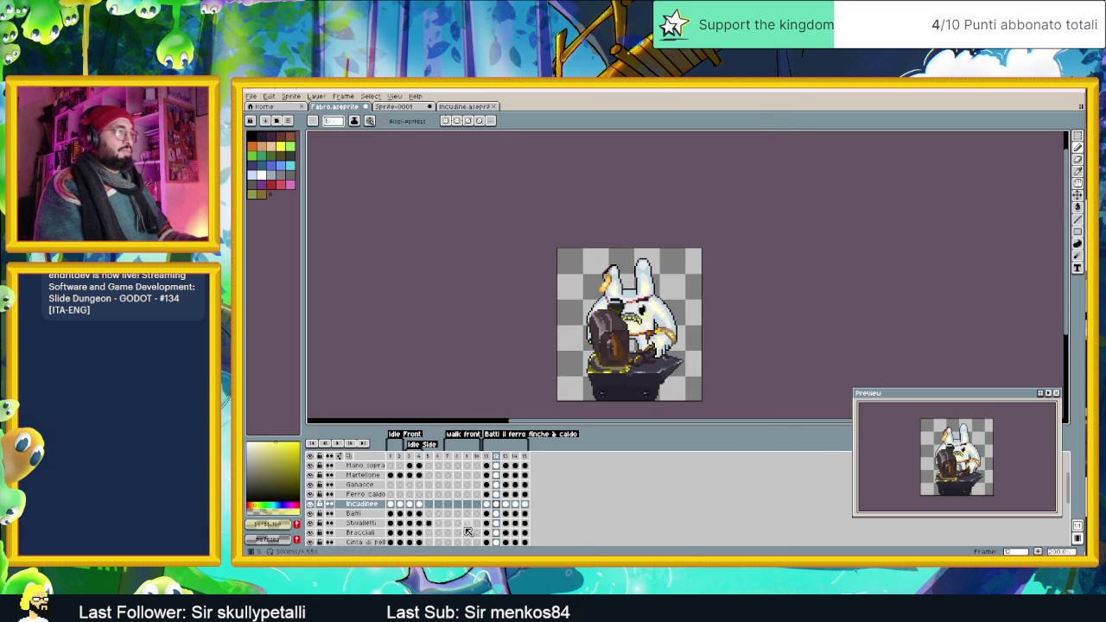
- Replay the animation to check the anvil highlight, then select the Illumination layer
{"action": "left_click", "coordinate": [343, 443]}
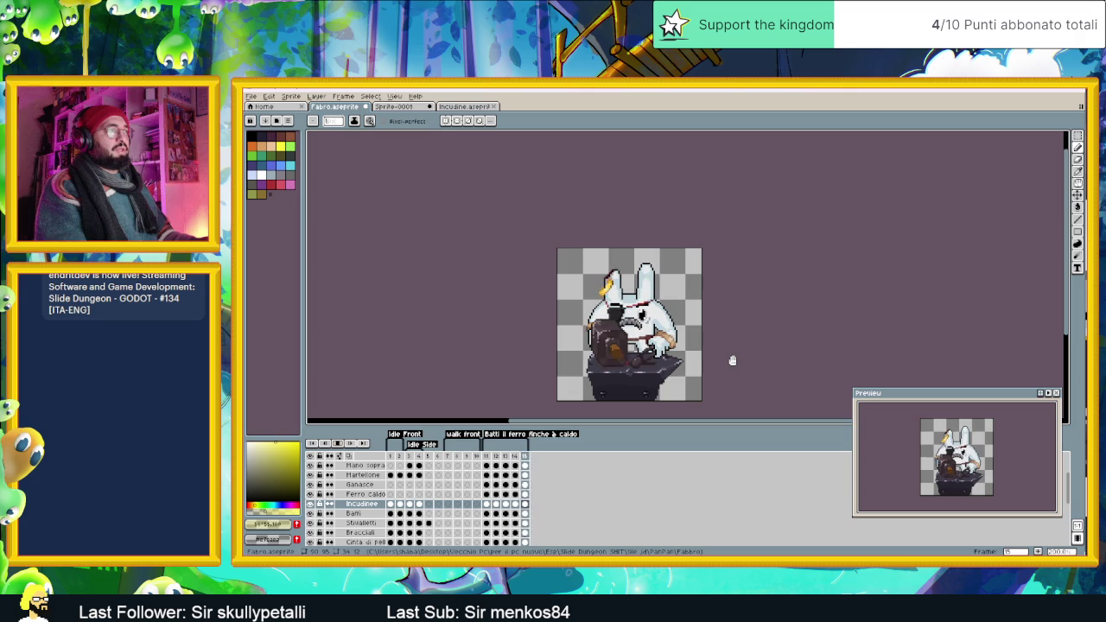
{"action": "scroll", "coordinate": [671, 336], "scroll_direction": "up", "scroll_amount": 3}
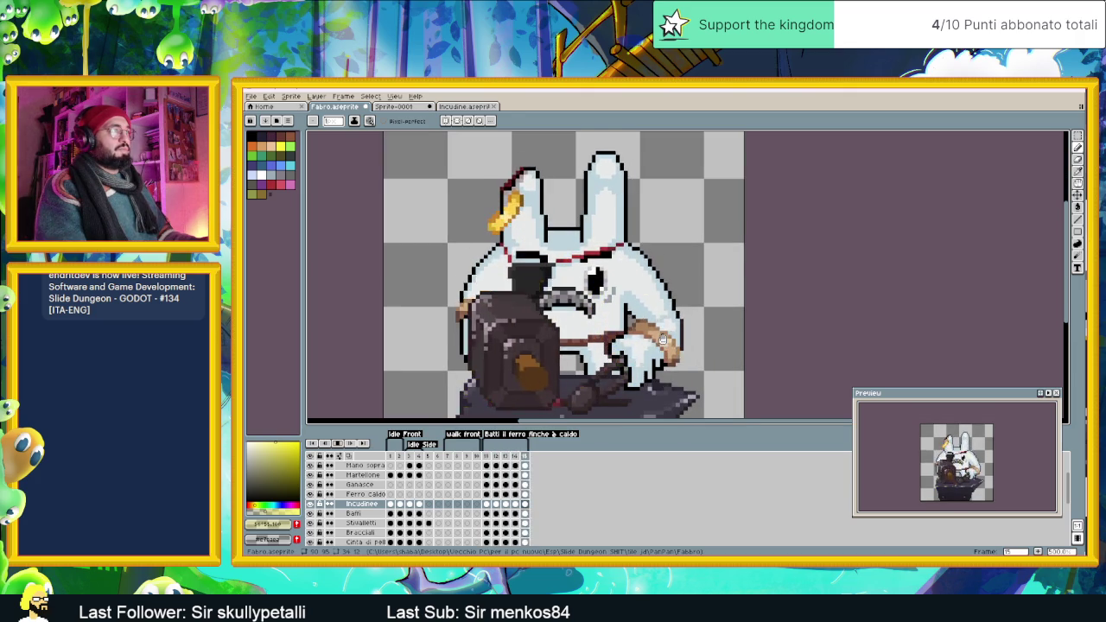
{"action": "scroll", "coordinate": [631, 368], "scroll_direction": "down", "scroll_amount": 1}
{"action": "scroll", "coordinate": [472, 518], "scroll_direction": "up", "scroll_amount": 3}
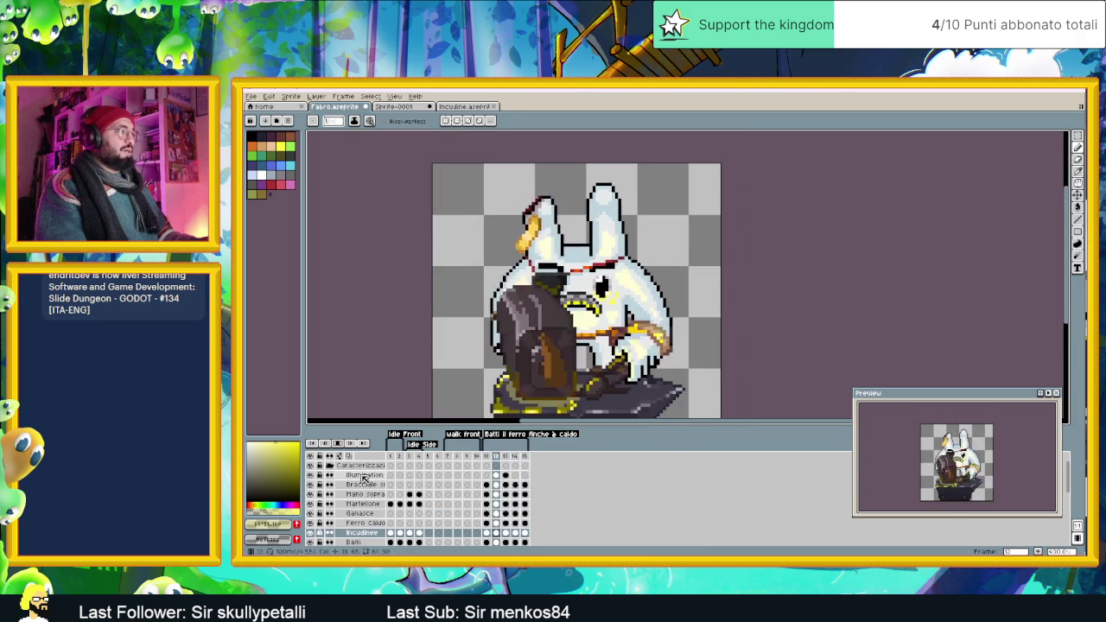
{"action": "left_click", "coordinate": [363, 475]}
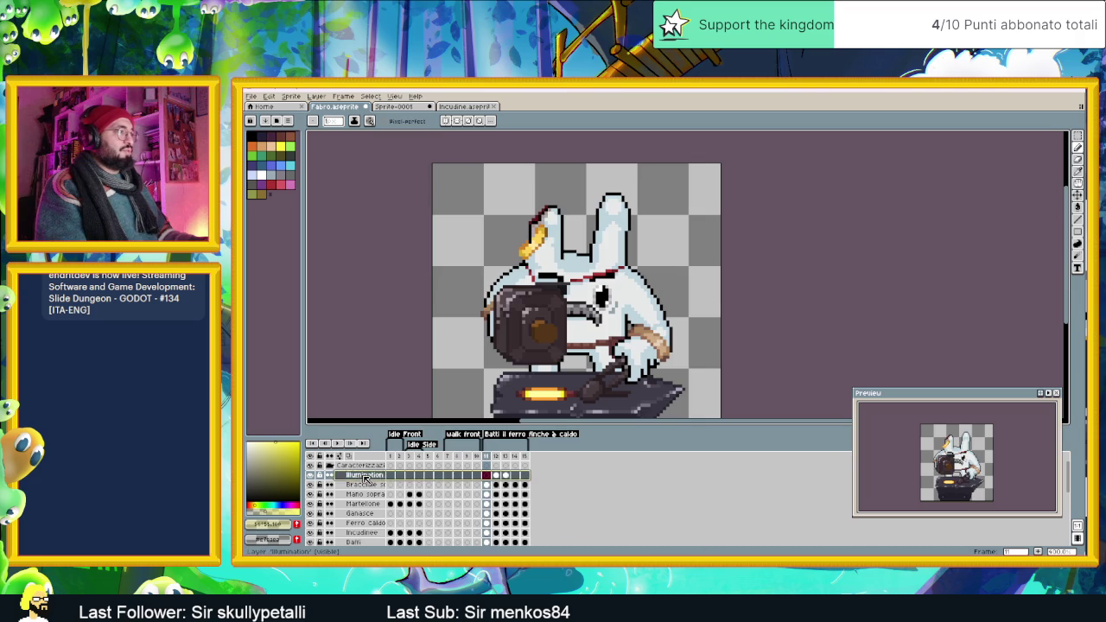
- Duplicate the Illumination layer and select the copy
{"action": "right_click", "coordinate": [364, 476]}
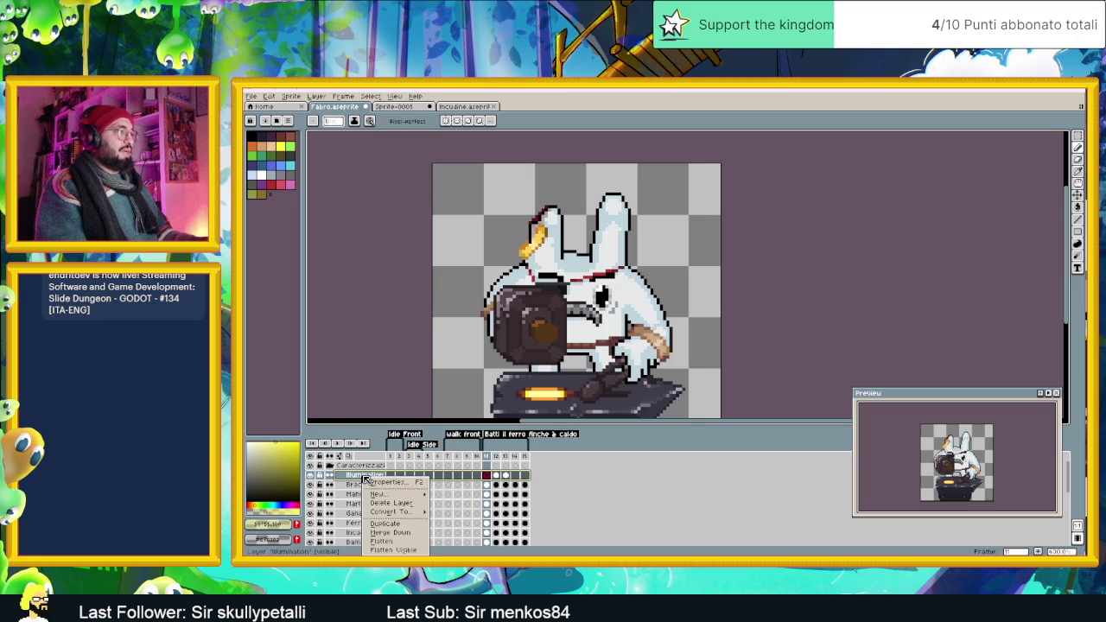
{"action": "left_click", "coordinate": [411, 522]}
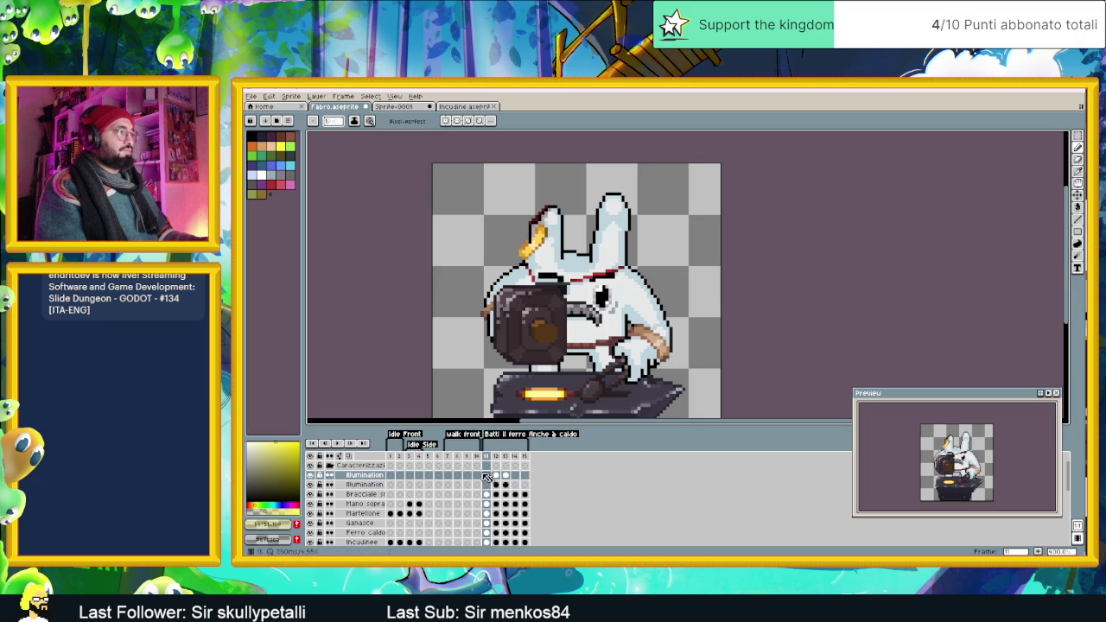
{"action": "left_click", "coordinate": [366, 478]}
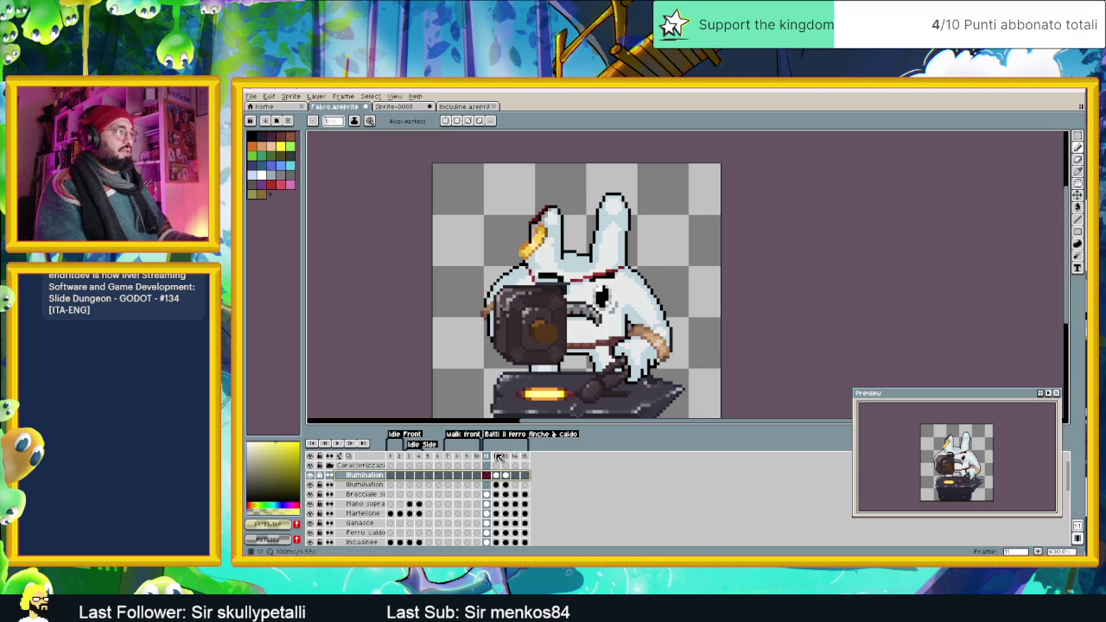
- Move to frame 11 and play the animation to preview the added glow
{"action": "left_click", "coordinate": [497, 457]}
{"action": "scroll", "coordinate": [587, 308], "scroll_direction": "down", "scroll_amount": 2}
{"action": "scroll", "coordinate": [587, 308], "scroll_direction": "up", "scroll_amount": 1}
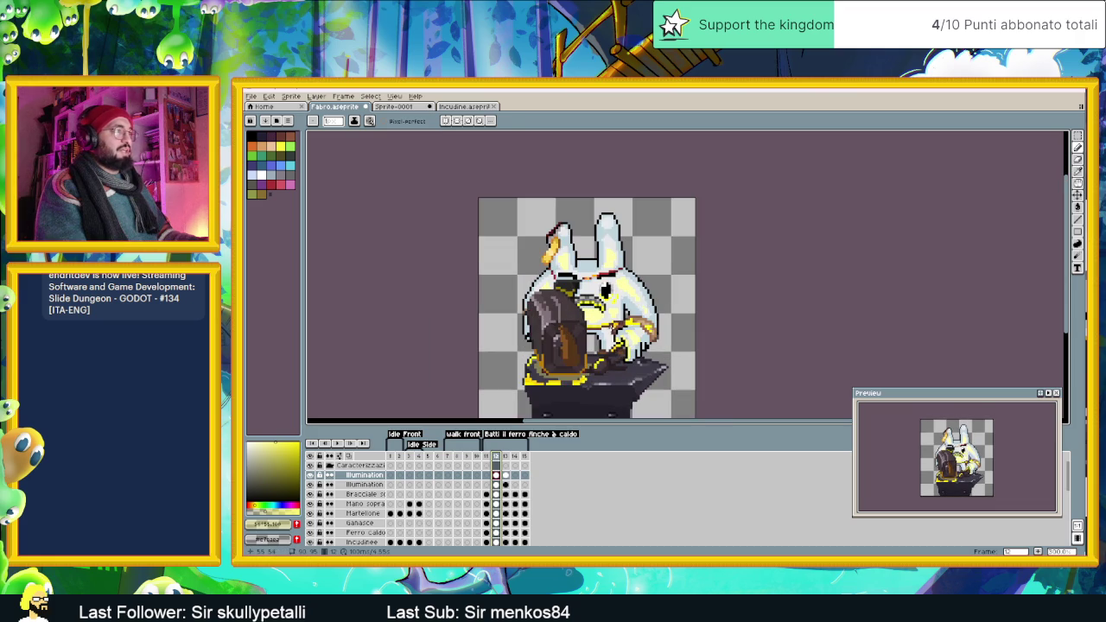
{"action": "key", "text": "Left"}
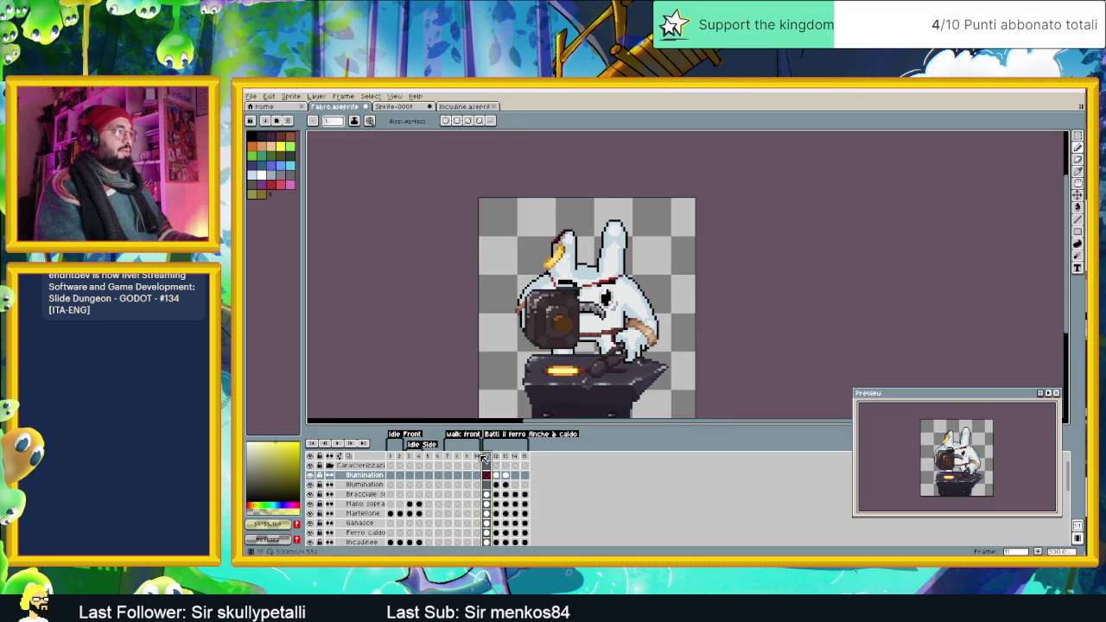
{"action": "left_click", "coordinate": [339, 444]}
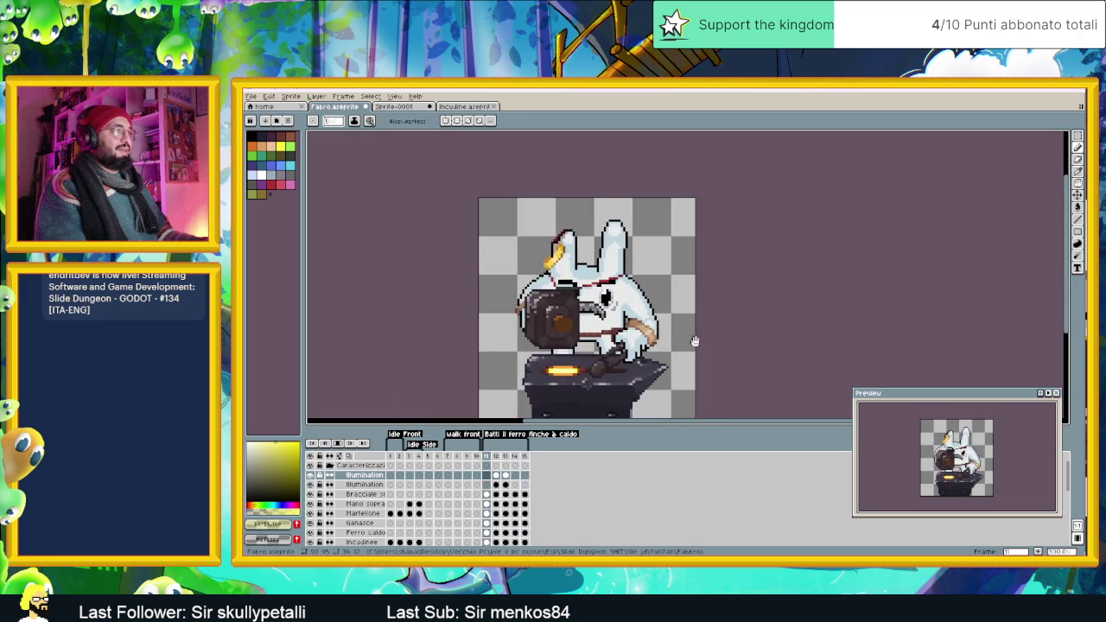
{"action": "scroll", "coordinate": [714, 344], "scroll_direction": "down", "scroll_amount": 1}
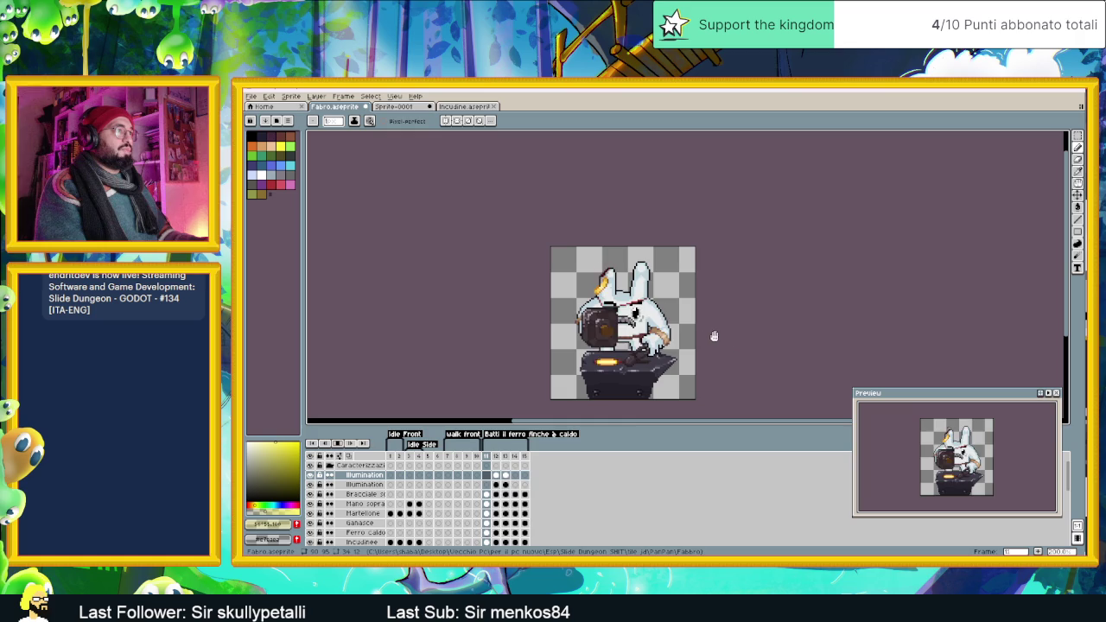
{"action": "scroll", "coordinate": [680, 329], "scroll_direction": "up", "scroll_amount": 1}
{"action": "scroll", "coordinate": [586, 380], "scroll_direction": "up", "scroll_amount": 1}
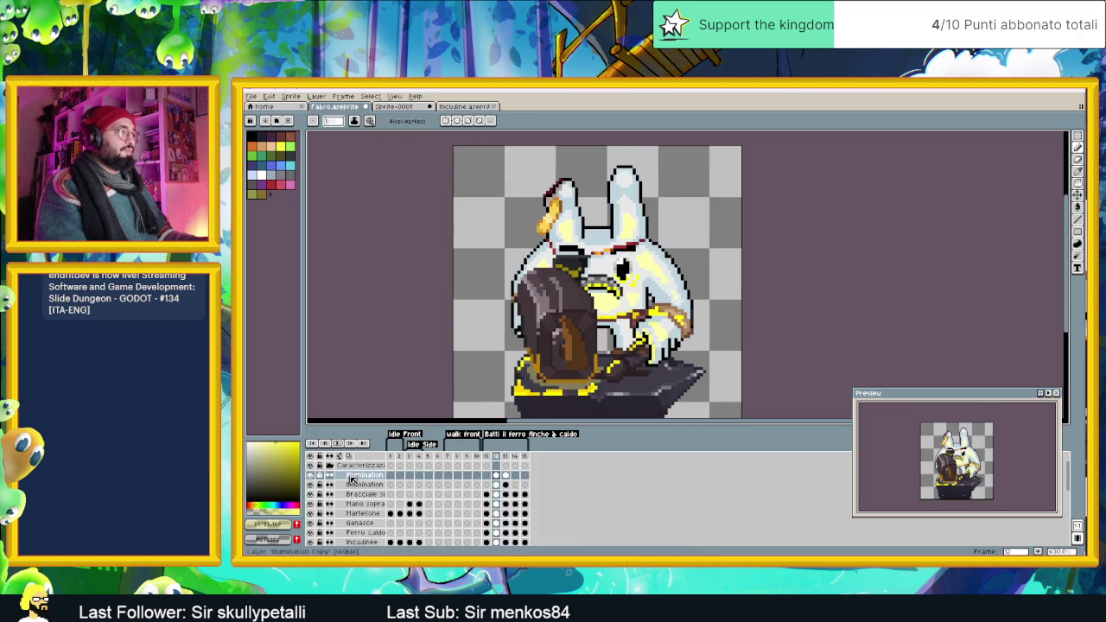
{"action": "right_click", "coordinate": [357, 478]}
- Add a new empty Layer 4 above the Illumination layer
{"action": "mouse_move", "coordinate": [389, 494]}
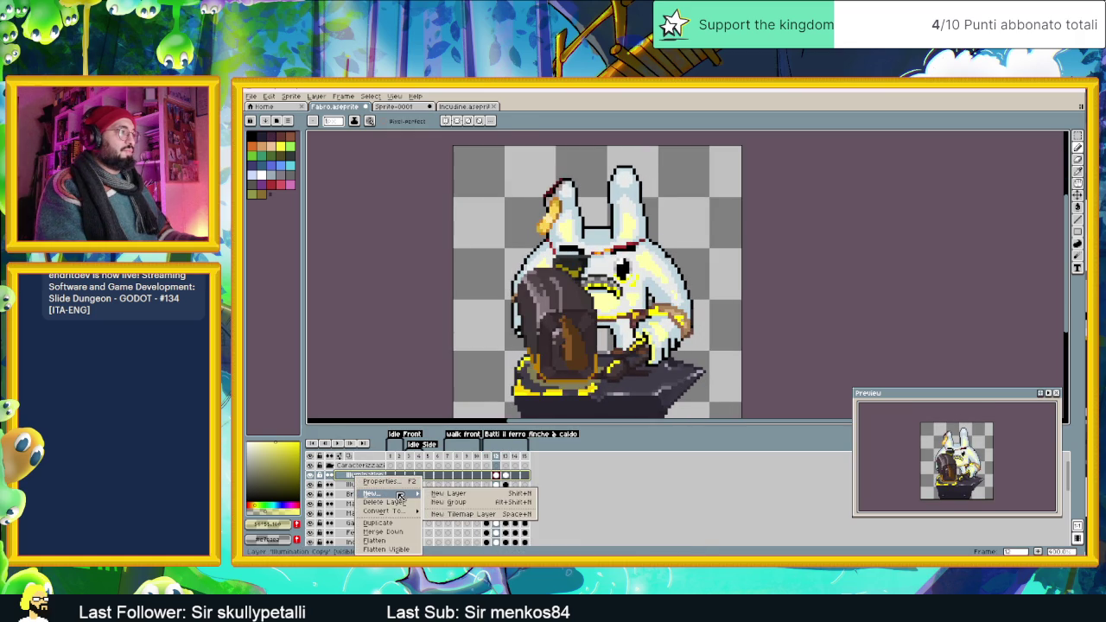
{"action": "left_click", "coordinate": [442, 494]}
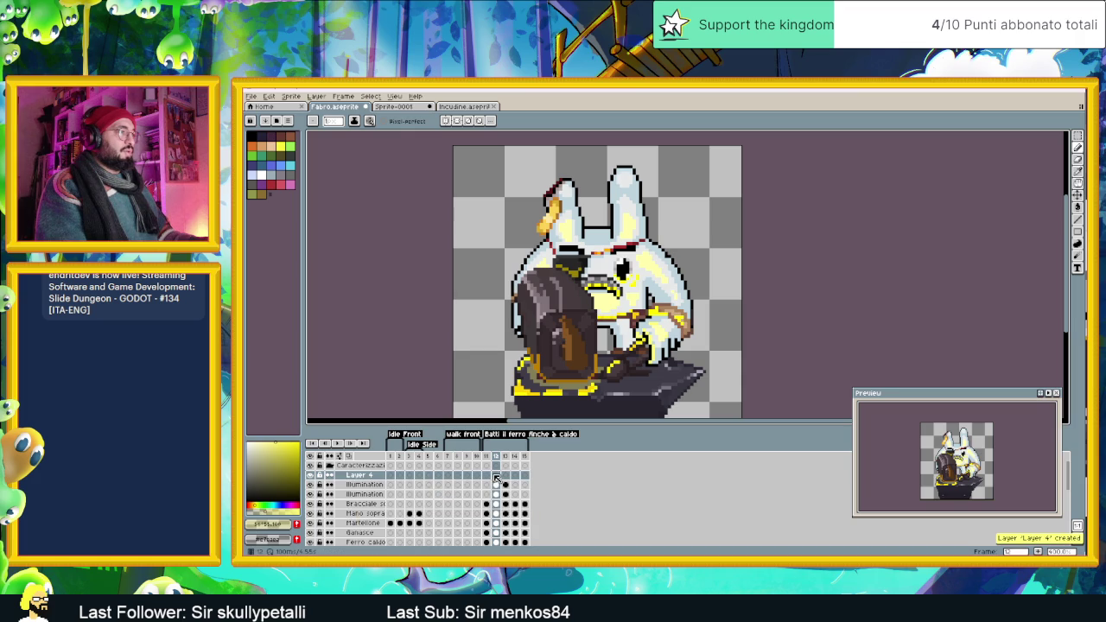
{"action": "scroll", "coordinate": [623, 244], "scroll_direction": "up", "scroll_amount": 1}
{"action": "scroll", "coordinate": [620, 244], "scroll_direction": "up", "scroll_amount": 3}
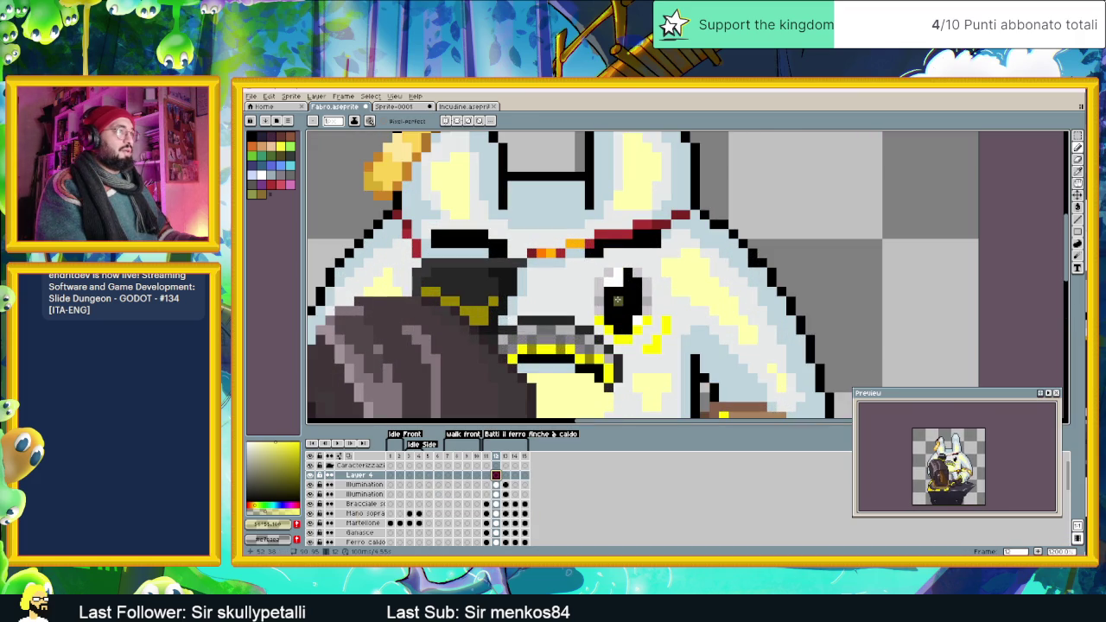
- Paint yellow and pale yellow glow around the bunny's eye, then play to check
{"action": "left_click", "coordinate": [260, 458]}
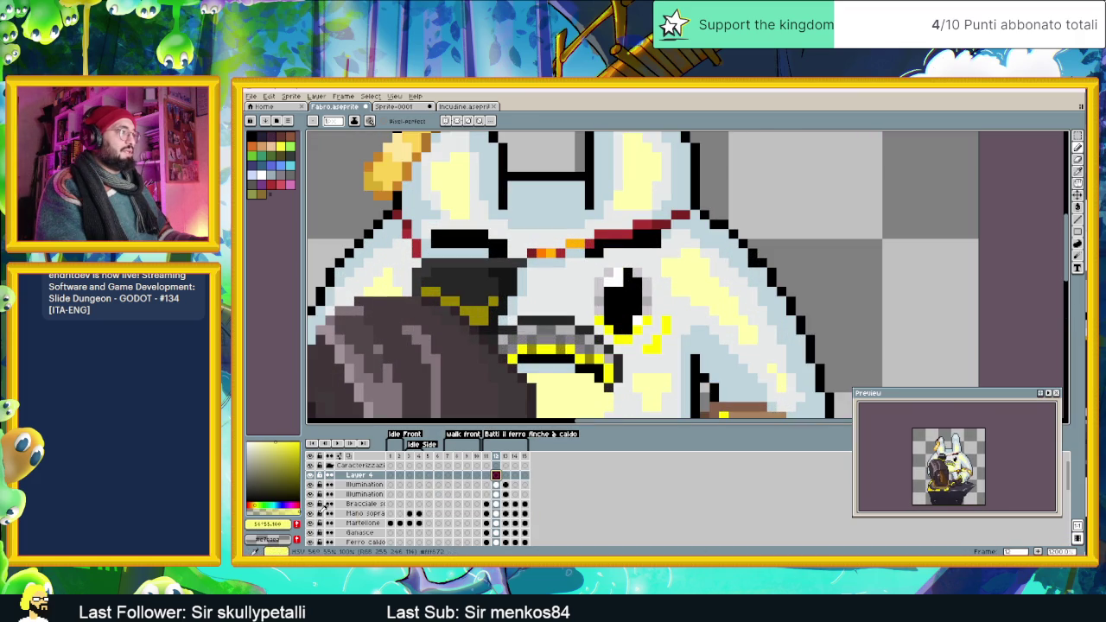
{"action": "left_click", "coordinate": [289, 443]}
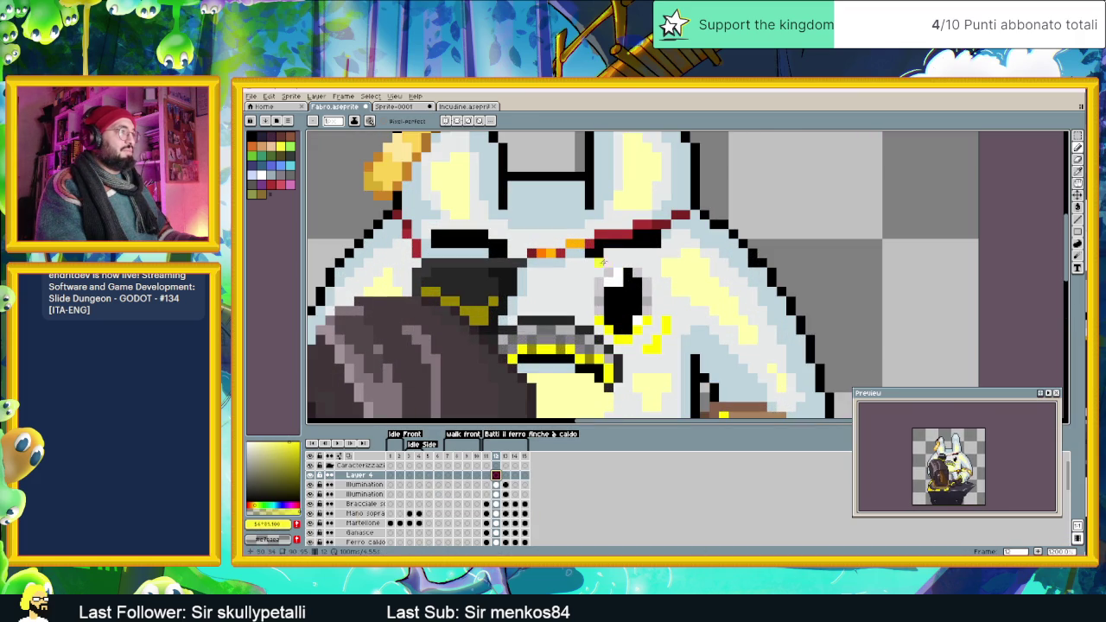
{"action": "left_click_drag", "start_coordinate": [609, 316], "coordinate": [621, 320]}
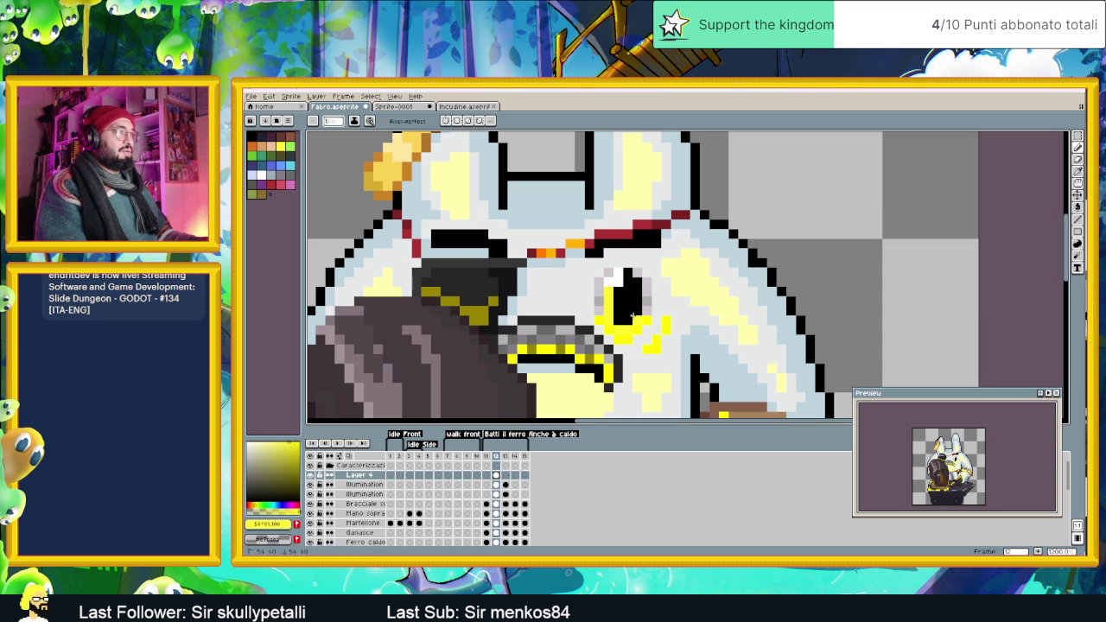
{"action": "left_click_drag", "start_coordinate": [636, 284], "coordinate": [614, 274]}
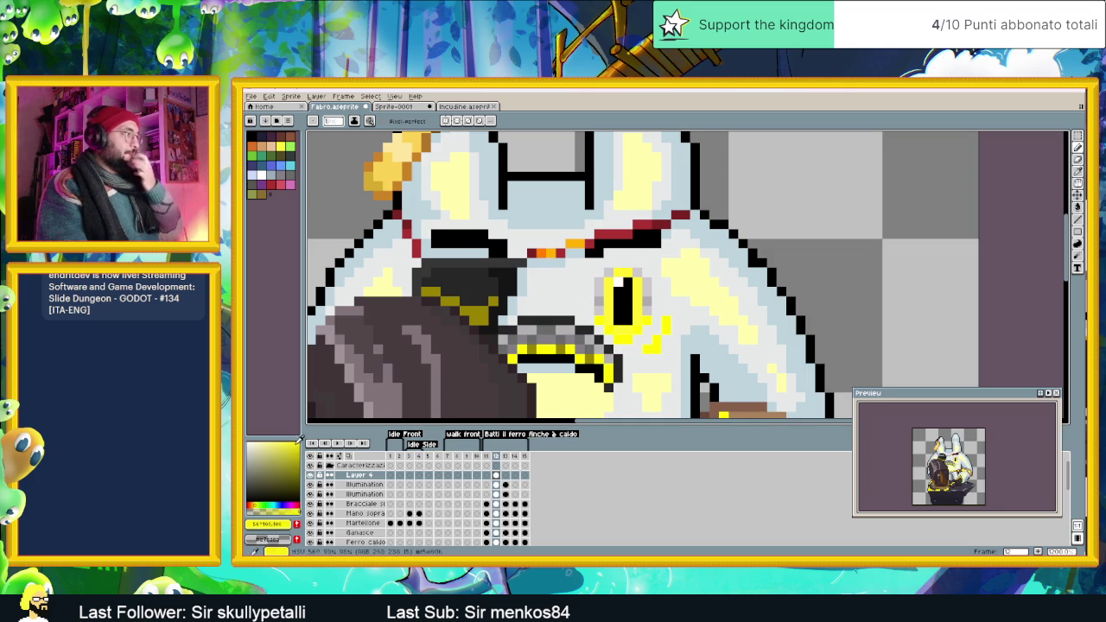
{"action": "left_click", "coordinate": [666, 271], "text": "alt"}
{"action": "left_click_drag", "start_coordinate": [630, 280], "coordinate": [619, 281]}
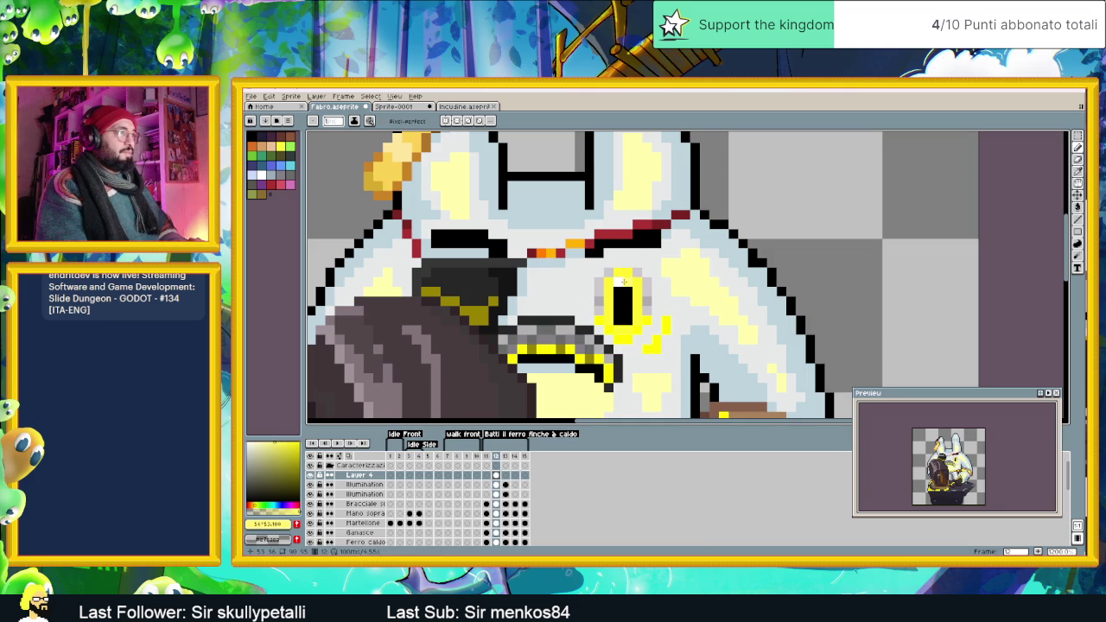
{"action": "scroll", "coordinate": [620, 315], "scroll_direction": "down", "scroll_amount": 3}
{"action": "key", "text": "Return"}
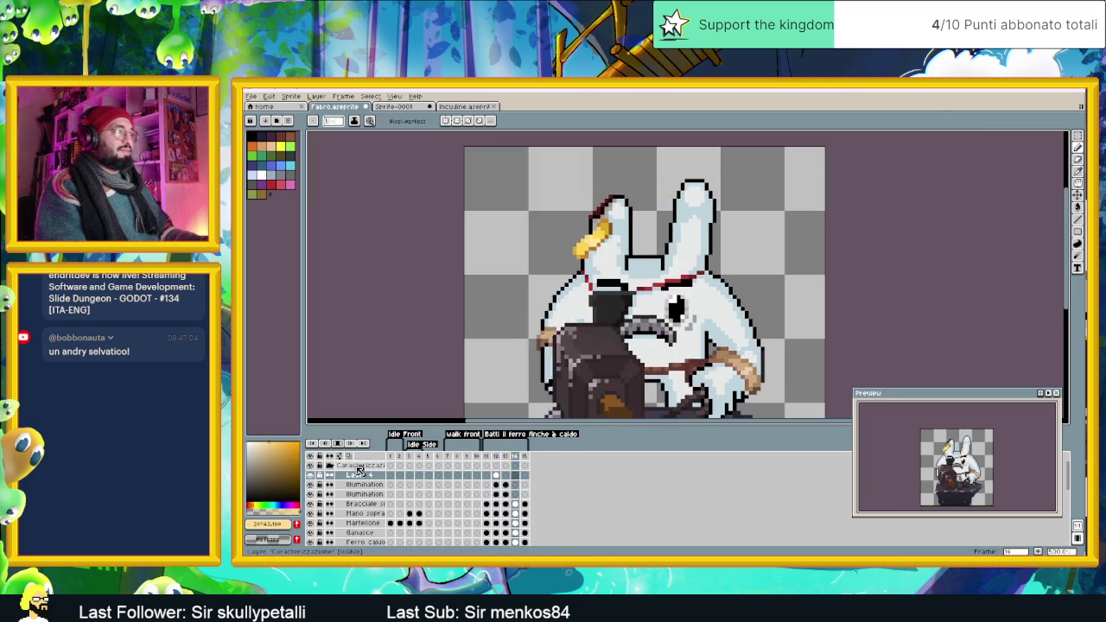
- On frame 13, redraw the eye with a lengthened black pupil and right-side highlight
{"action": "left_click", "coordinate": [508, 476]}
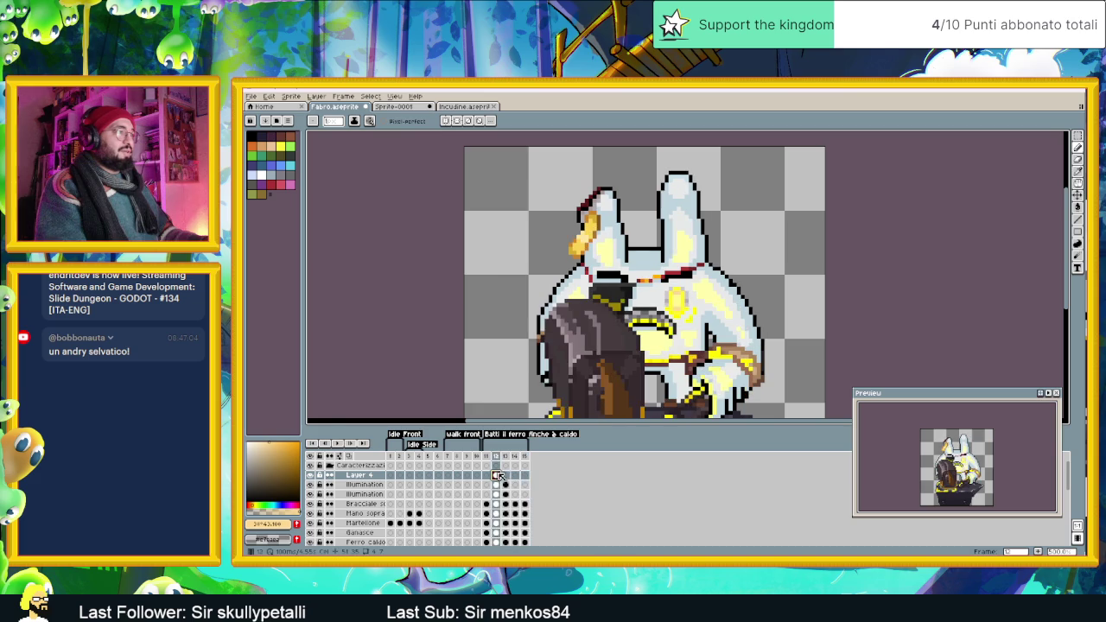
{"action": "left_click", "coordinate": [506, 476]}
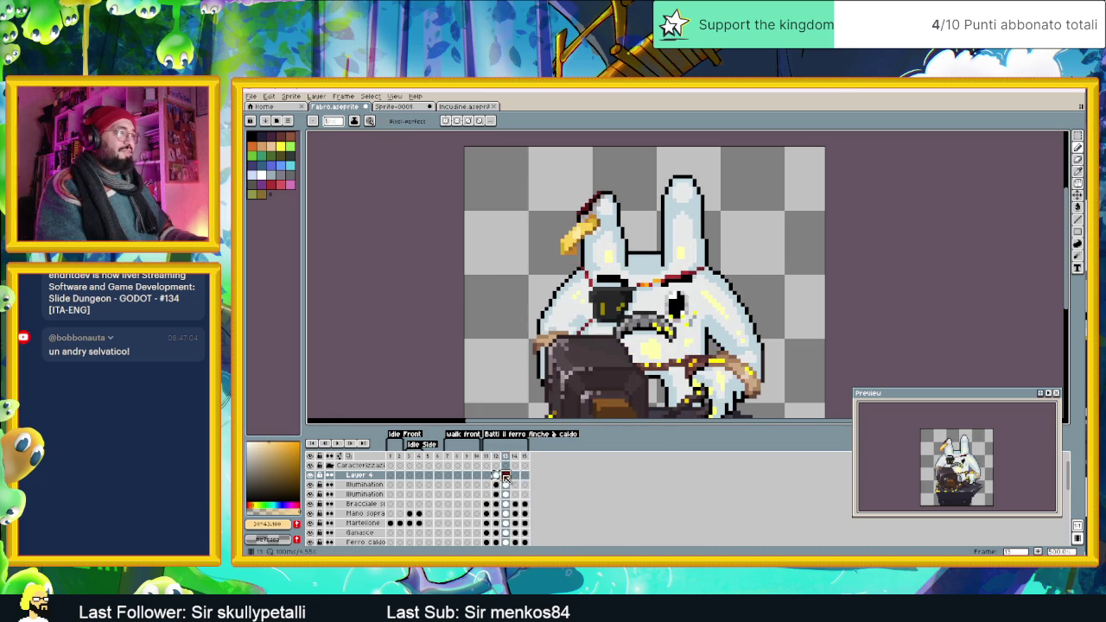
{"action": "scroll", "coordinate": [672, 304], "scroll_direction": "up", "scroll_amount": 3}
{"action": "scroll", "coordinate": [697, 287], "scroll_direction": "up", "scroll_amount": 1}
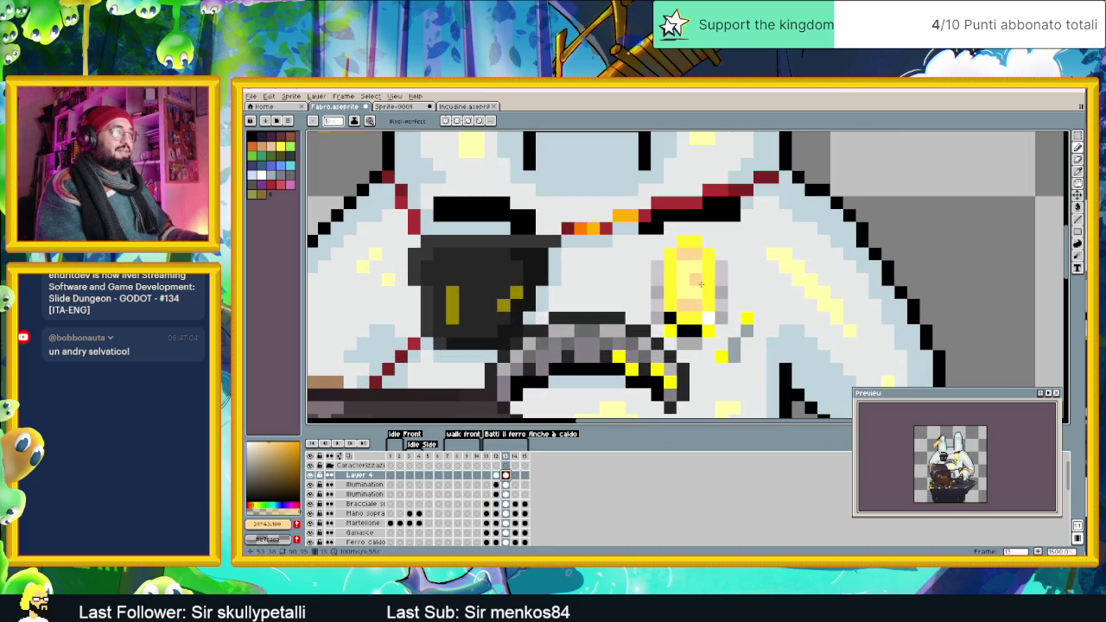
{"action": "left_click", "coordinate": [684, 269]}
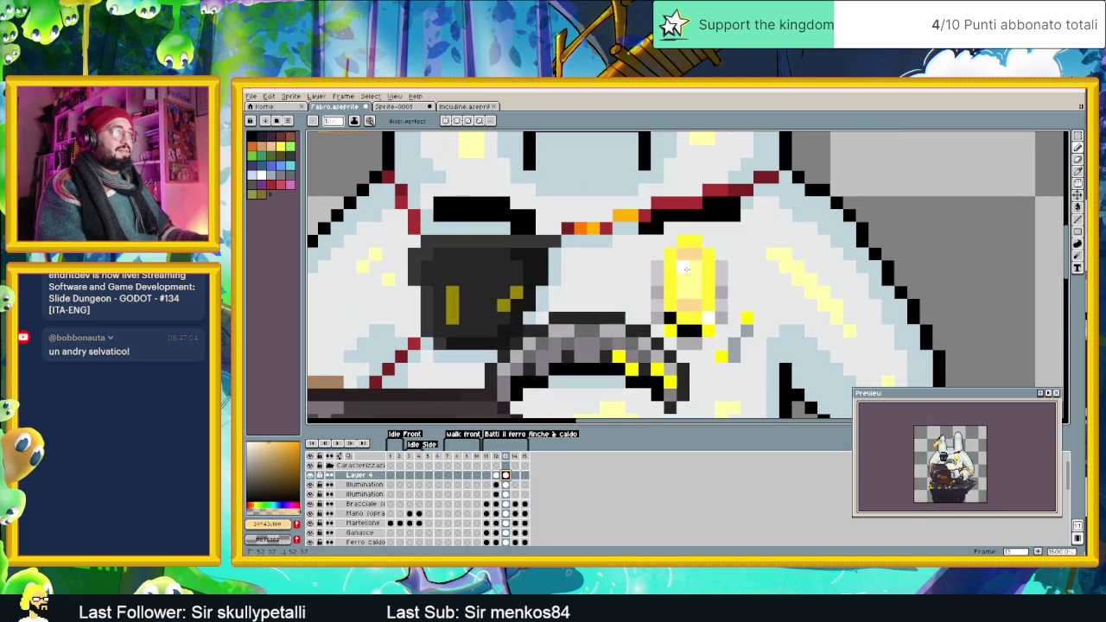
{"action": "left_click", "coordinate": [684, 291]}
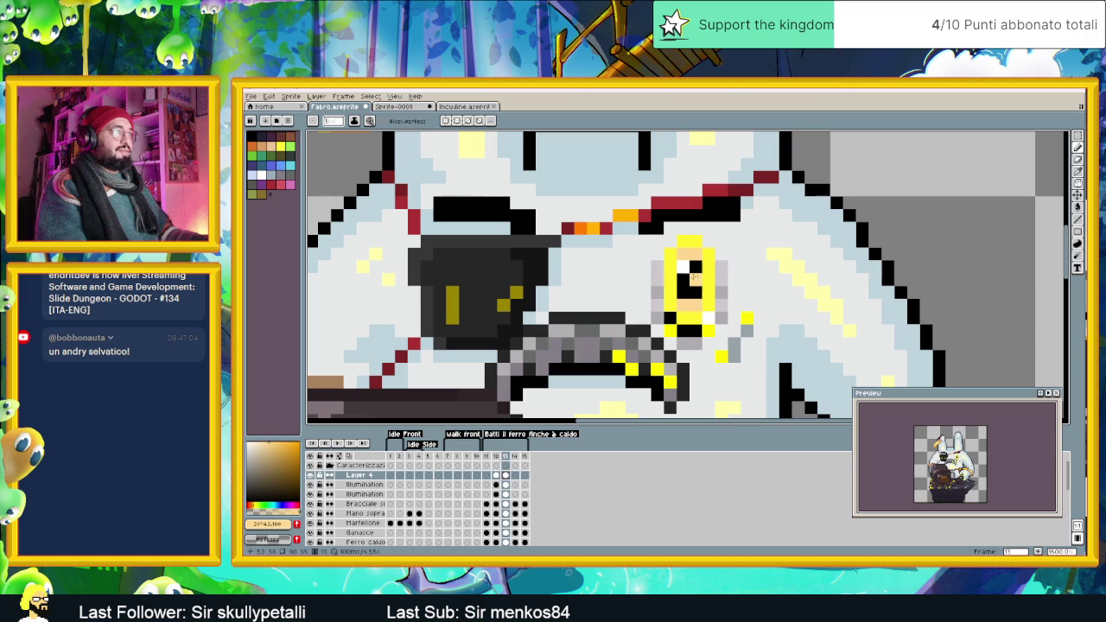
{"action": "key", "text": "i"}
{"action": "left_click", "coordinate": [798, 268], "text": "alt"}
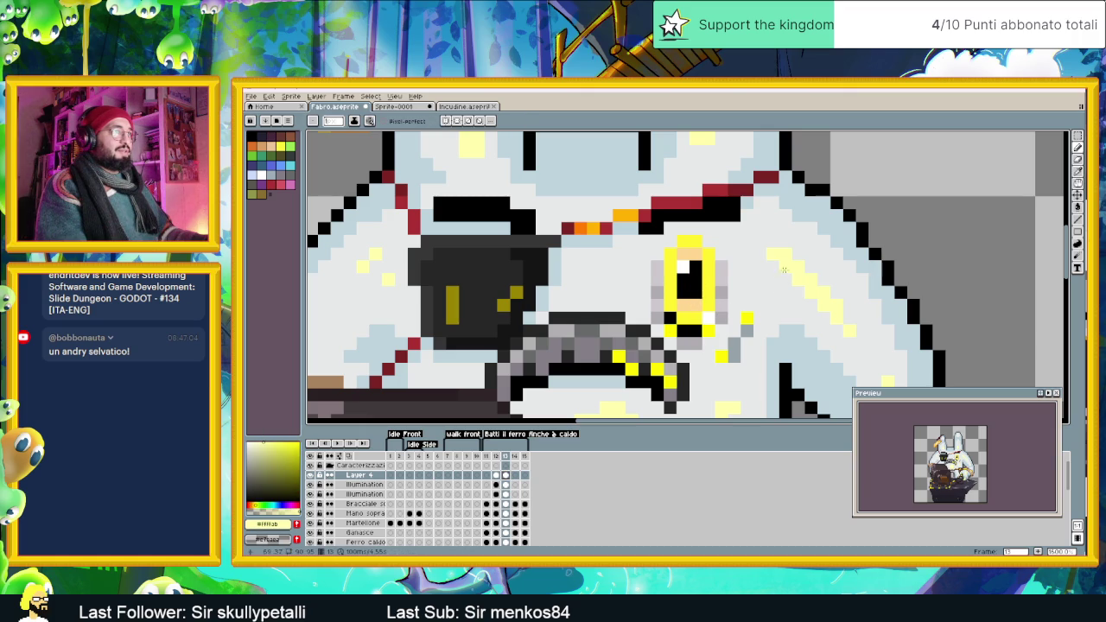
{"action": "left_click", "coordinate": [695, 267]}
{"action": "left_click", "coordinate": [695, 305]}
{"action": "left_click", "coordinate": [682, 280]}
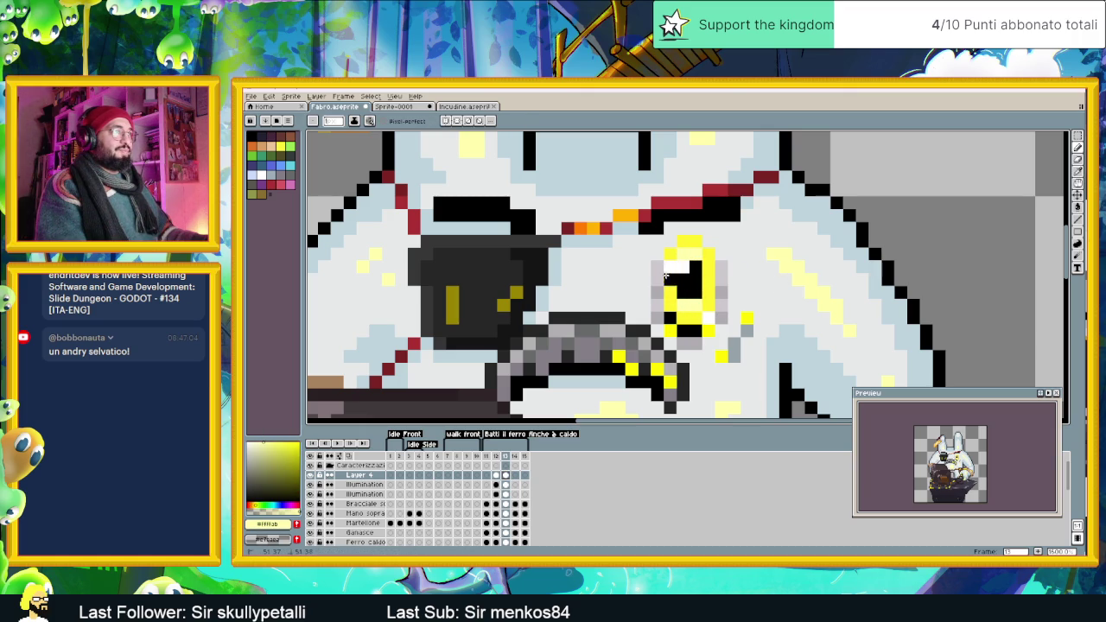
{"action": "left_click_drag", "start_coordinate": [708, 298], "coordinate": [706, 271]}
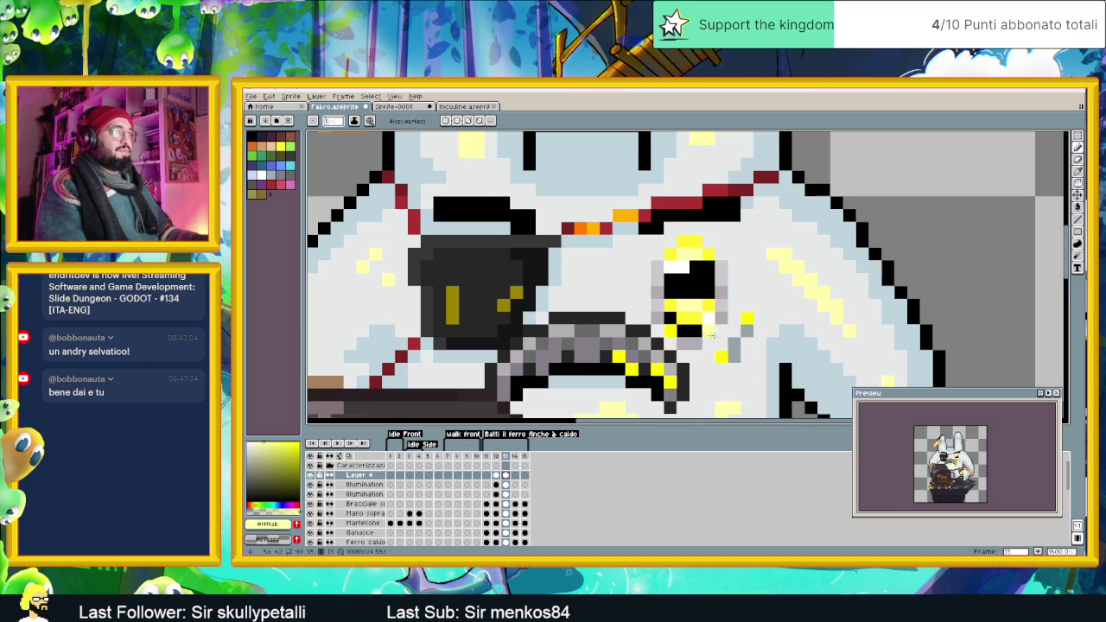
- Whiten the eye's left column and add black pixels to reshape the pupil
{"action": "scroll", "coordinate": [719, 330], "scroll_direction": "down", "scroll_amount": 3}
{"action": "scroll", "coordinate": [727, 327], "scroll_direction": "up", "scroll_amount": 3}
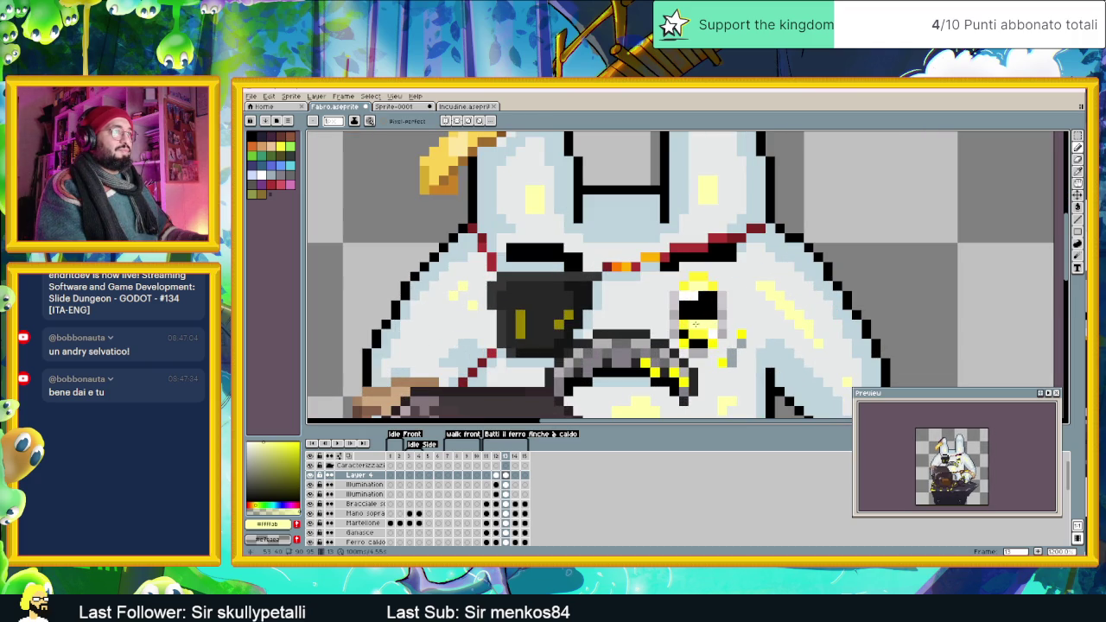
{"action": "left_click", "coordinate": [685, 303]}
{"action": "left_click", "coordinate": [703, 285]}
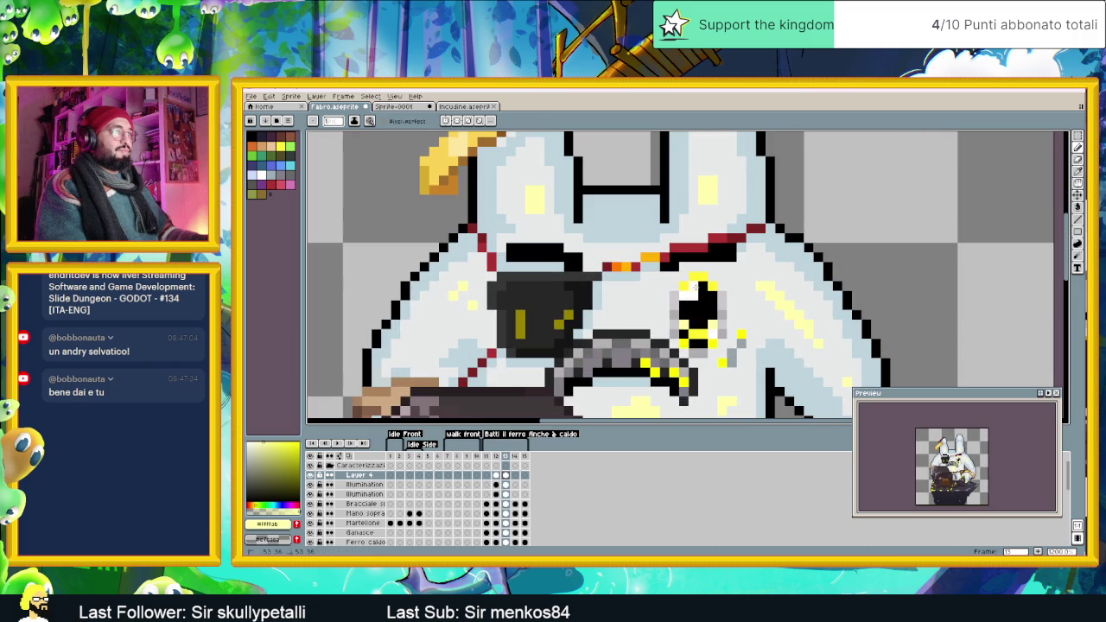
{"action": "scroll", "coordinate": [713, 294], "scroll_direction": "down", "scroll_amount": 3}
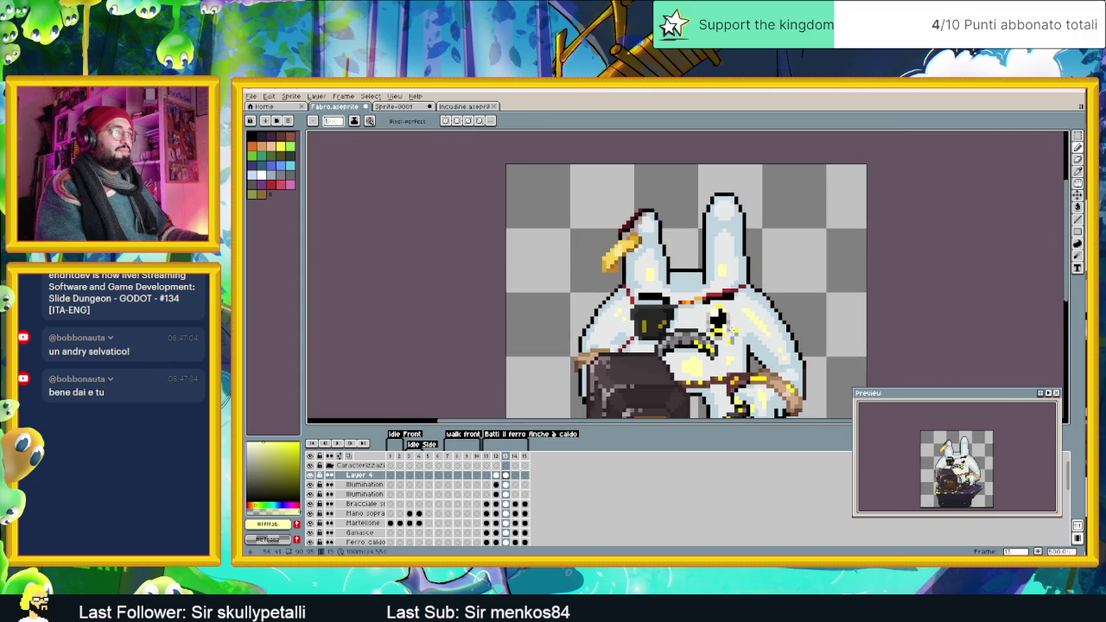
{"action": "scroll", "coordinate": [699, 313], "scroll_direction": "up", "scroll_amount": 3}
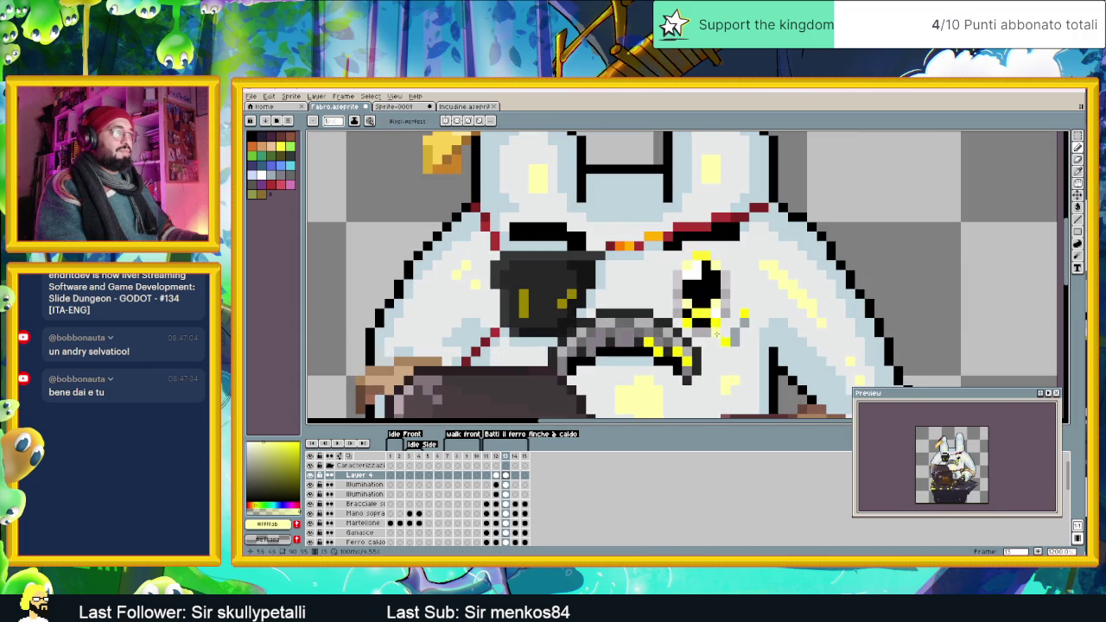
{"action": "left_click", "coordinate": [687, 304]}
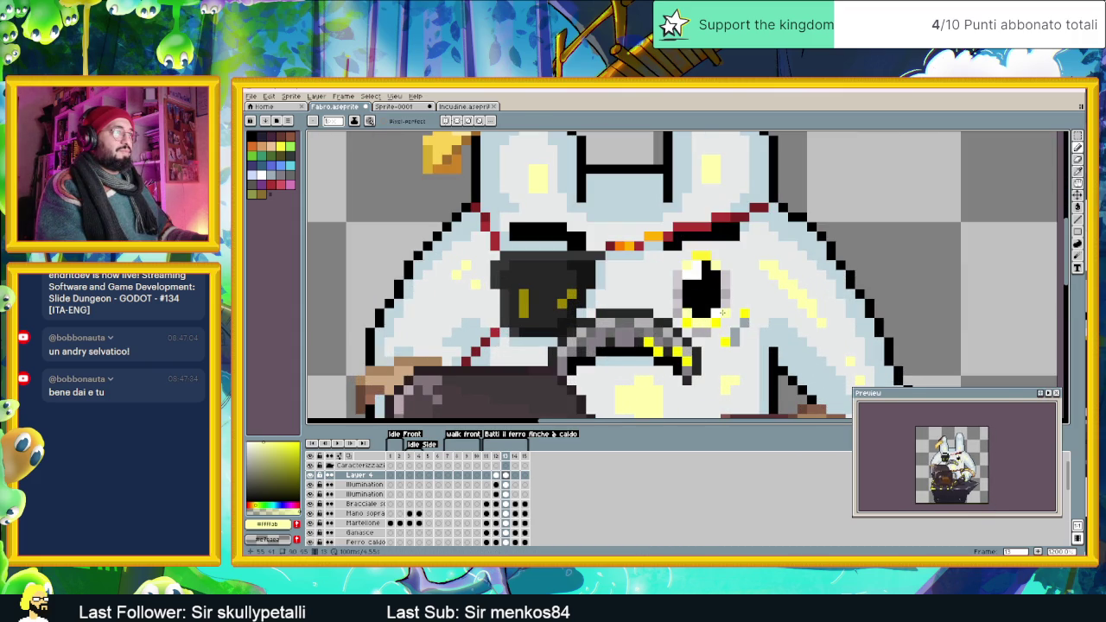
{"action": "scroll", "coordinate": [718, 313], "scroll_direction": "down", "scroll_amount": 3}
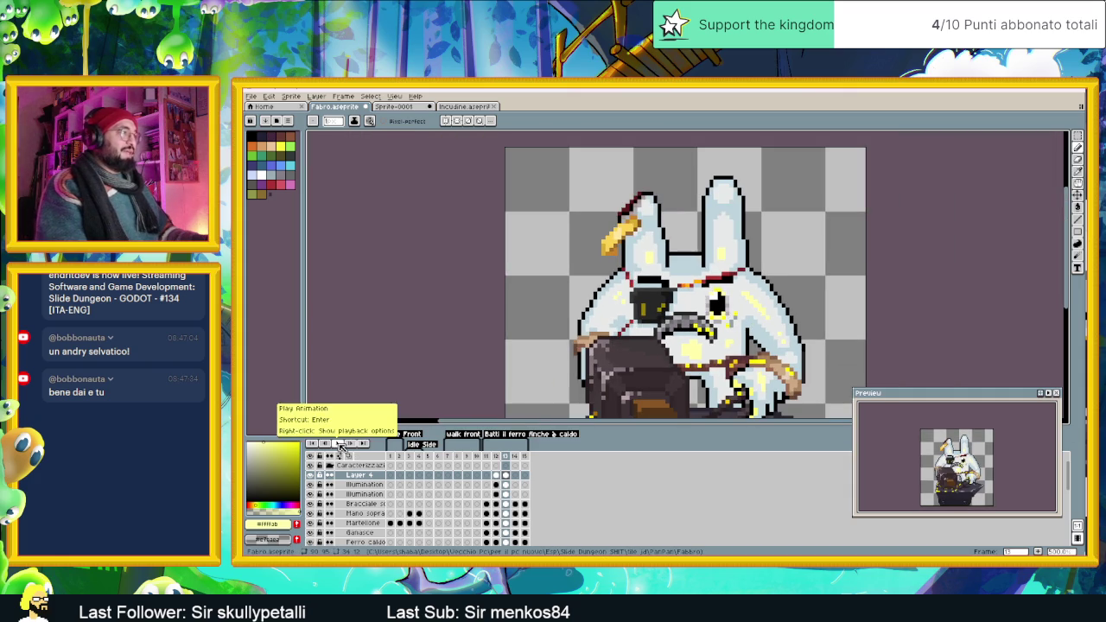
- Play the animation to review the eye, recentre the sprite, and stop on a Layer 4 frame
{"action": "left_click", "coordinate": [339, 444]}
{"action": "scroll", "coordinate": [890, 294], "scroll_direction": "down", "scroll_amount": 2}
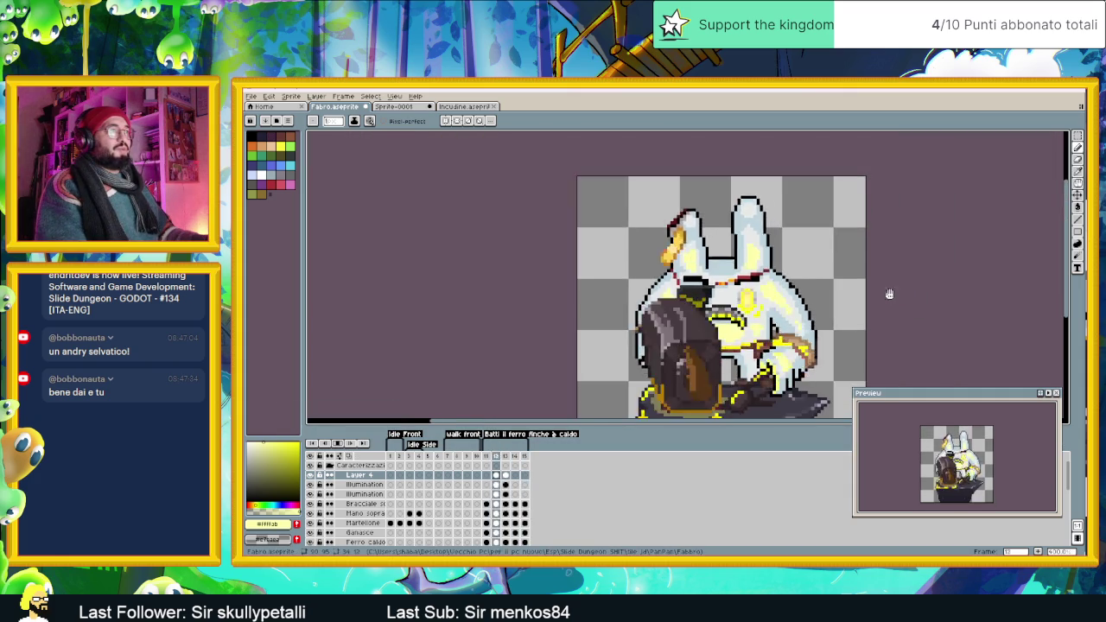
{"action": "left_click_drag", "start_coordinate": [817, 281], "coordinate": [729, 277]}
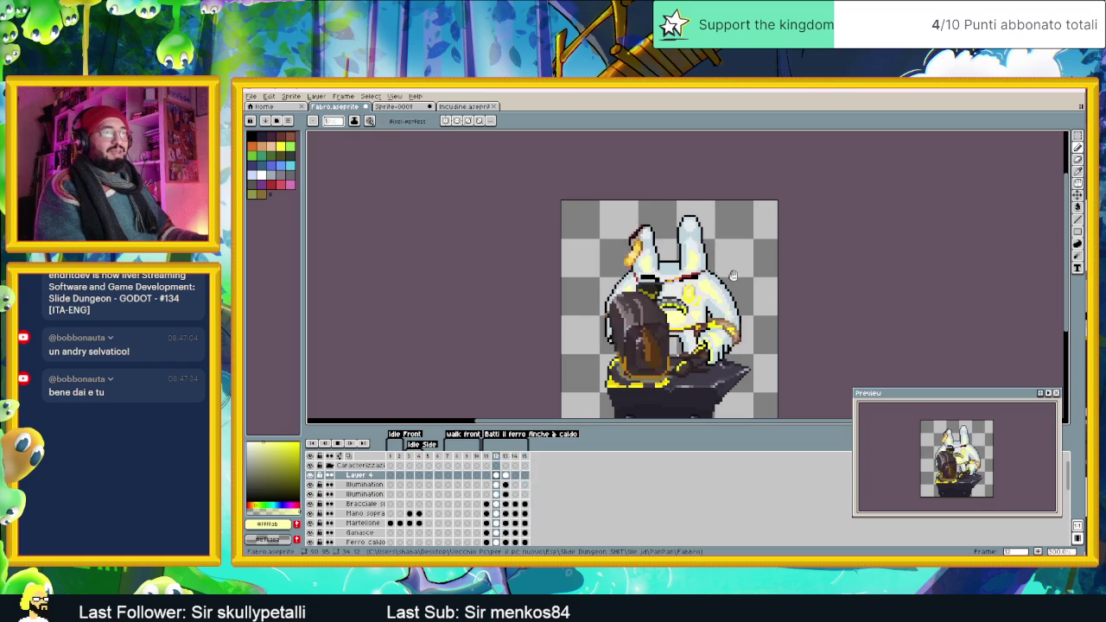
{"action": "scroll", "coordinate": [784, 285], "scroll_direction": "up", "scroll_amount": 4}
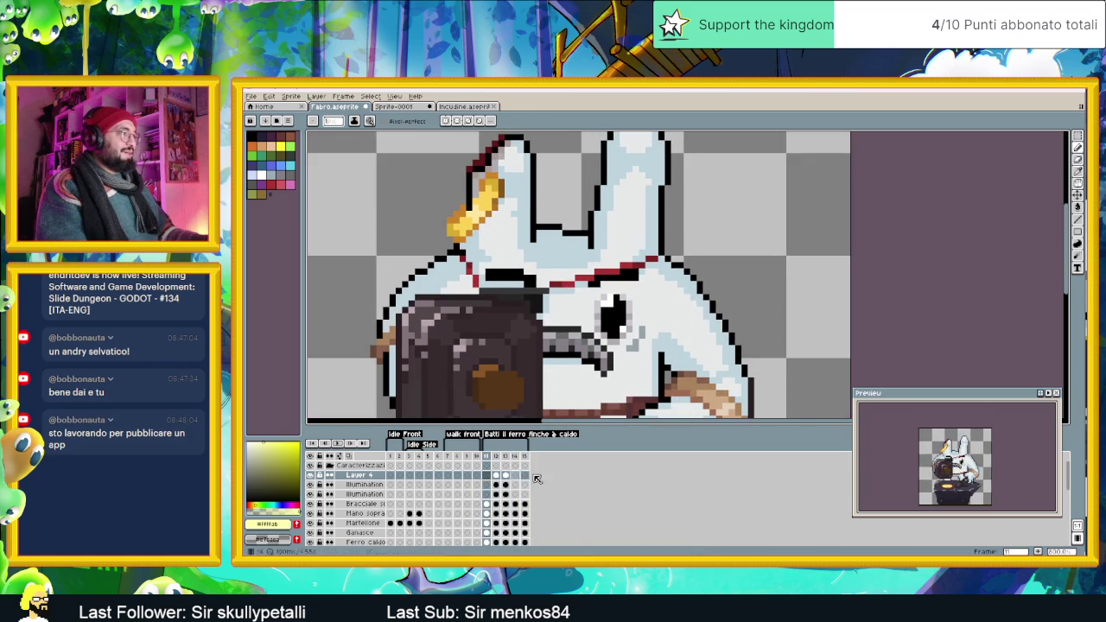
{"action": "left_click", "coordinate": [499, 476]}
{"action": "scroll", "coordinate": [627, 269], "scroll_direction": "up", "scroll_amount": 3}
- Outline the yellow eye in black on its sides and bottom, whitening its upper-left pixels
{"action": "left_click", "coordinate": [637, 262]}
{"action": "left_click", "coordinate": [622, 272]}
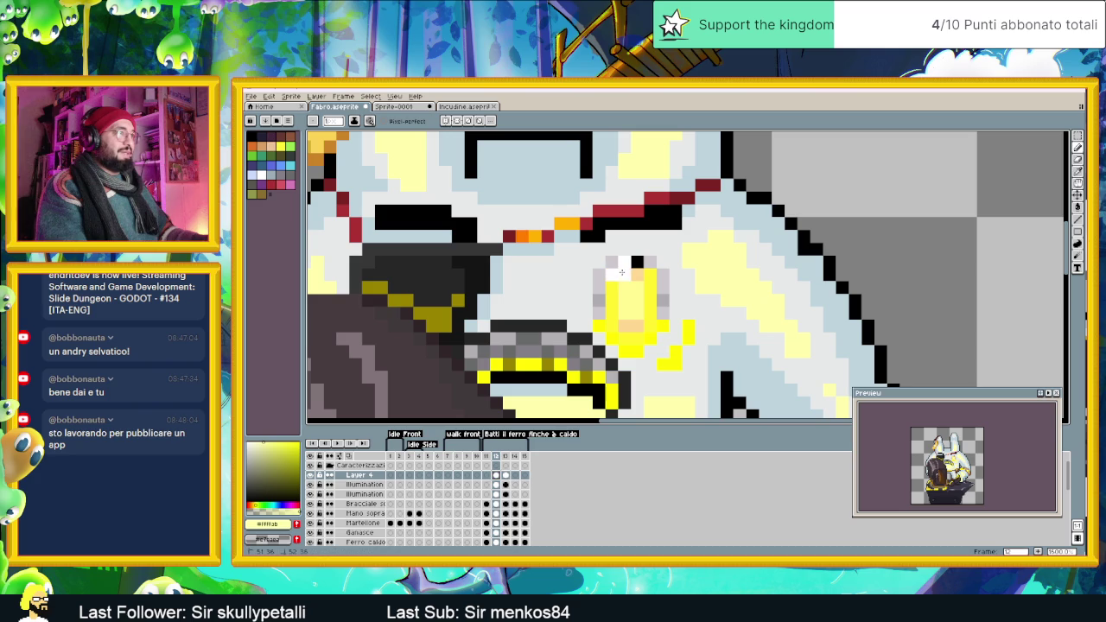
{"action": "left_click", "coordinate": [649, 275]}
{"action": "left_click", "coordinate": [650, 288]}
{"action": "mouse_move", "coordinate": [608, 286]}
{"action": "left_mouse_down"}
{"action": "mouse_move", "coordinate": [611, 326]}
{"action": "mouse_move", "coordinate": [632, 323]}
{"action": "left_mouse_up"}
{"action": "left_click", "coordinate": [644, 326]}
{"action": "left_click", "coordinate": [650, 311]}
{"action": "left_click", "coordinate": [650, 321]}
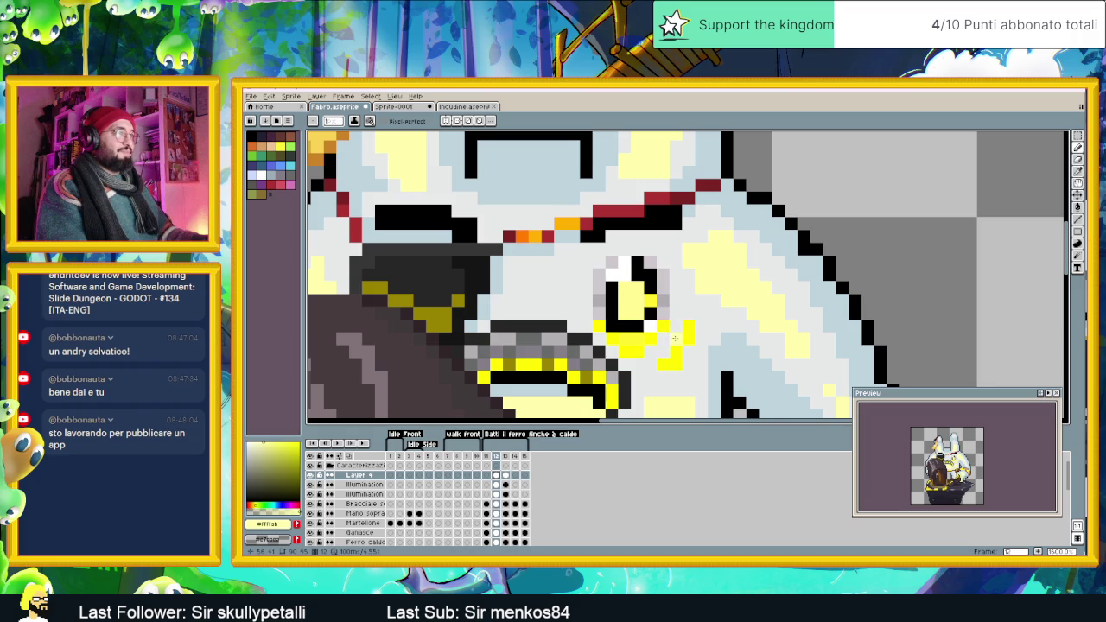
- Zoom out and play the hammering animation with the whole sprite in view
{"action": "scroll", "coordinate": [639, 328], "scroll_direction": "down", "scroll_amount": 4}
{"action": "scroll", "coordinate": [661, 328], "scroll_direction": "down", "scroll_amount": 1}
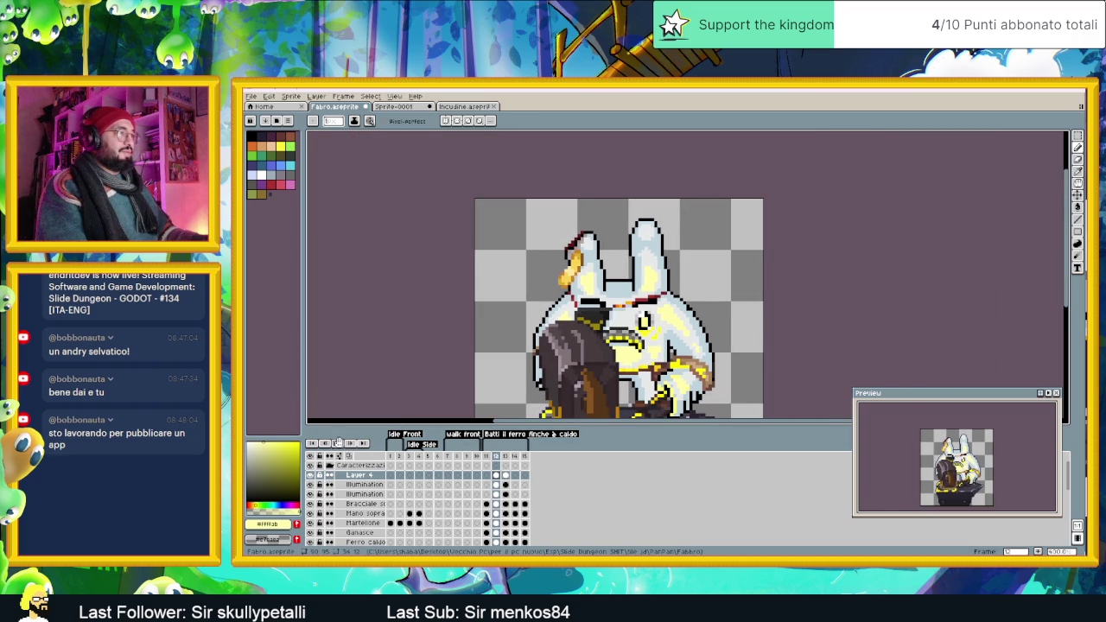
{"action": "left_click", "coordinate": [343, 443]}
{"action": "scroll", "coordinate": [519, 363], "scroll_direction": "down", "scroll_amount": 1}
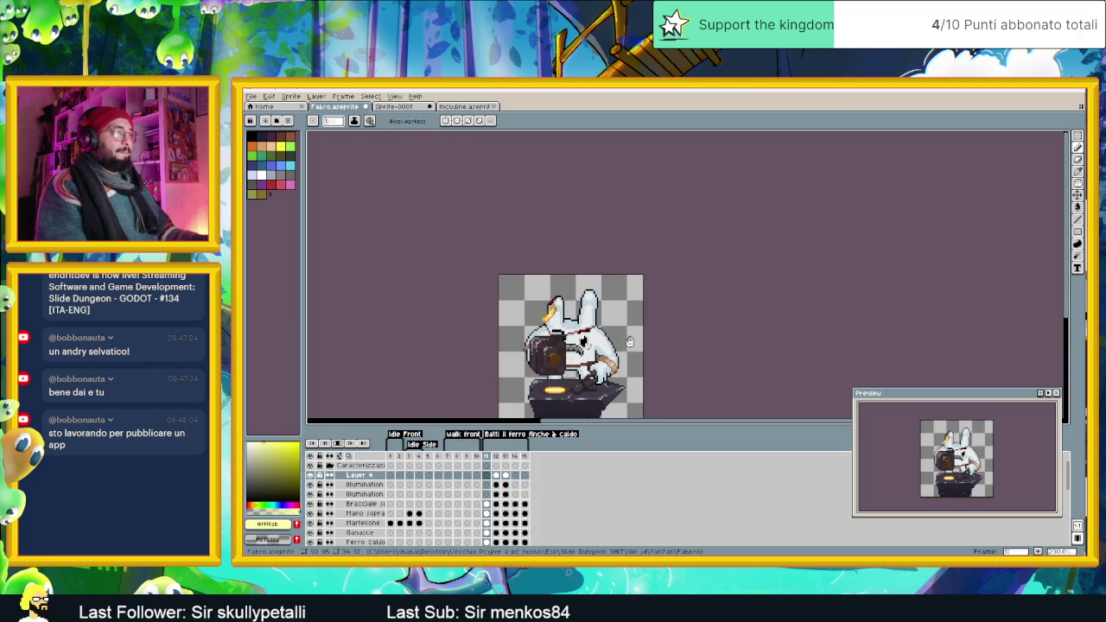
{"action": "left_click_drag", "start_coordinate": [629, 342], "coordinate": [646, 317]}
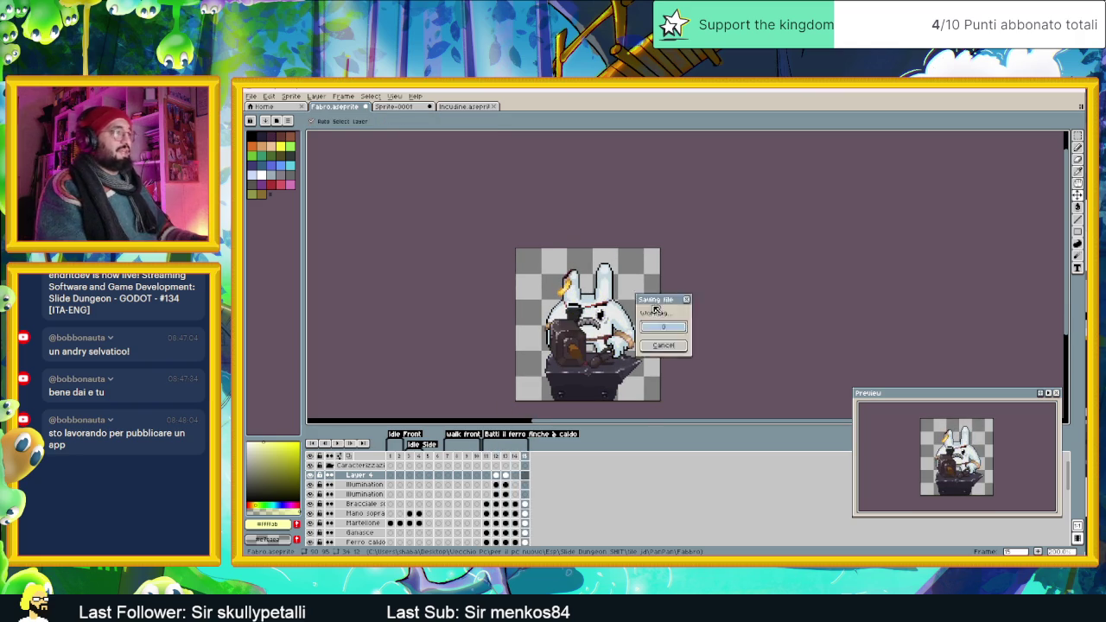
- Save Fabbro.aseprite with Ctrl+S
{"action": "key", "text": "ctrl+s"}
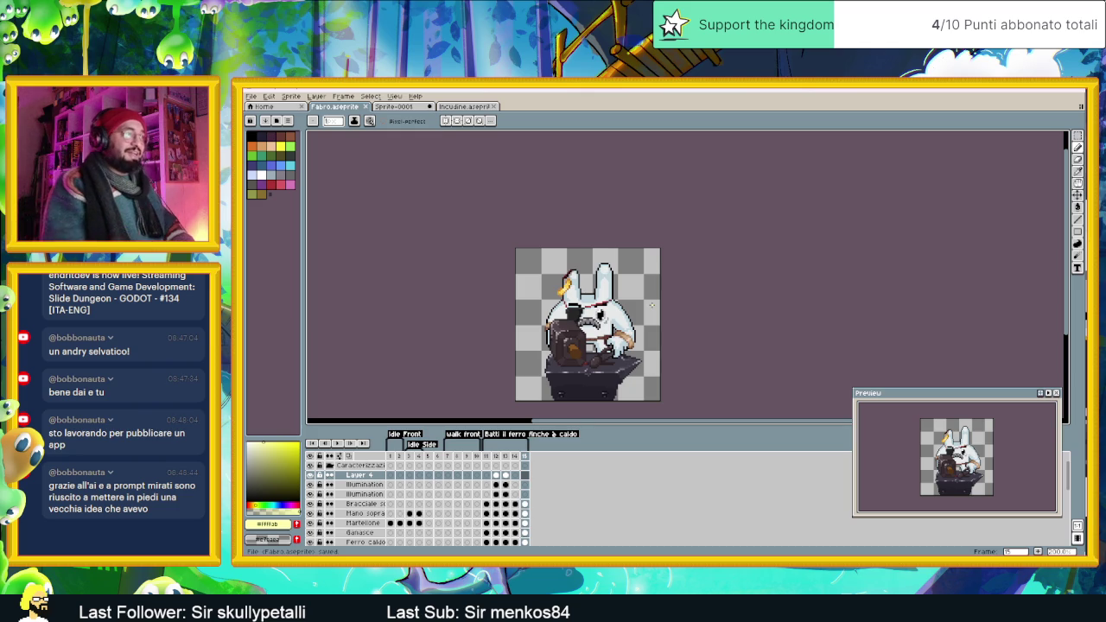
- Go to frame 12 and switch to the Illumination layer
{"action": "scroll", "coordinate": [609, 319], "scroll_direction": "down", "scroll_amount": 1}
{"action": "scroll", "coordinate": [588, 318], "scroll_direction": "up", "scroll_amount": 2}
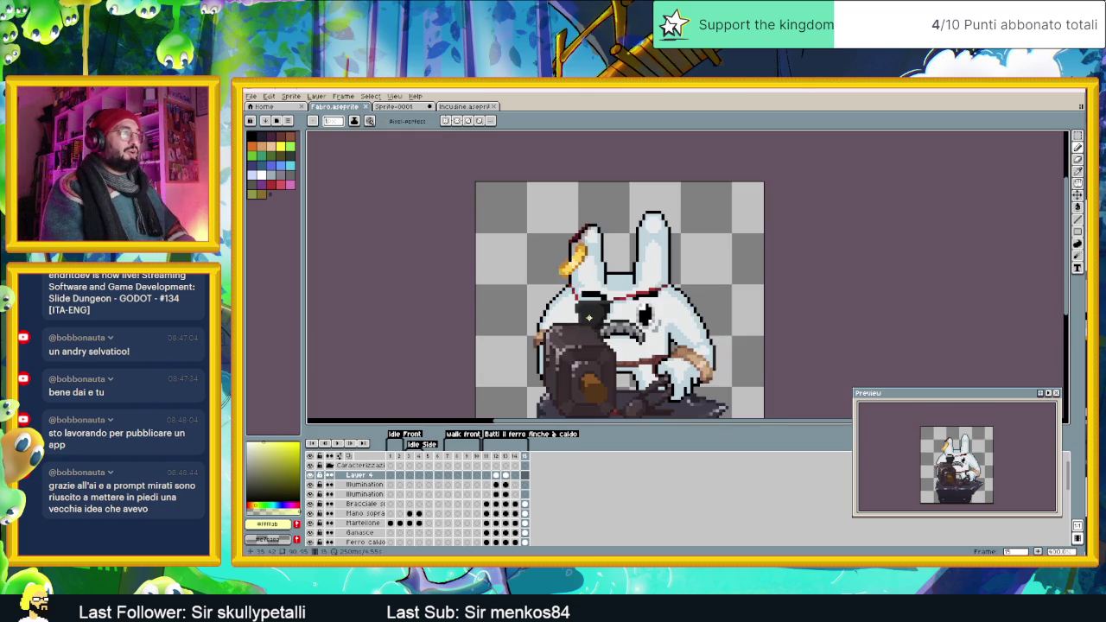
{"action": "key", "text": "Left"}
{"action": "key", "text": "Left"}
{"action": "key", "text": "Left"}
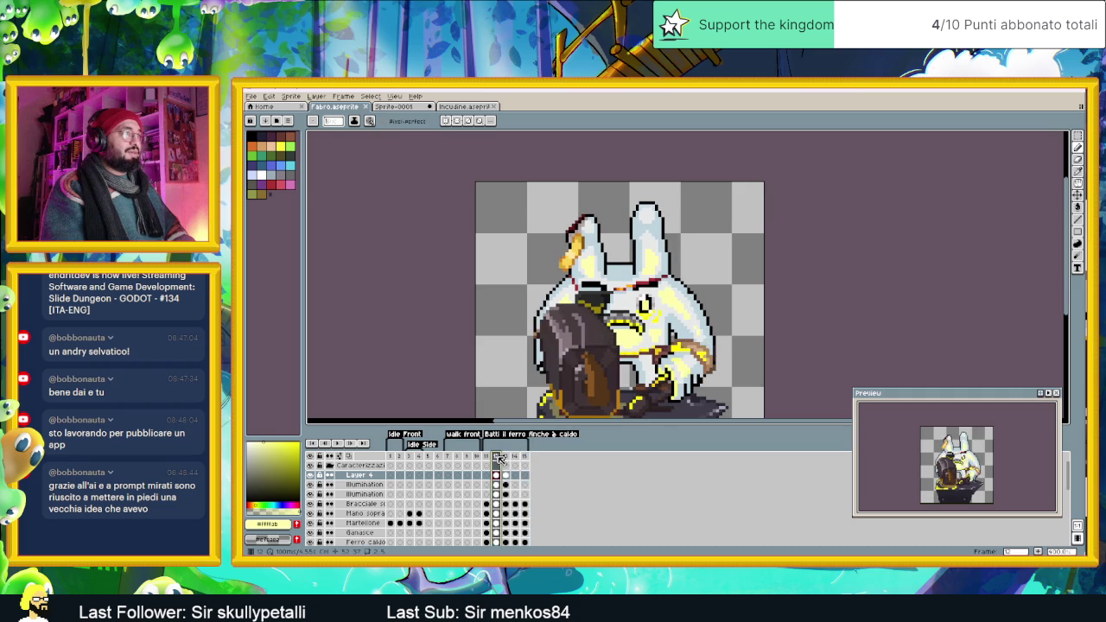
{"action": "scroll", "coordinate": [540, 287], "scroll_direction": "up", "scroll_amount": 1}
{"action": "scroll", "coordinate": [579, 255], "scroll_direction": "up", "scroll_amount": 1}
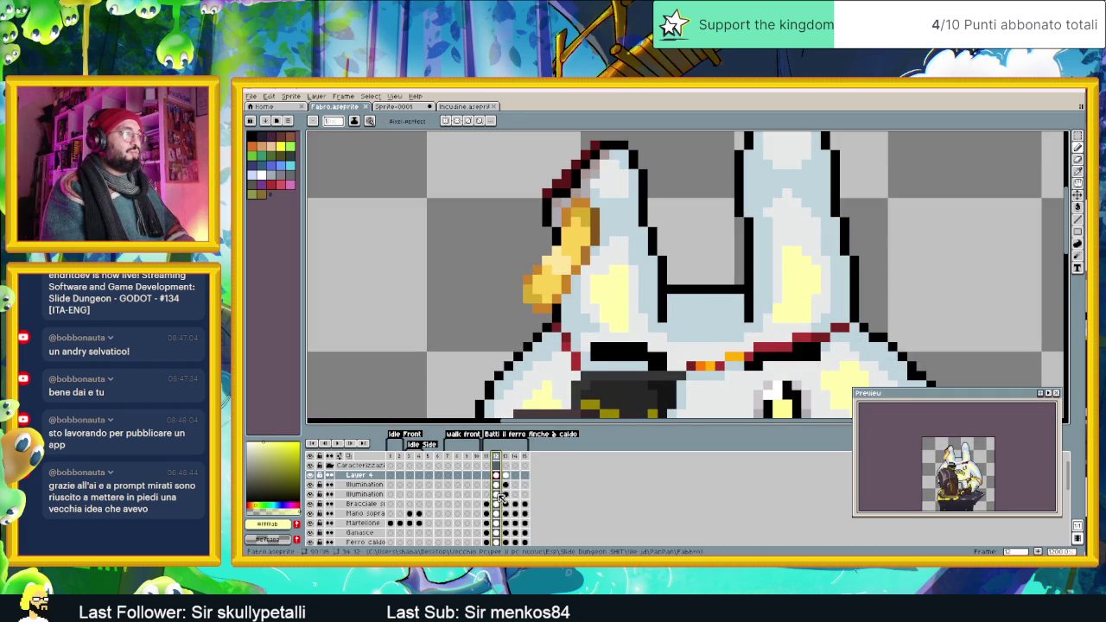
{"action": "key", "text": "Down"}
{"action": "key", "text": "Down"}
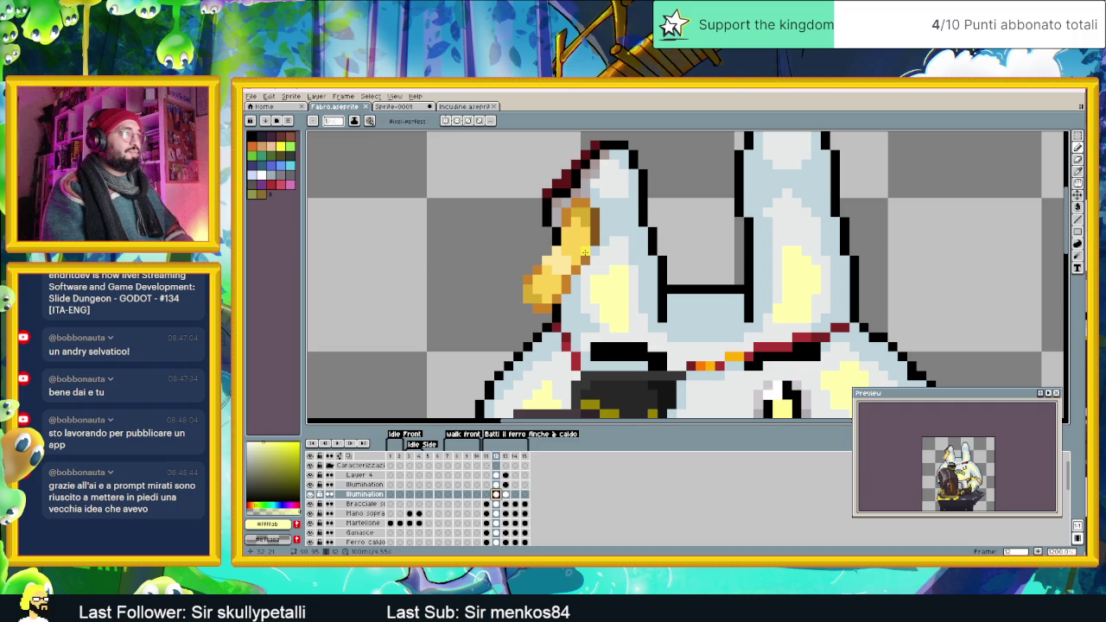
- Paint pale highlights and recolour the orange beak pixels yellow
{"action": "mouse_move", "coordinate": [586, 249]}
{"action": "left_mouse_down"}
{"action": "mouse_move", "coordinate": [595, 223]}
{"action": "mouse_move", "coordinate": [586, 259]}
{"action": "mouse_move", "coordinate": [555, 296]}
{"action": "left_mouse_up"}
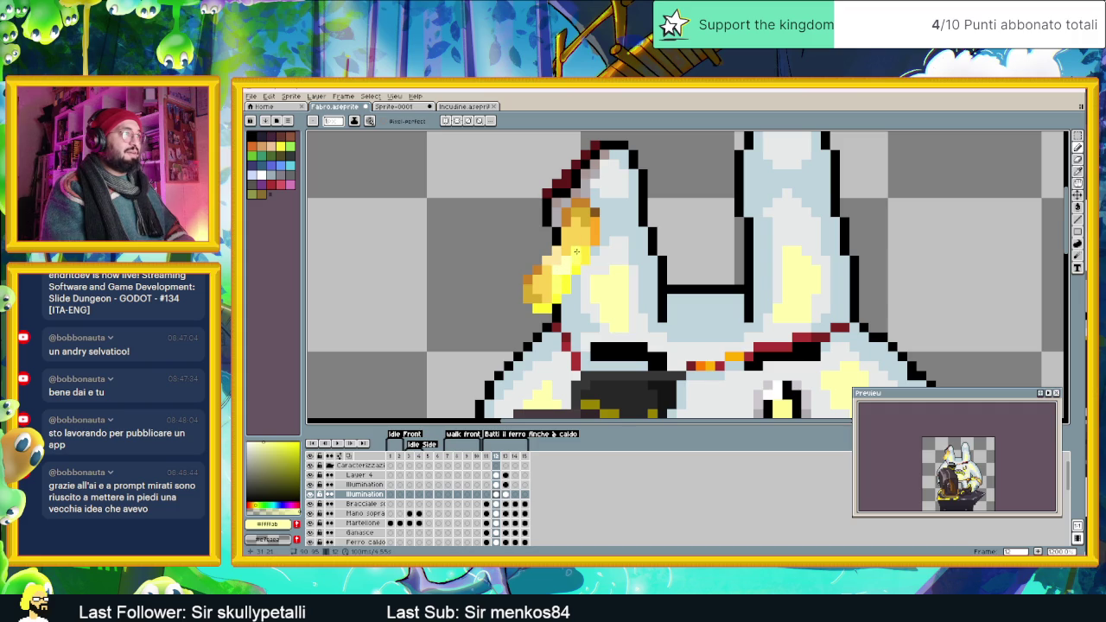
{"action": "left_click", "coordinate": [585, 242]}
{"action": "left_click", "coordinate": [585, 234]}
{"action": "left_click", "coordinate": [585, 224]}
{"action": "left_click", "coordinate": [585, 213]}
{"action": "left_click", "coordinate": [538, 299]}
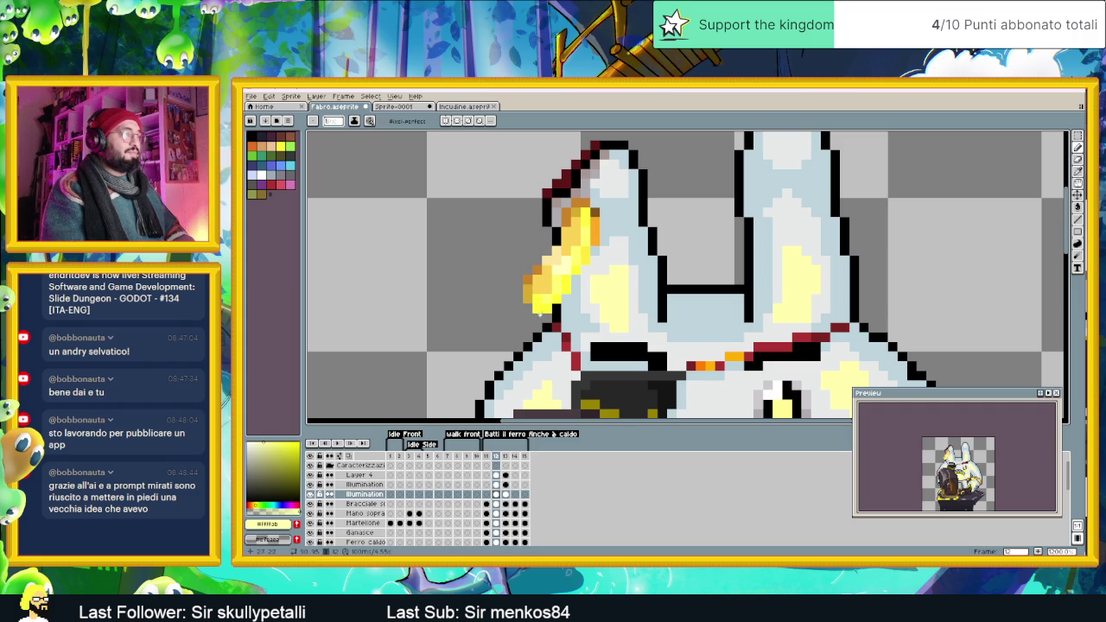
- On the next frame, draw a stroke on the beak and undo it
{"action": "left_click", "coordinate": [505, 492]}
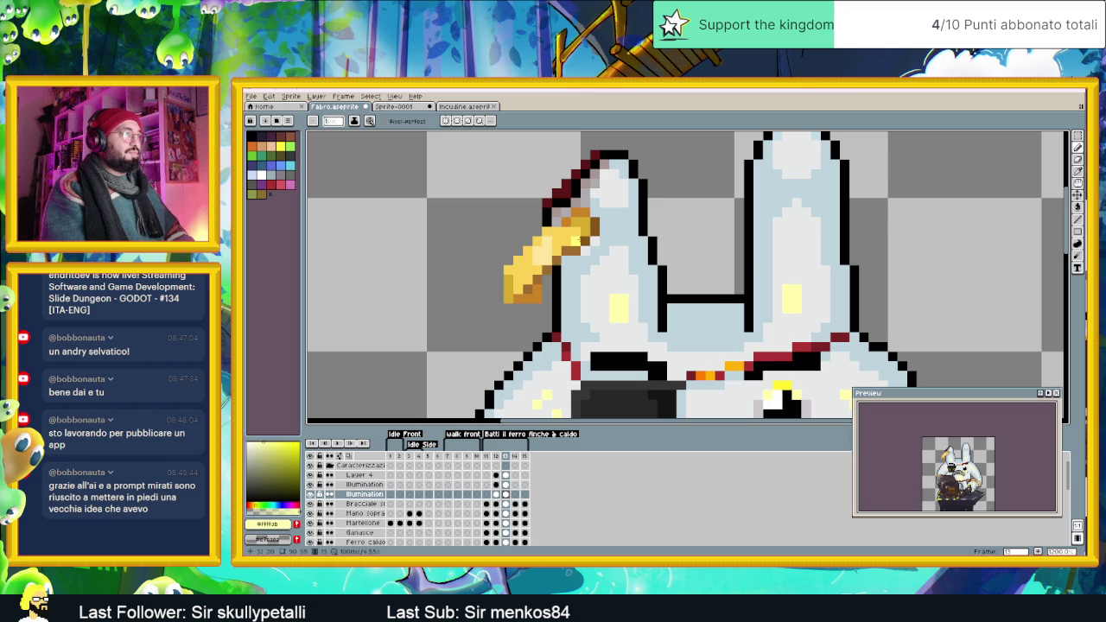
{"action": "key", "text": "v"}
{"action": "key", "text": "b"}
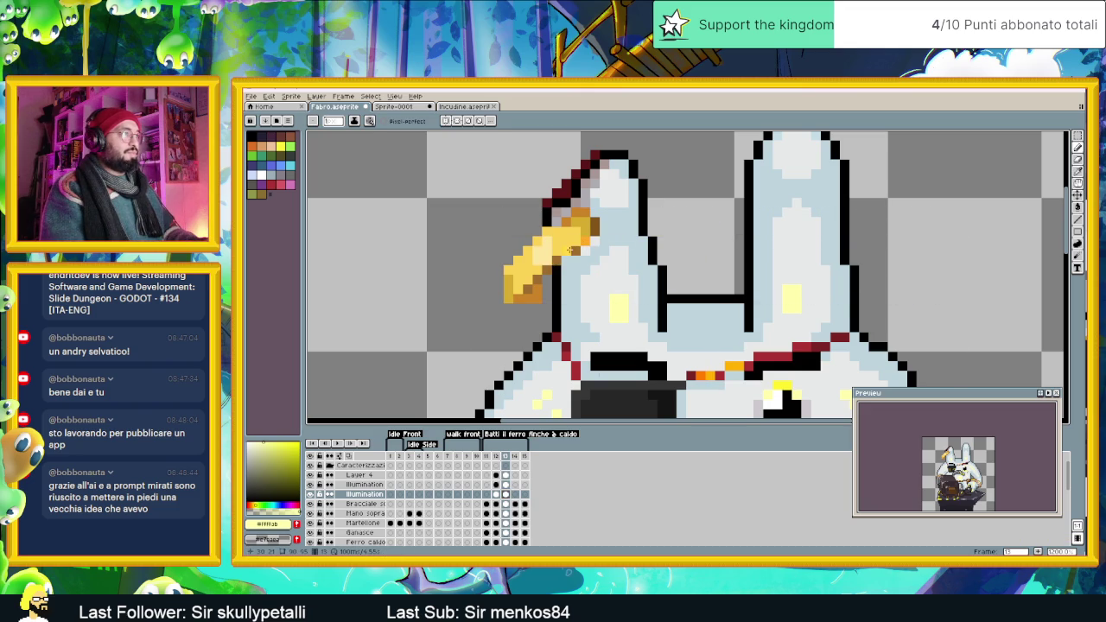
{"action": "left_click_drag", "start_coordinate": [557, 252], "coordinate": [546, 269]}
{"action": "key", "text": "ctrl+z"}
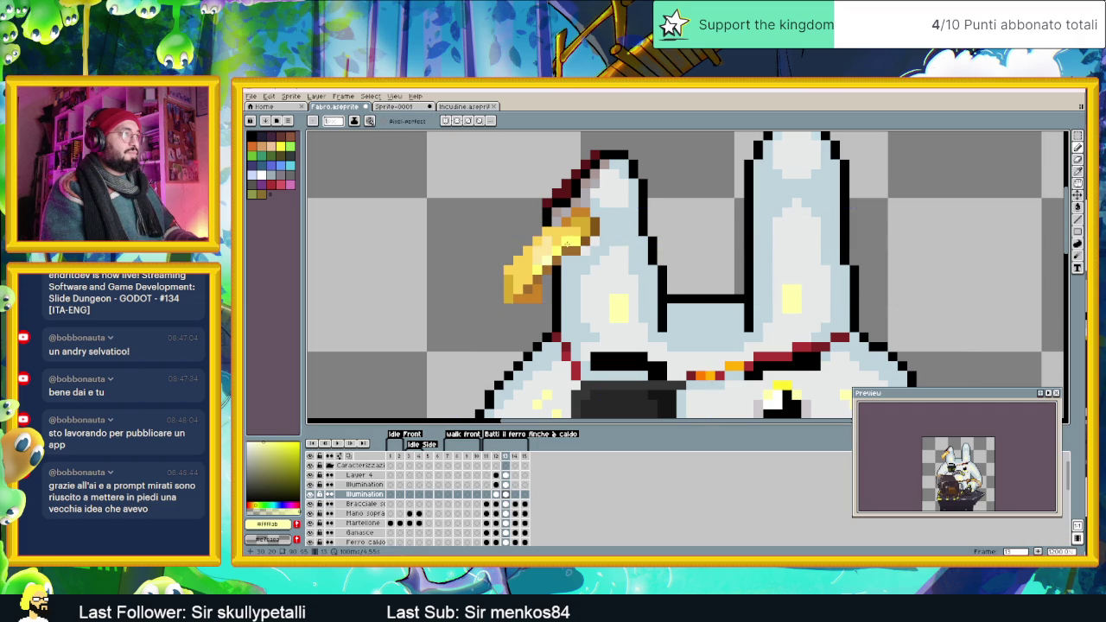
{"action": "scroll", "coordinate": [617, 286], "scroll_direction": "down", "scroll_amount": 4}
{"action": "scroll", "coordinate": [618, 296], "scroll_direction": "up", "scroll_amount": 1}
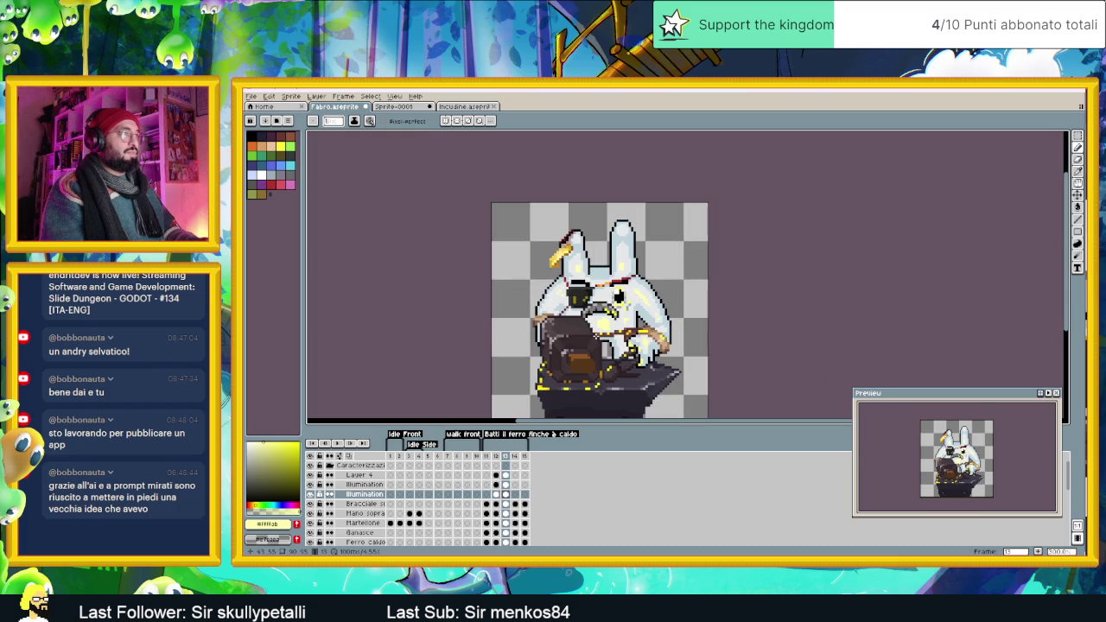
- Step through frames 11, 12 and 13, then loop the animation from frame 11
{"action": "key", "text": "Left"}
{"action": "key", "text": "Left"}
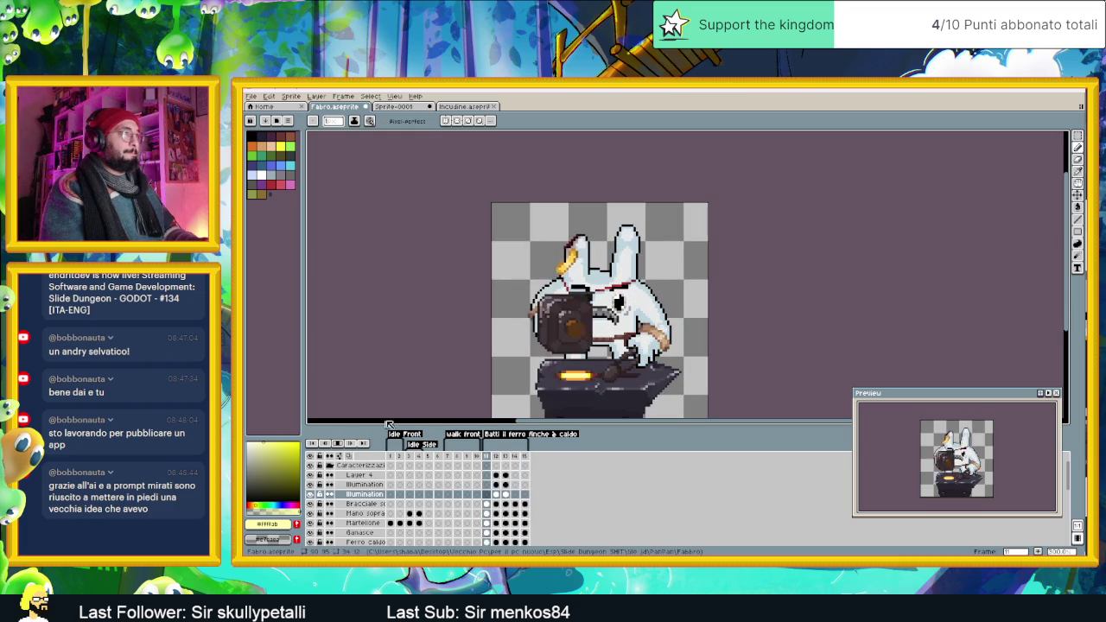
{"action": "scroll", "coordinate": [701, 277], "scroll_direction": "down", "scroll_amount": 3}
{"action": "scroll", "coordinate": [702, 276], "scroll_direction": "up", "scroll_amount": 1}
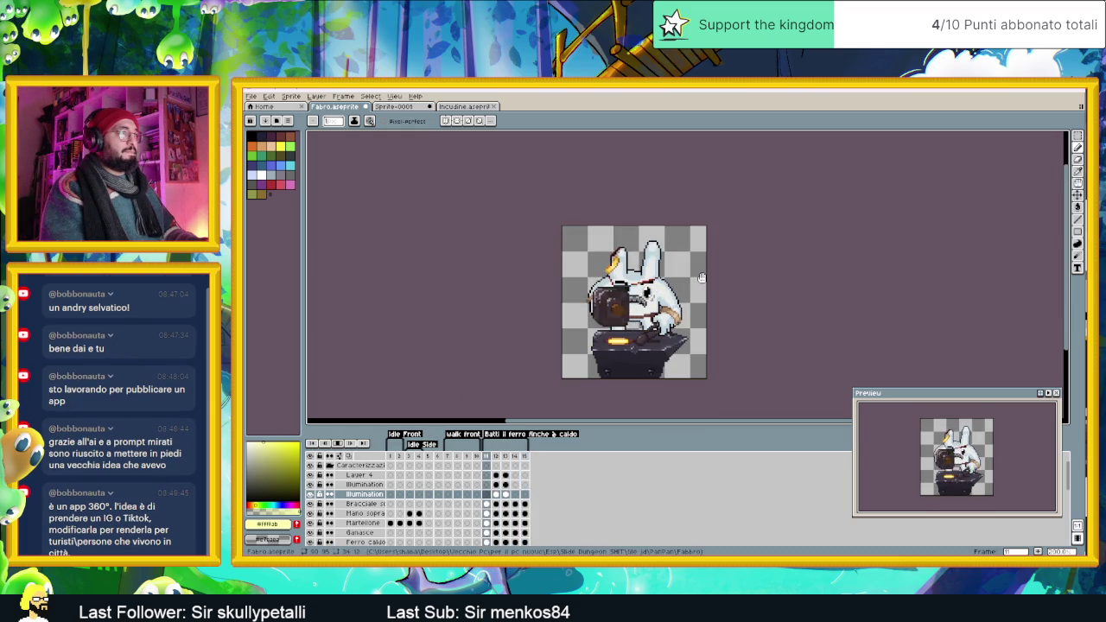
{"action": "scroll", "coordinate": [648, 268], "scroll_direction": "up", "scroll_amount": 3}
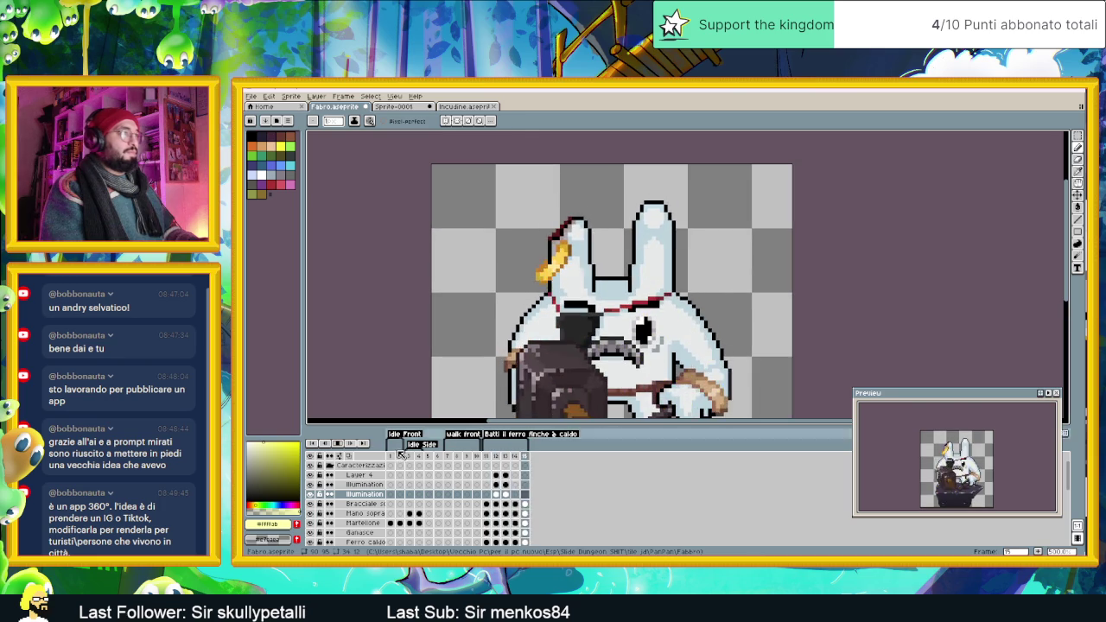
{"action": "left_click", "coordinate": [497, 493]}
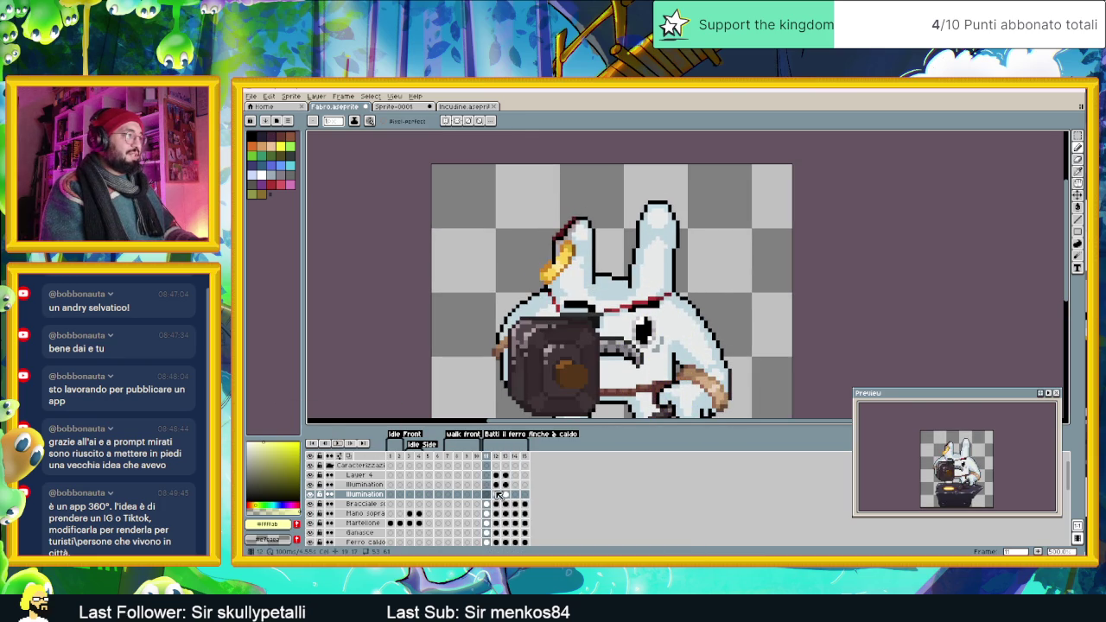
{"action": "left_click", "coordinate": [498, 494]}
{"action": "scroll", "coordinate": [560, 221], "scroll_direction": "up", "scroll_amount": 2}
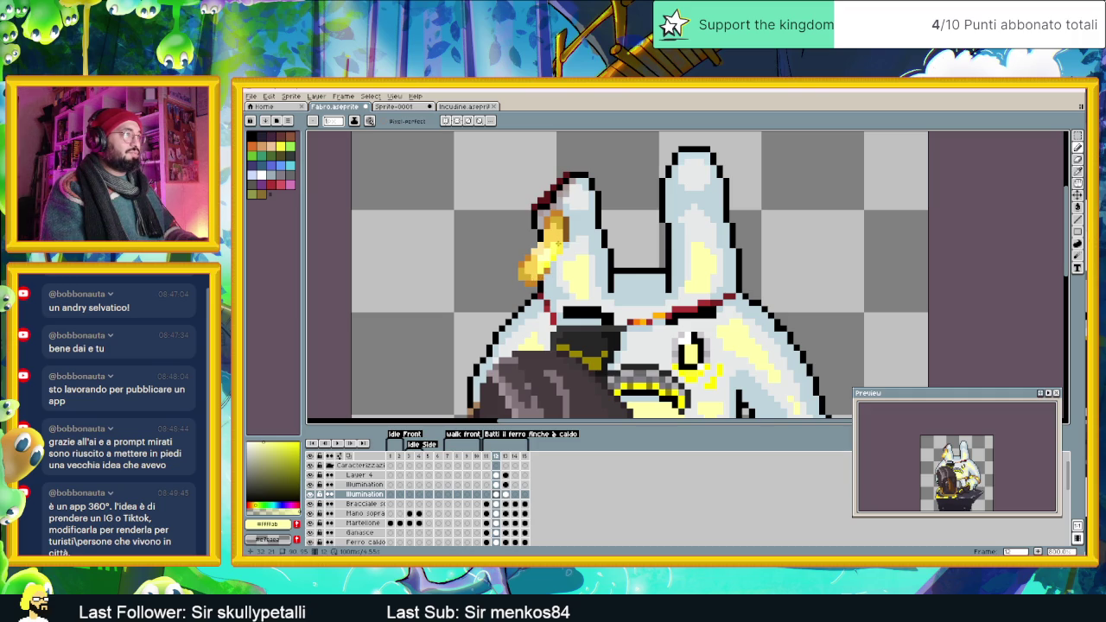
{"action": "scroll", "coordinate": [581, 264], "scroll_direction": "down", "scroll_amount": 1}
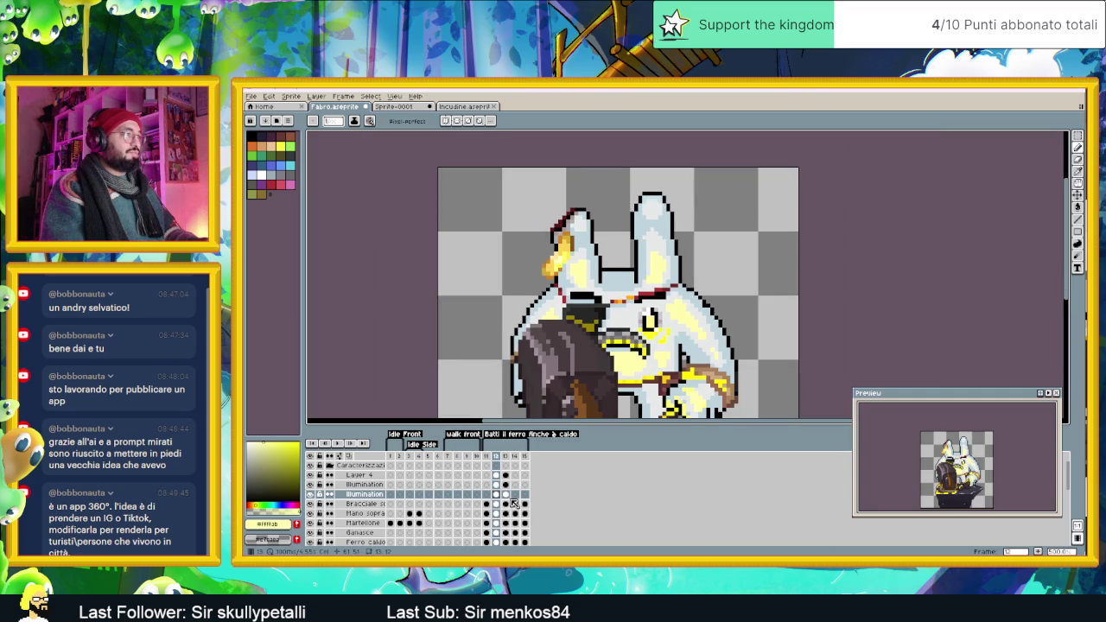
{"action": "key", "text": "Right"}
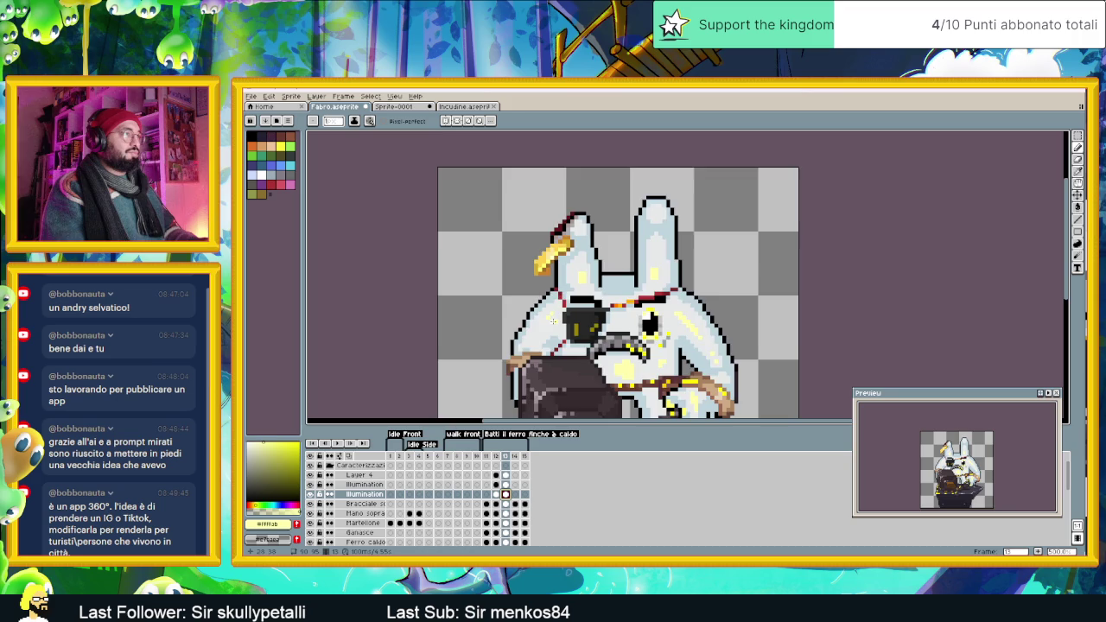
{"action": "scroll", "coordinate": [553, 320], "scroll_direction": "down", "scroll_amount": 1}
{"action": "left_click", "coordinate": [485, 457]}
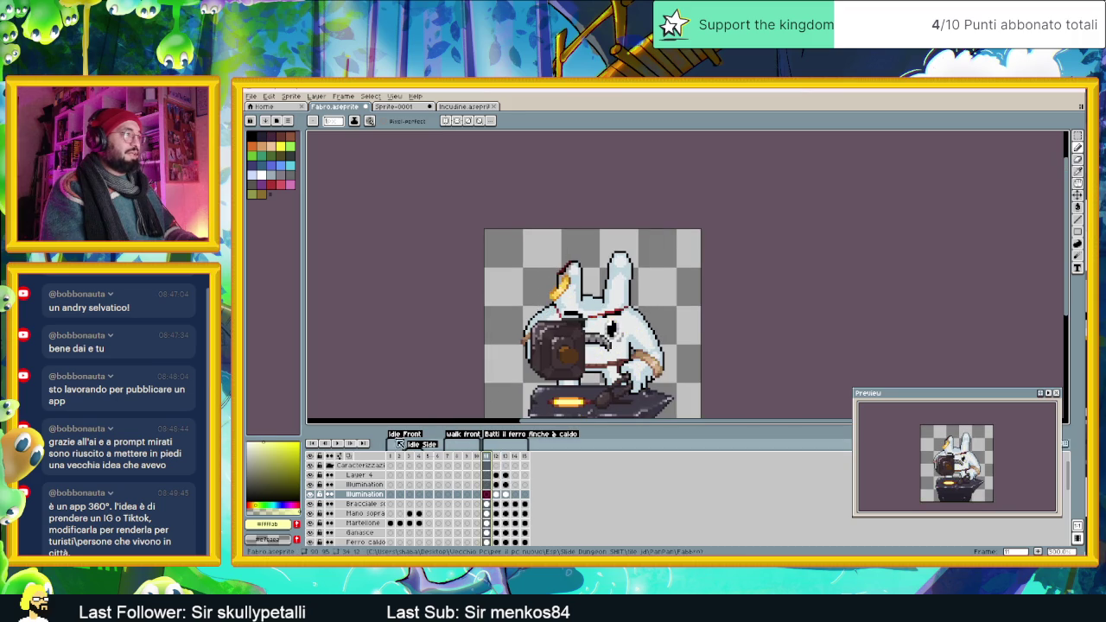
{"action": "left_click", "coordinate": [338, 443]}
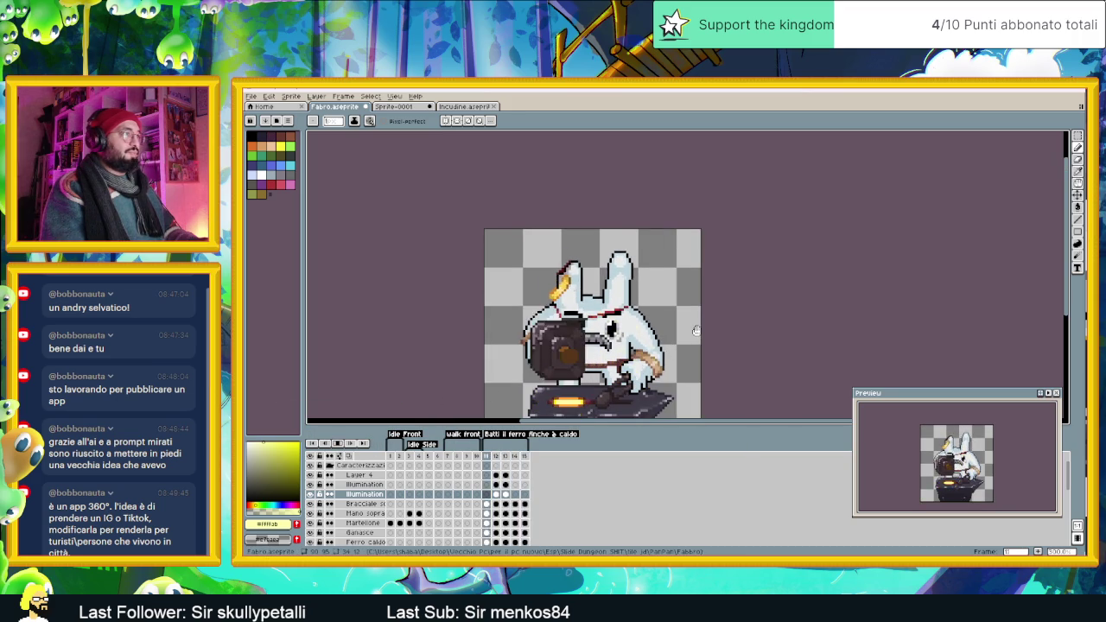
{"action": "scroll", "coordinate": [691, 332], "scroll_direction": "down", "scroll_amount": 1}
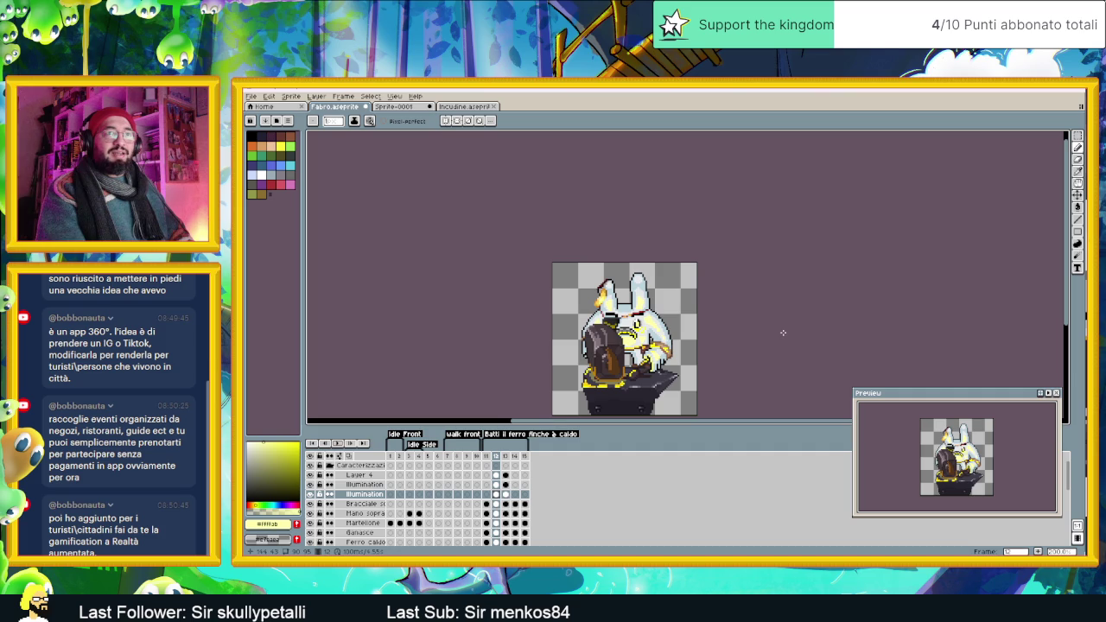
- Show frame 12, save Fabbro.aseprite, and minimise Aseprite to reveal the desktop
{"action": "scroll", "coordinate": [742, 343], "scroll_direction": "down", "scroll_amount": 2}
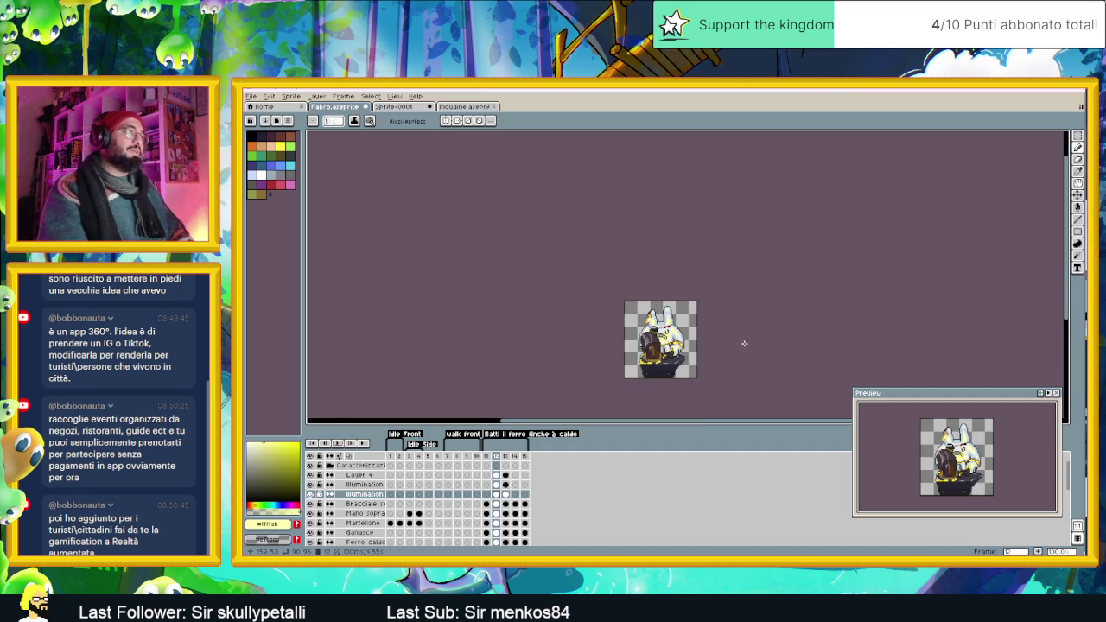
{"action": "scroll", "coordinate": [644, 306], "scroll_direction": "up", "scroll_amount": 2}
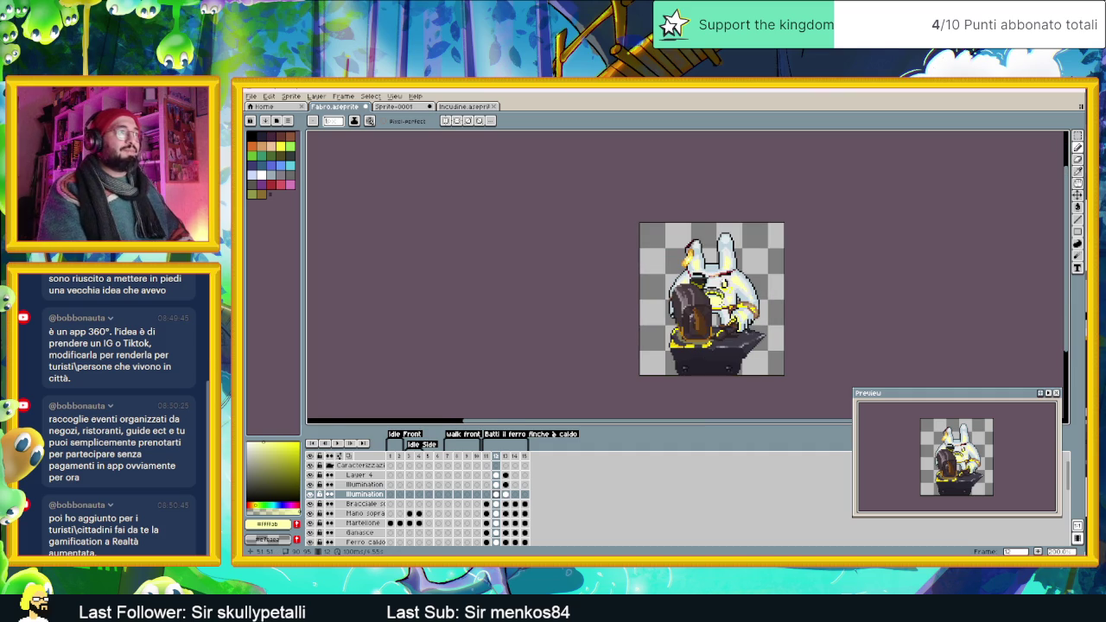
{"action": "scroll", "coordinate": [724, 305], "scroll_direction": "up", "scroll_amount": 1}
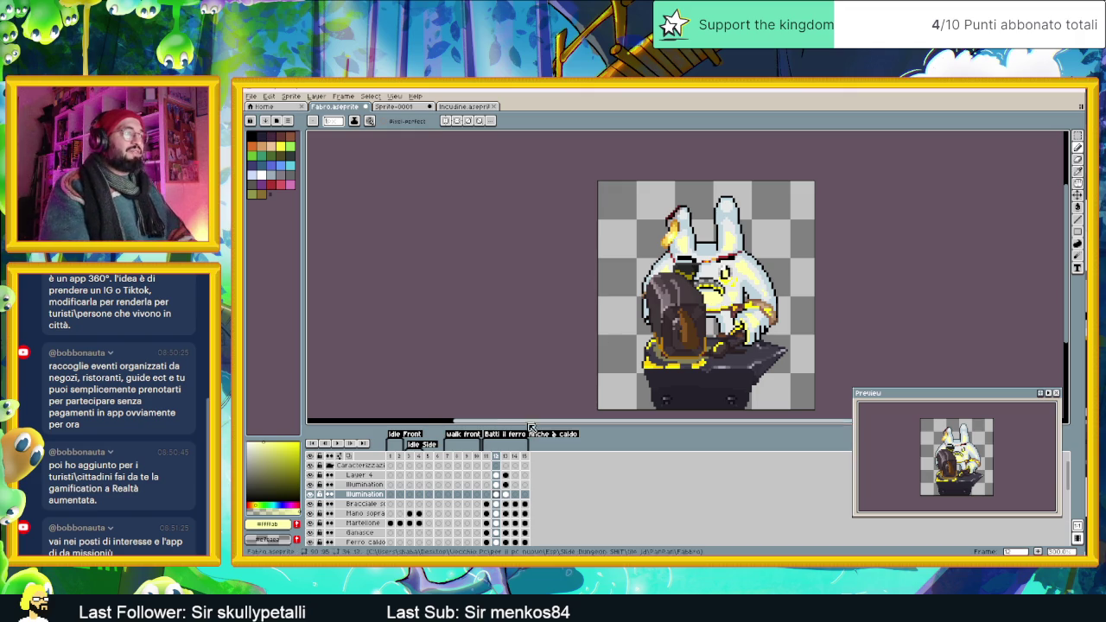
{"action": "left_click", "coordinate": [487, 455]}
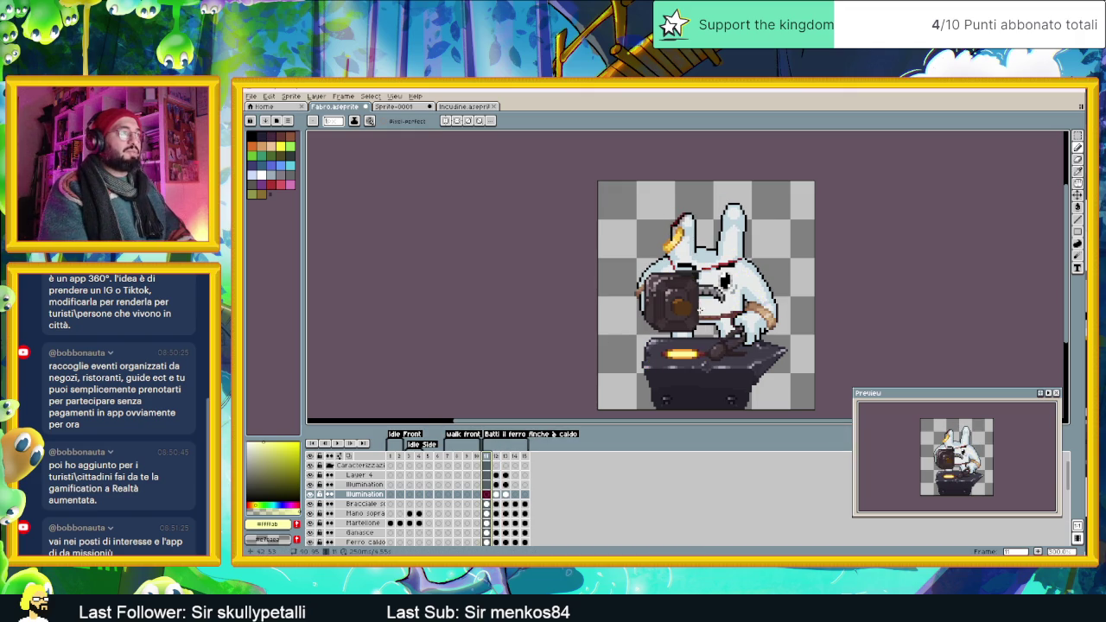
{"action": "scroll", "coordinate": [702, 318], "scroll_direction": "down", "scroll_amount": 1}
{"action": "key", "text": "ctrl+s"}
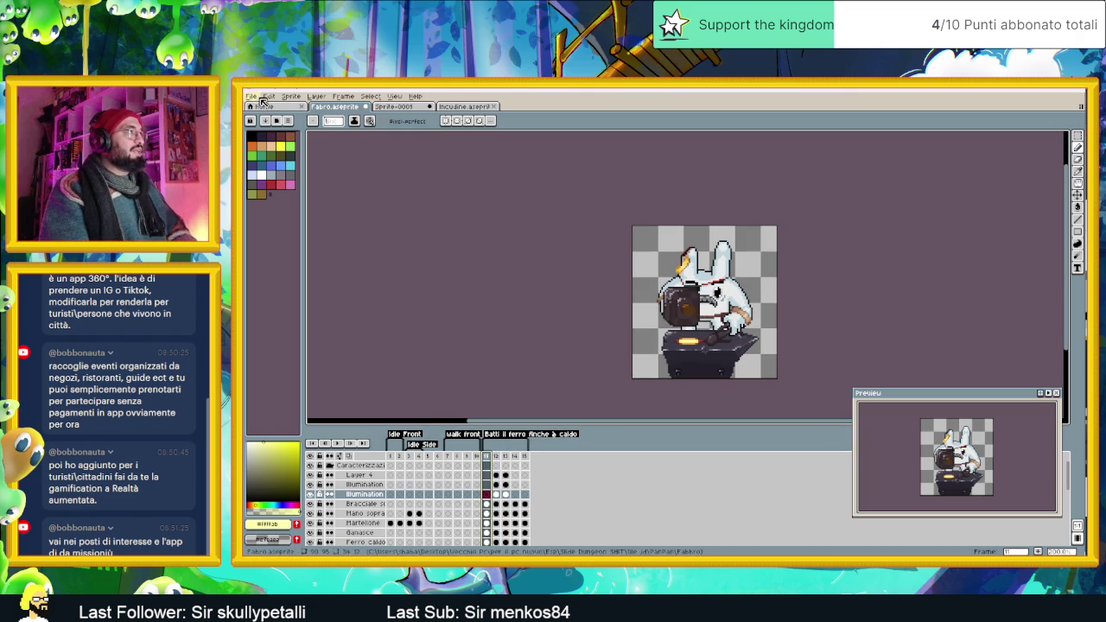
{"action": "left_click", "coordinate": [1047, 91]}
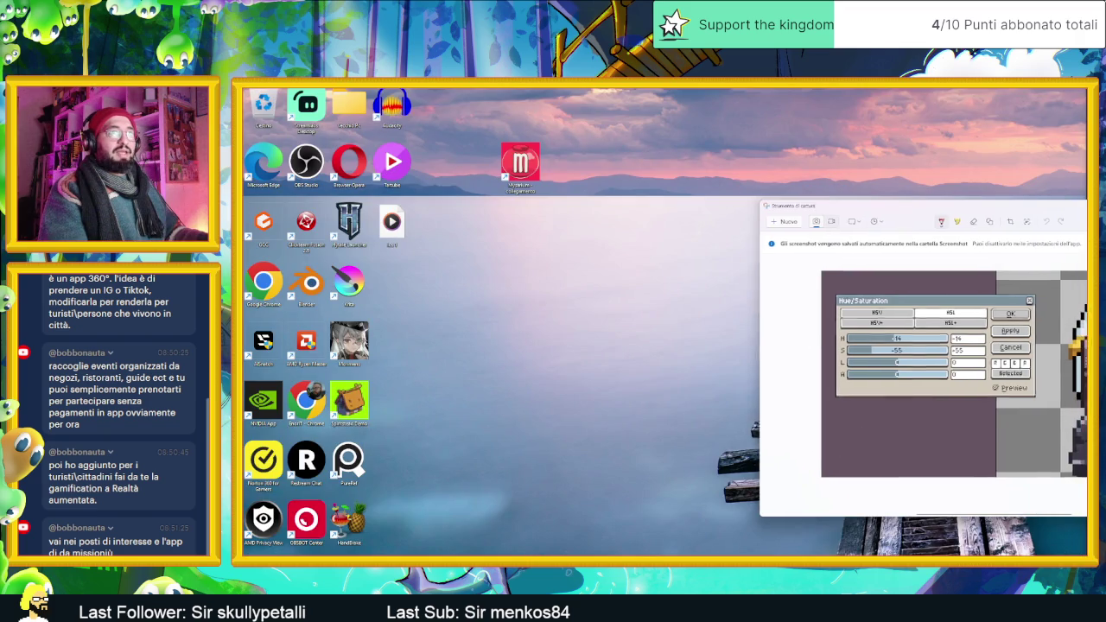
- Close the screenshot window and open the FanFan > Fabbro folder in File Explorer
{"action": "left_click", "coordinate": [1081, 195]}
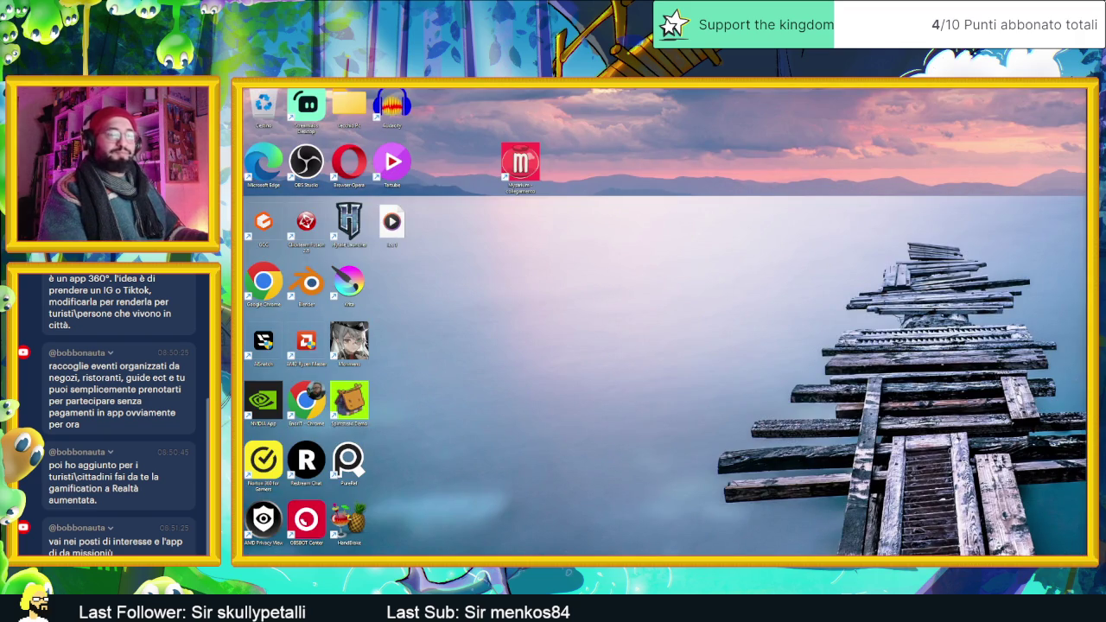
{"action": "key", "text": "super+e"}
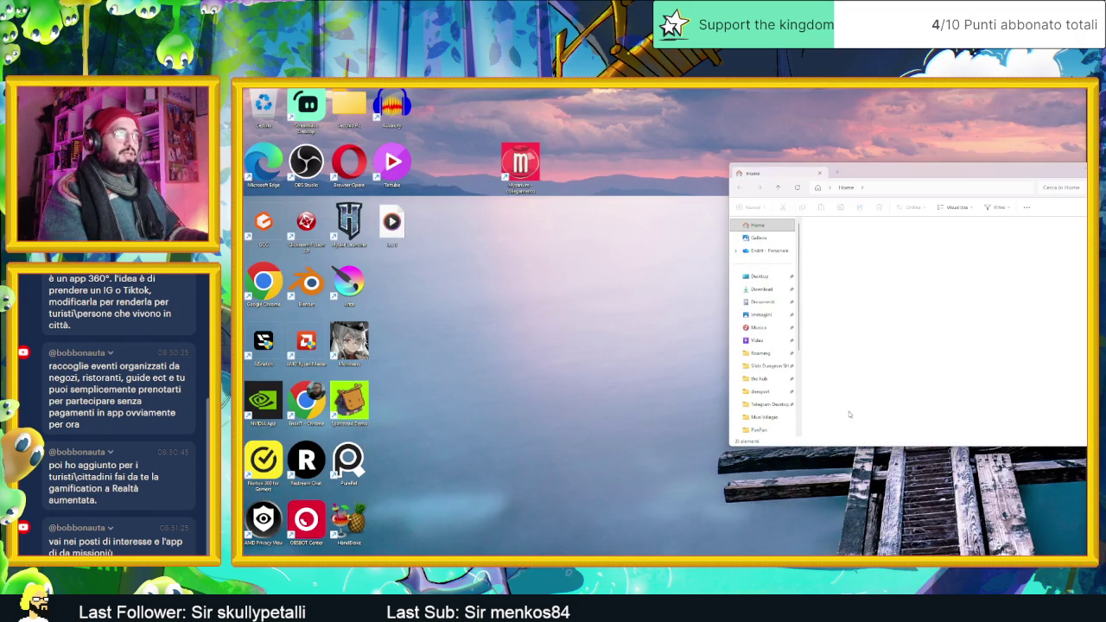
{"action": "left_click_drag", "start_coordinate": [960, 170], "coordinate": [777, 158]}
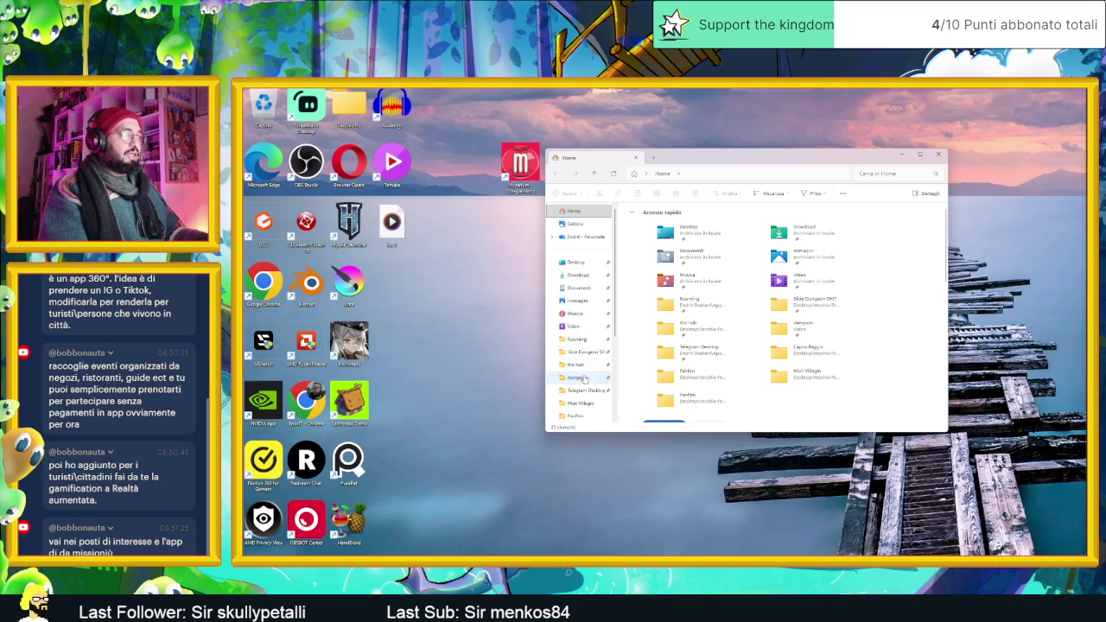
{"action": "left_click", "coordinate": [589, 415]}
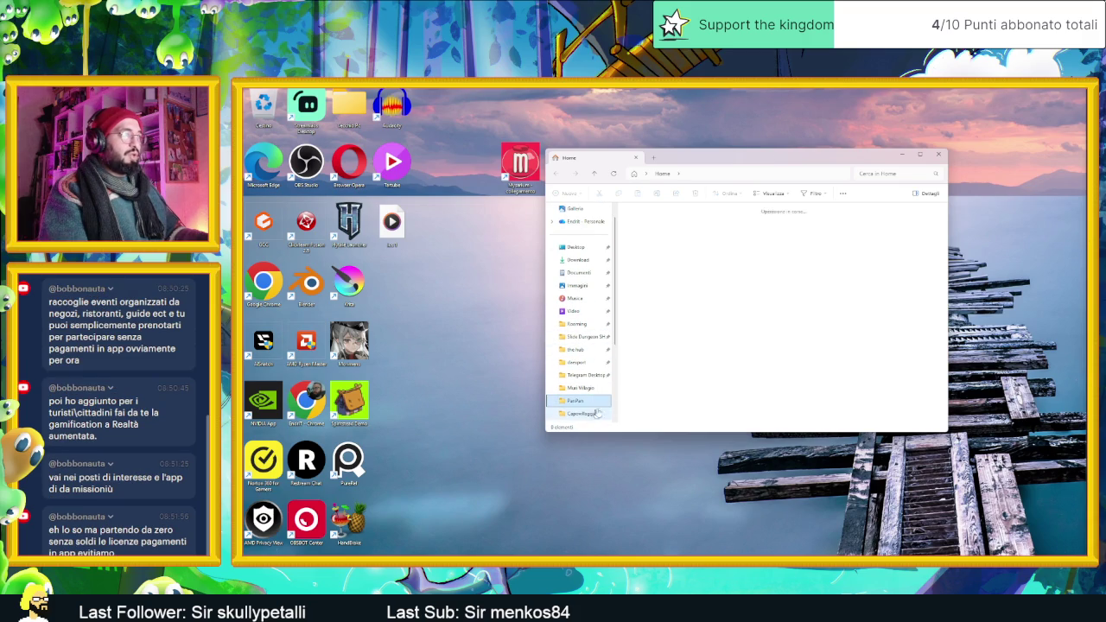
{"action": "left_click", "coordinate": [692, 225]}
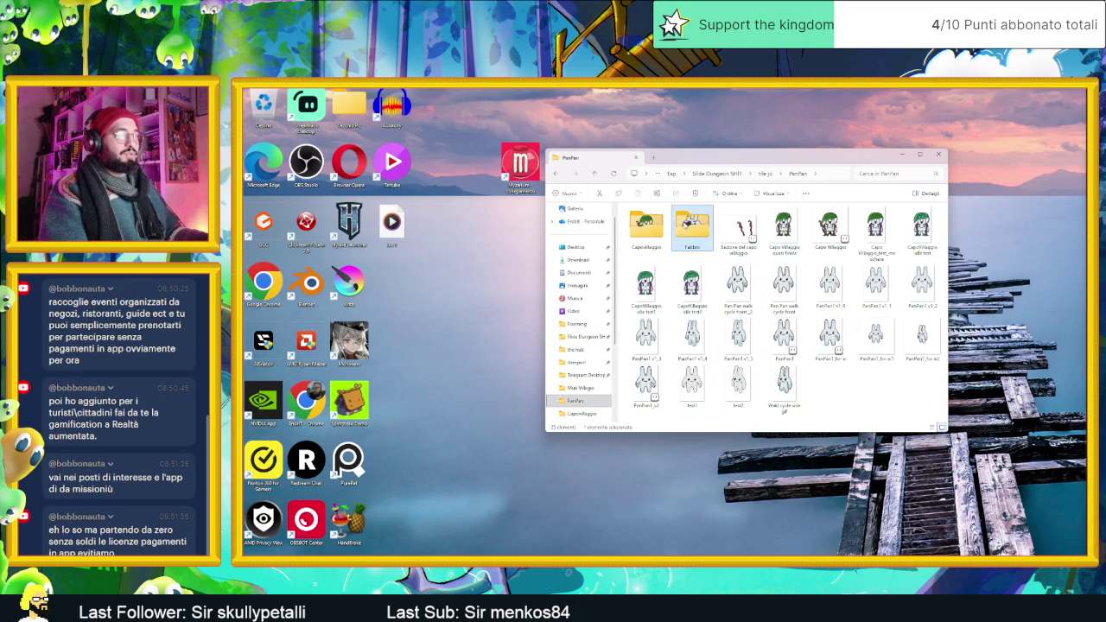
{"action": "double_click", "coordinate": [692, 225]}
- Create a v1 folder in Fabbro and move the 18 old frame images into it
{"action": "right_click", "coordinate": [836, 382]}
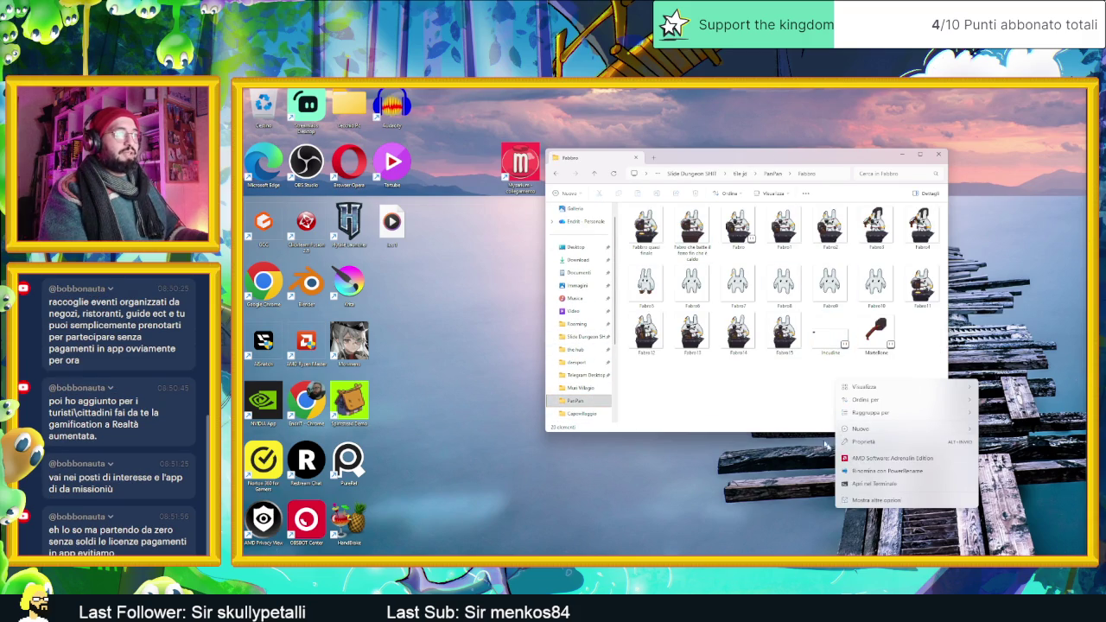
{"action": "mouse_move", "coordinate": [862, 429]}
{"action": "left_click", "coordinate": [993, 429]}
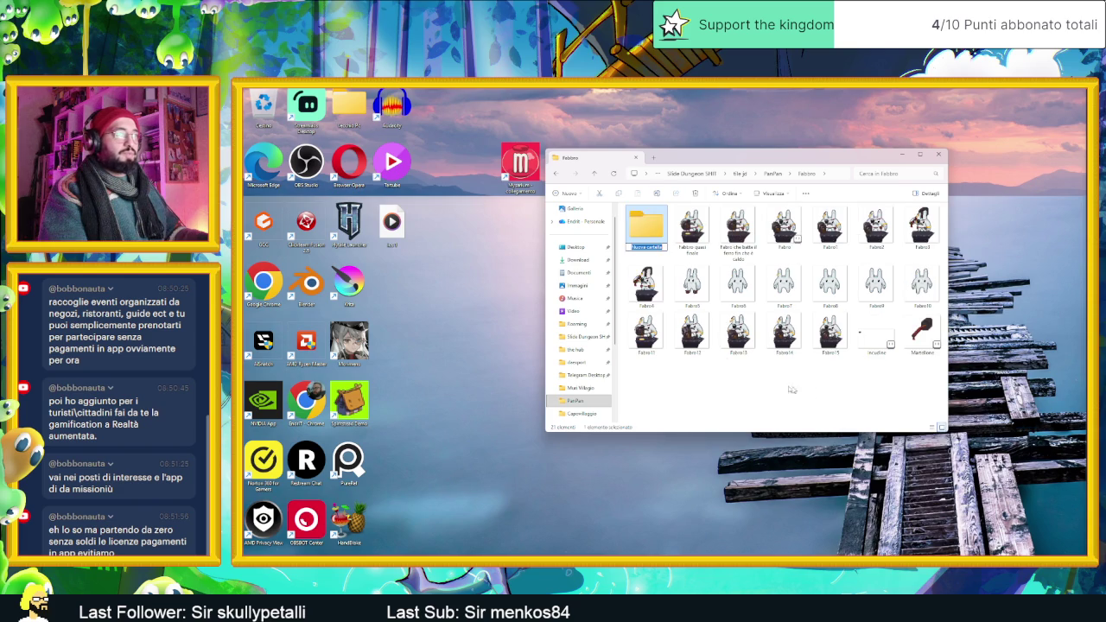
{"action": "type", "text": "old"}
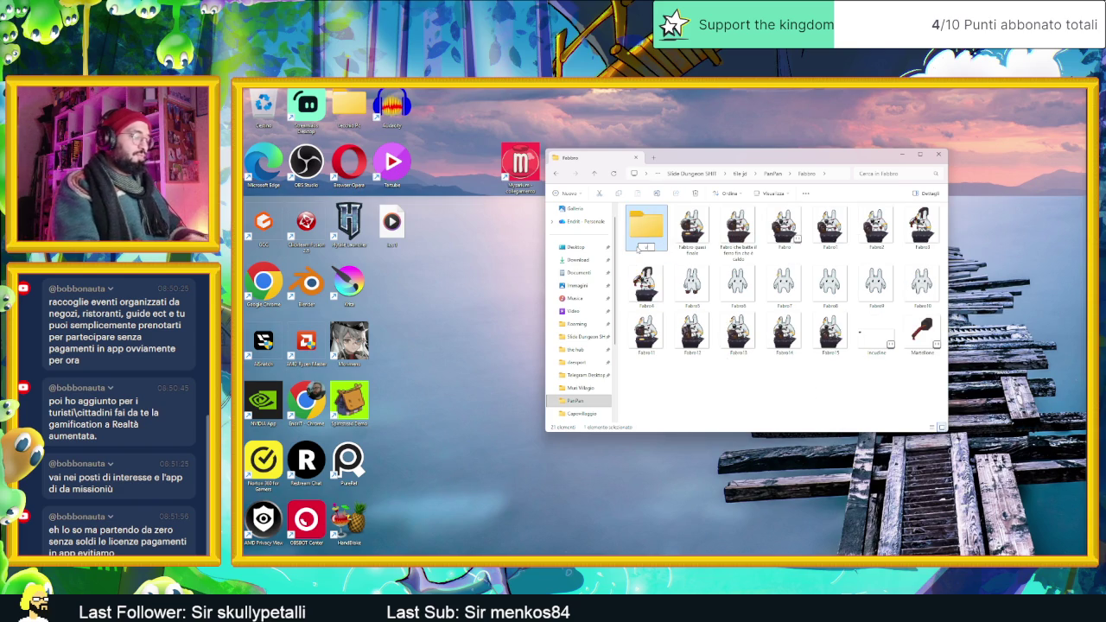
{"action": "key", "text": "Return"}
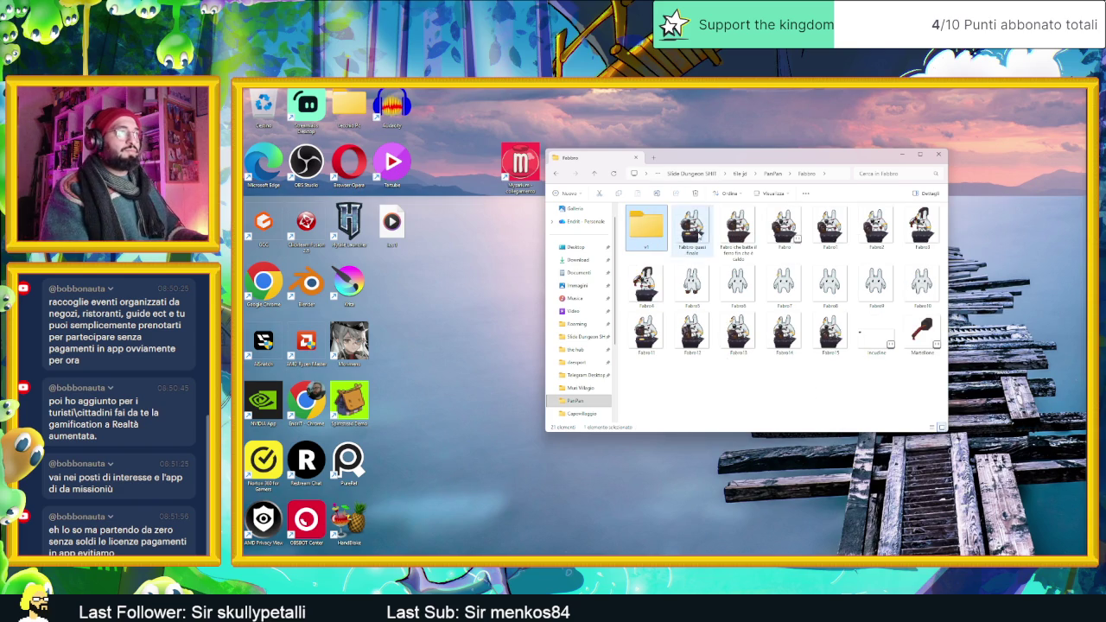
{"action": "left_click", "coordinate": [692, 229]}
{"action": "left_click", "coordinate": [829, 333], "text": "shift"}
{"action": "left_click_drag", "start_coordinate": [709, 234], "coordinate": [655, 232]}
- Add an empty v2 folder, open it, and return to Aseprite
{"action": "right_click", "coordinate": [750, 273]}
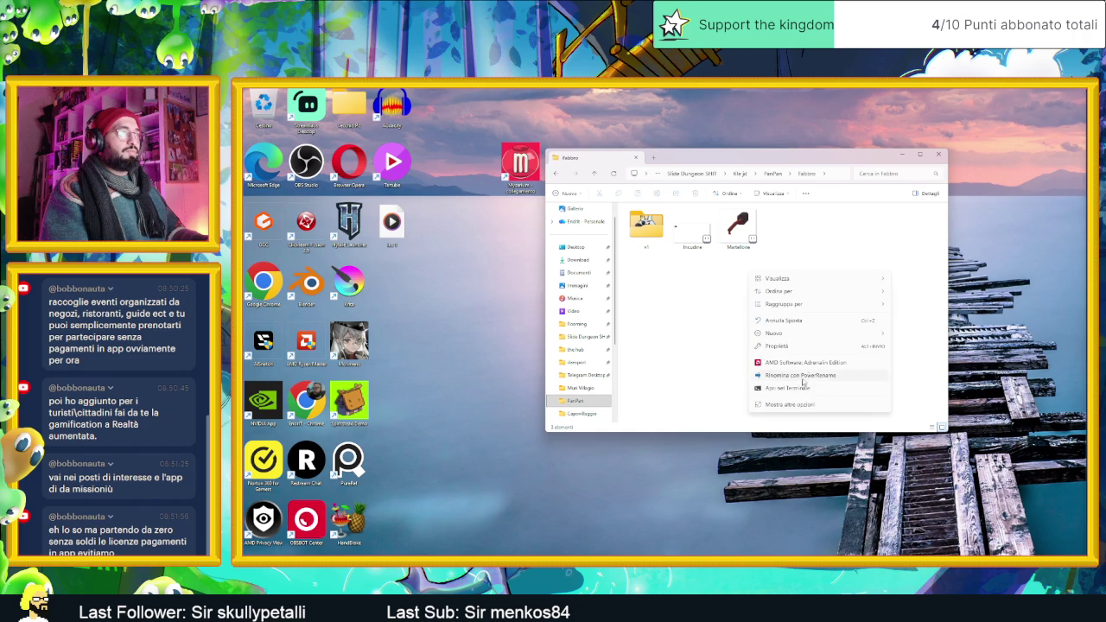
{"action": "mouse_move", "coordinate": [814, 334]}
{"action": "left_click", "coordinate": [916, 334]}
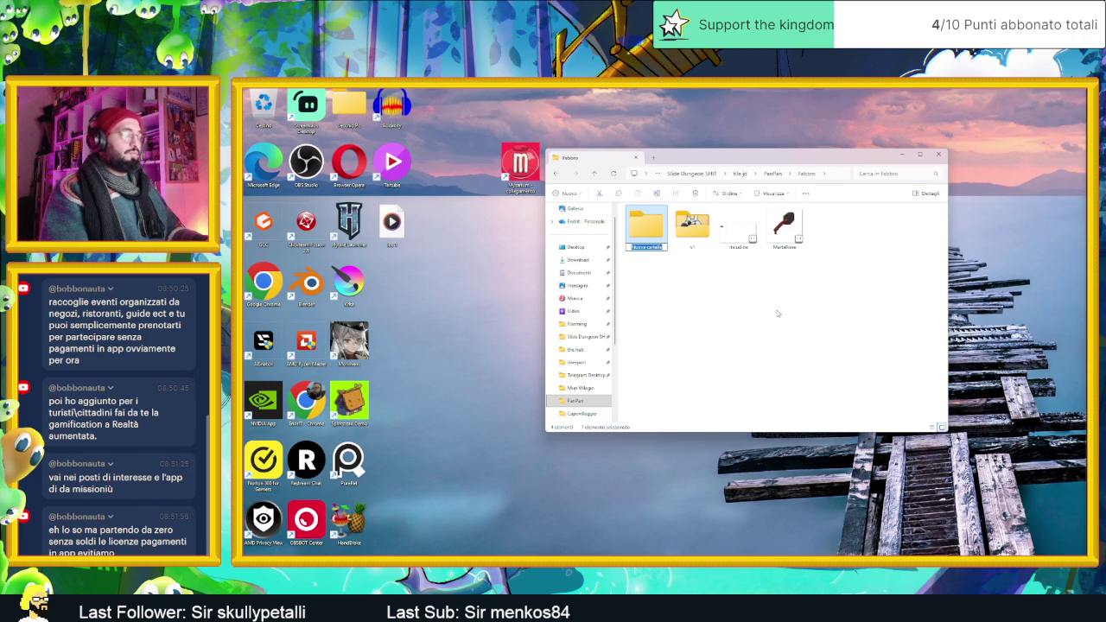
{"action": "type", "text": "v2"}
{"action": "key", "text": "Return"}
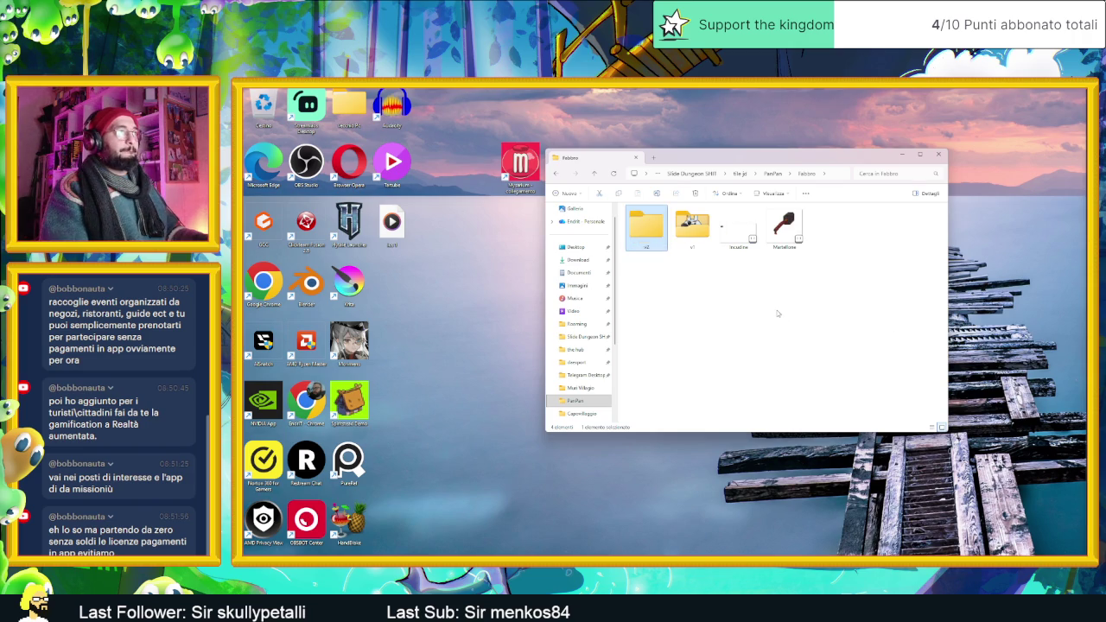
{"action": "key", "text": "Return"}
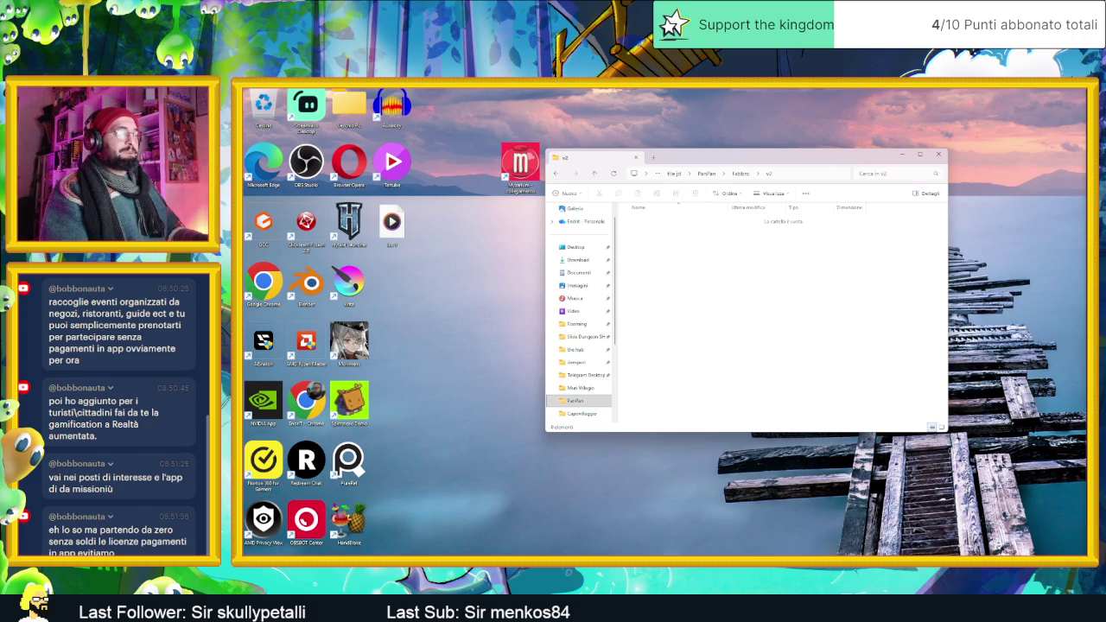
{"action": "key", "text": "alt+Tab"}
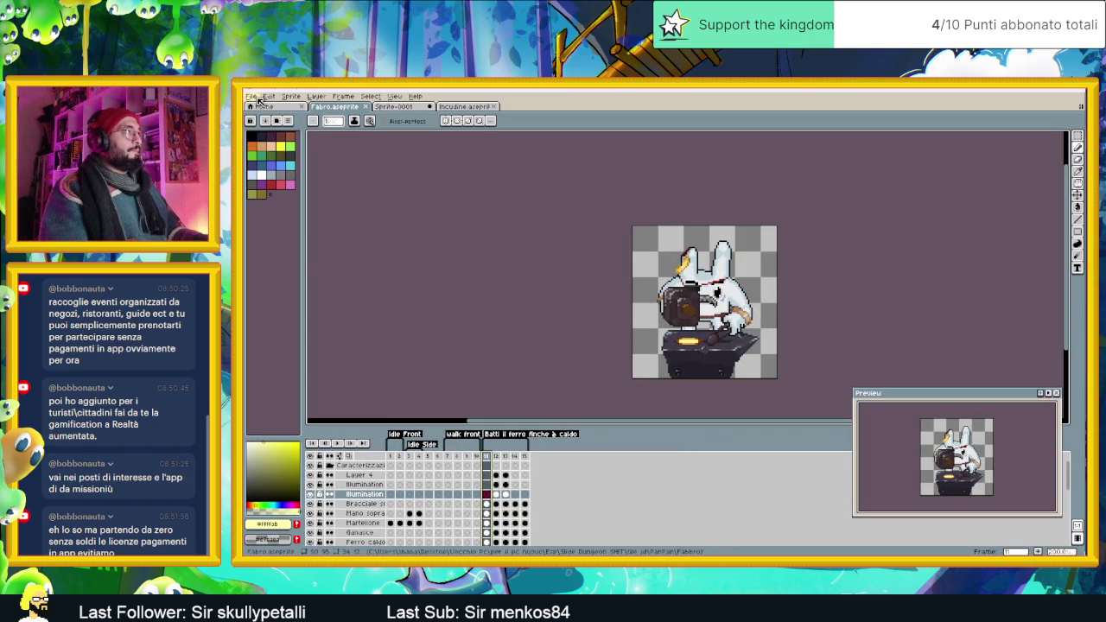
- Review blacksmith animation frames 1, 2, 3, 4 and 11, then bring up the Slide Dungeon board
{"action": "left_click", "coordinate": [392, 456]}
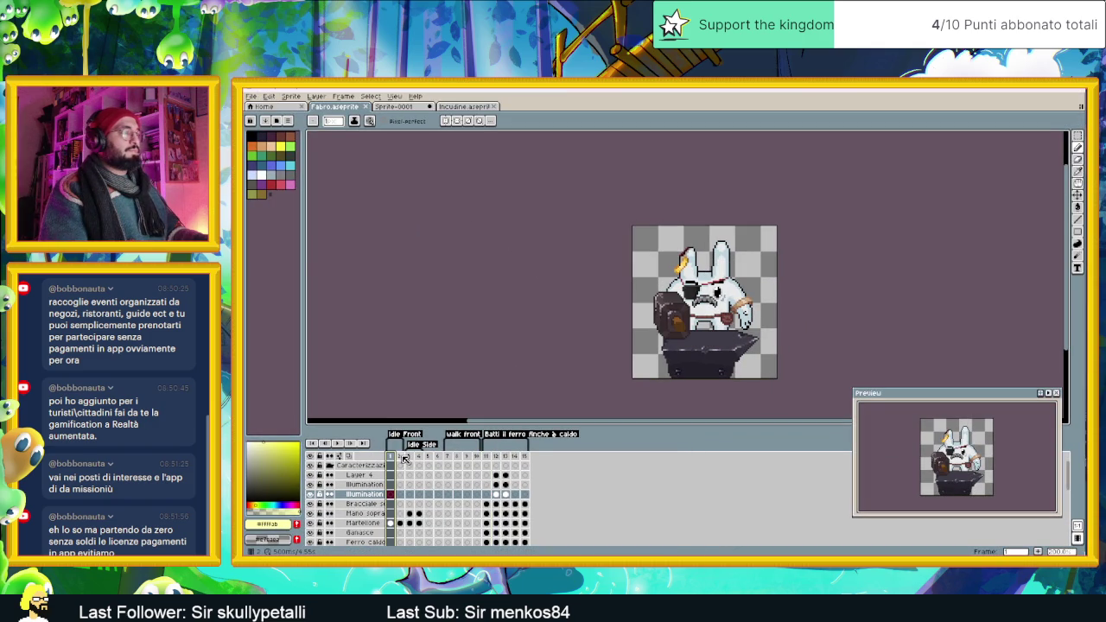
{"action": "left_click", "coordinate": [403, 458]}
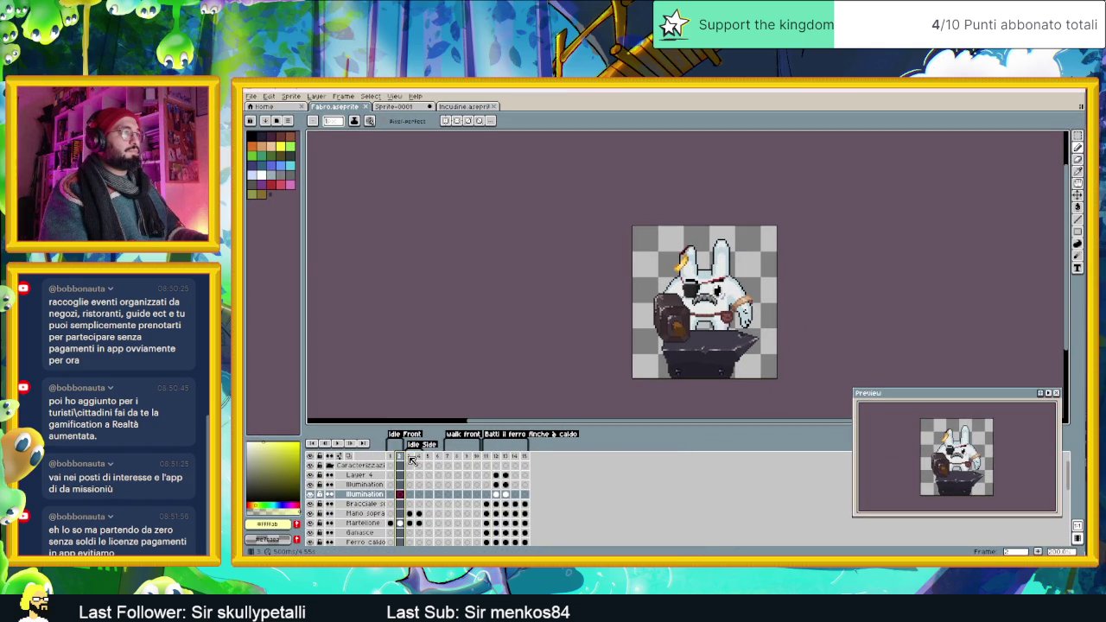
{"action": "left_click", "coordinate": [410, 457]}
{"action": "left_click", "coordinate": [419, 456]}
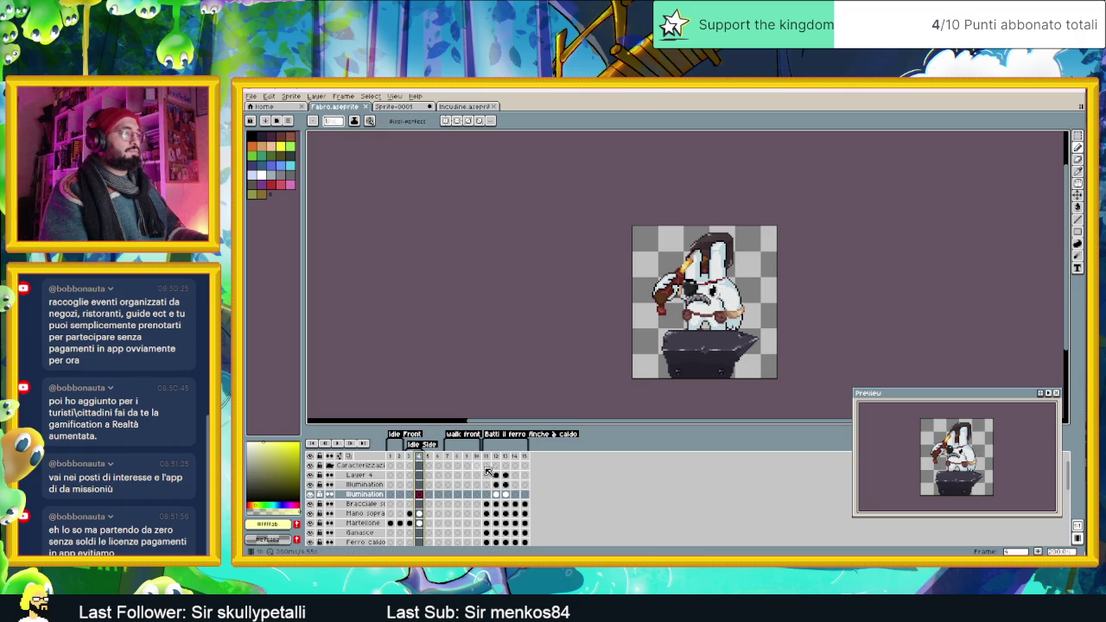
{"action": "left_click", "coordinate": [488, 458]}
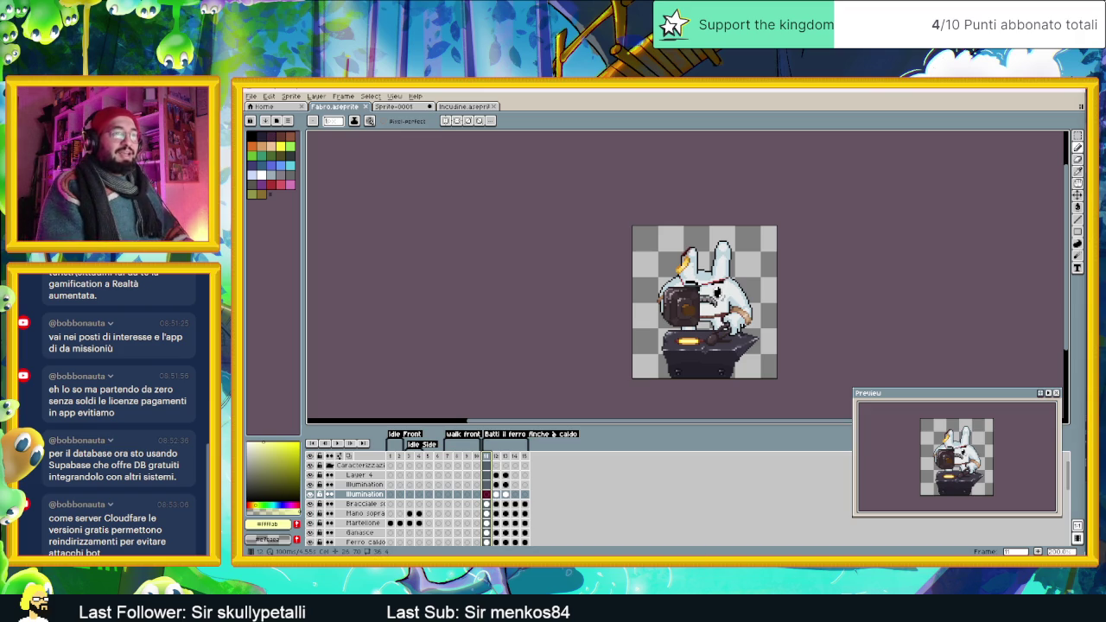
{"action": "key", "text": "alt+Tab"}
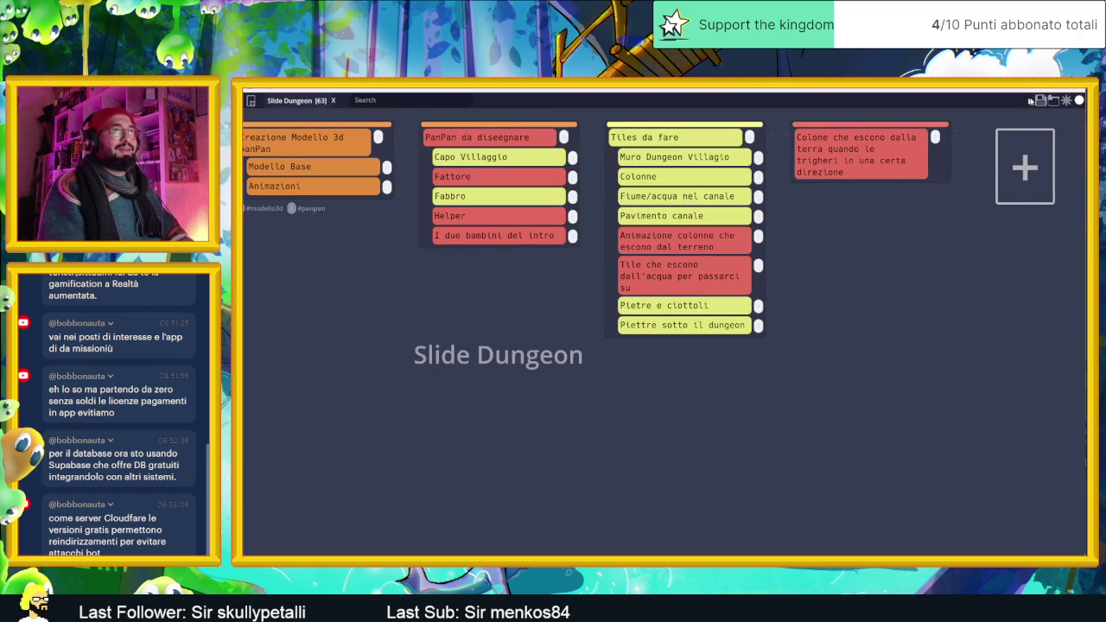
- Save the board over Slide Dungeon.tasks, confirming the overwrite, then switch to Chrome
{"action": "left_click", "coordinate": [1040, 100]}
{"action": "left_click", "coordinate": [348, 304]}
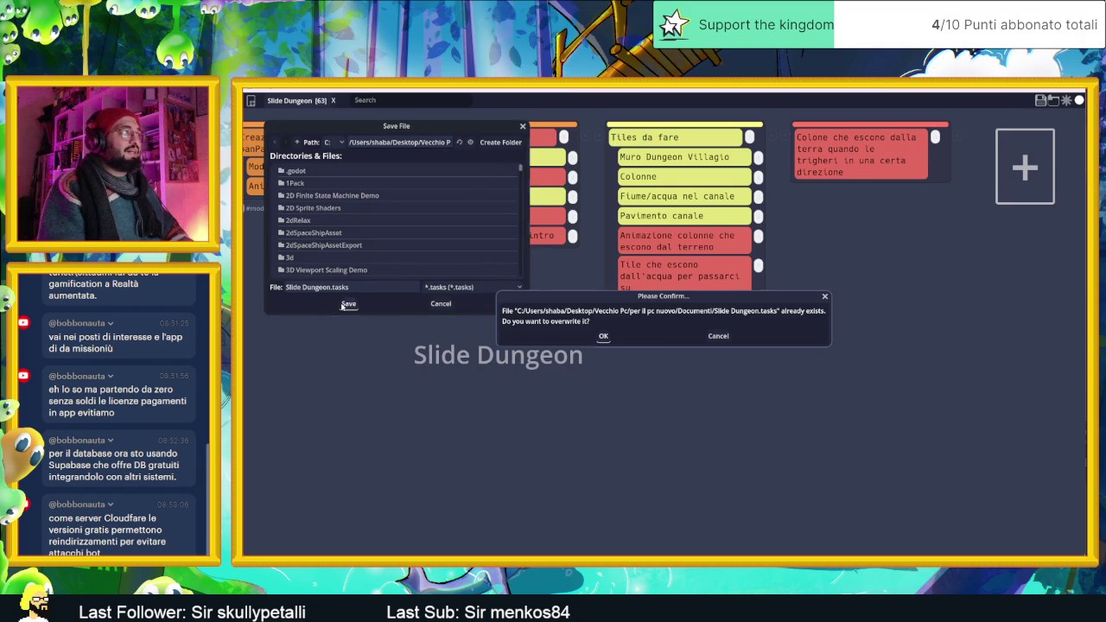
{"action": "left_click", "coordinate": [602, 340]}
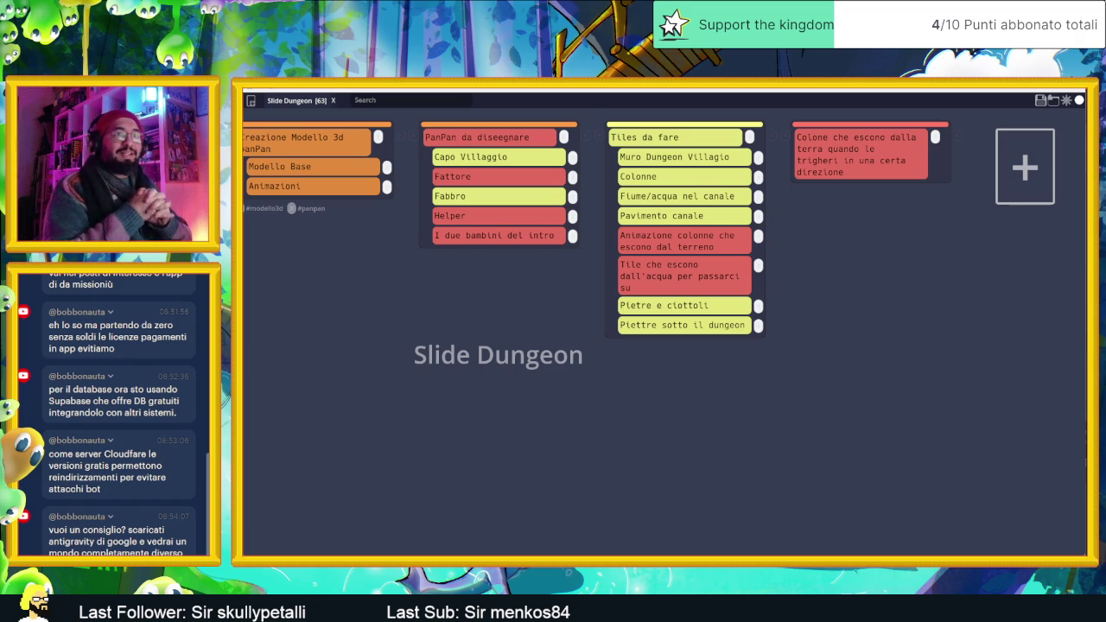
{"action": "double_click", "coordinate": [70, 542]}
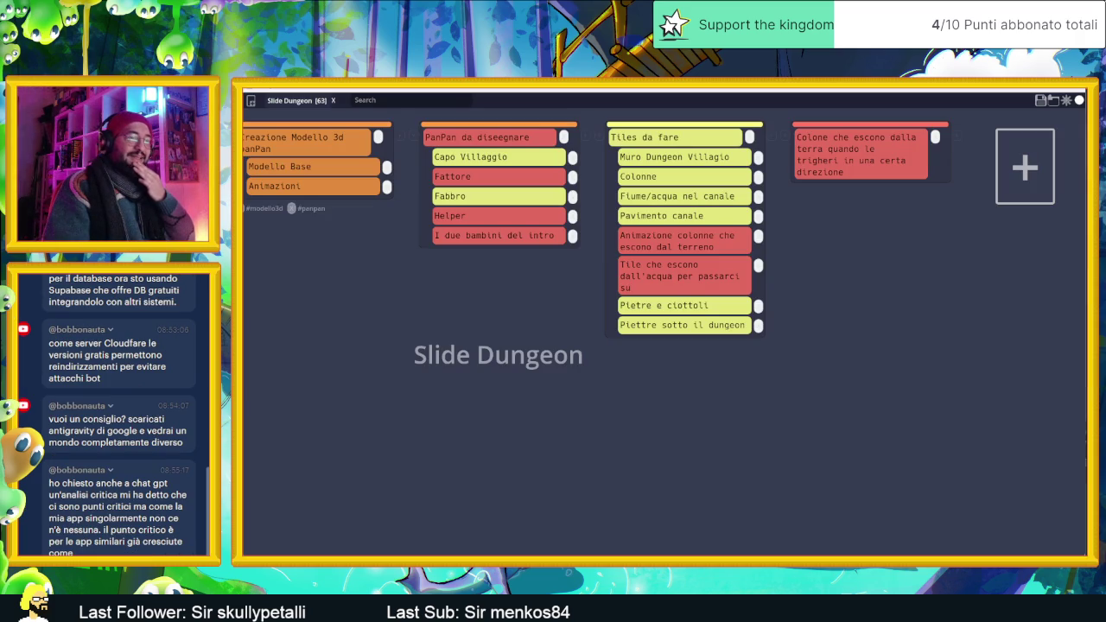
{"action": "key", "text": "alt+Tab"}
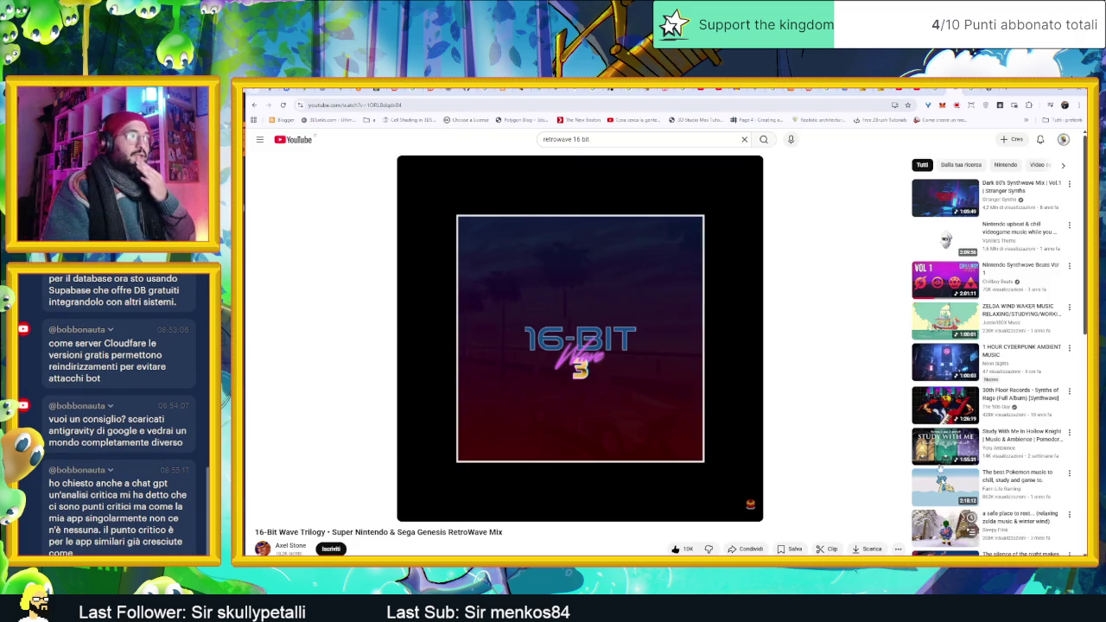
- Visit Twitch in a new tab, check the Restream live dashboard, then open a fresh Google tab
{"action": "left_click", "coordinate": [991, 92]}
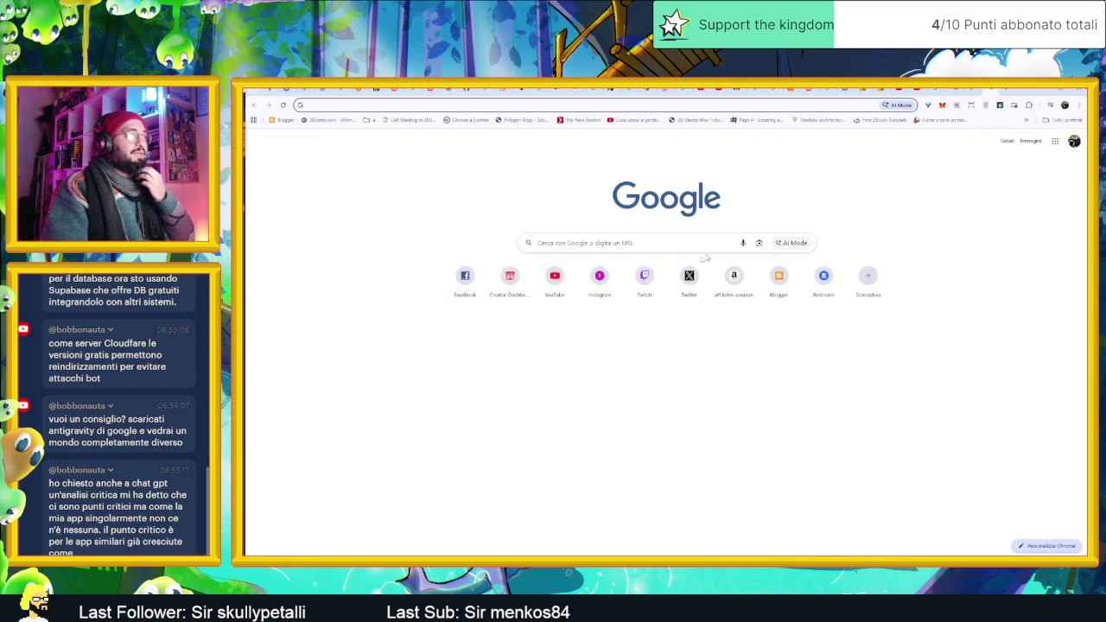
{"action": "left_click", "coordinate": [634, 280]}
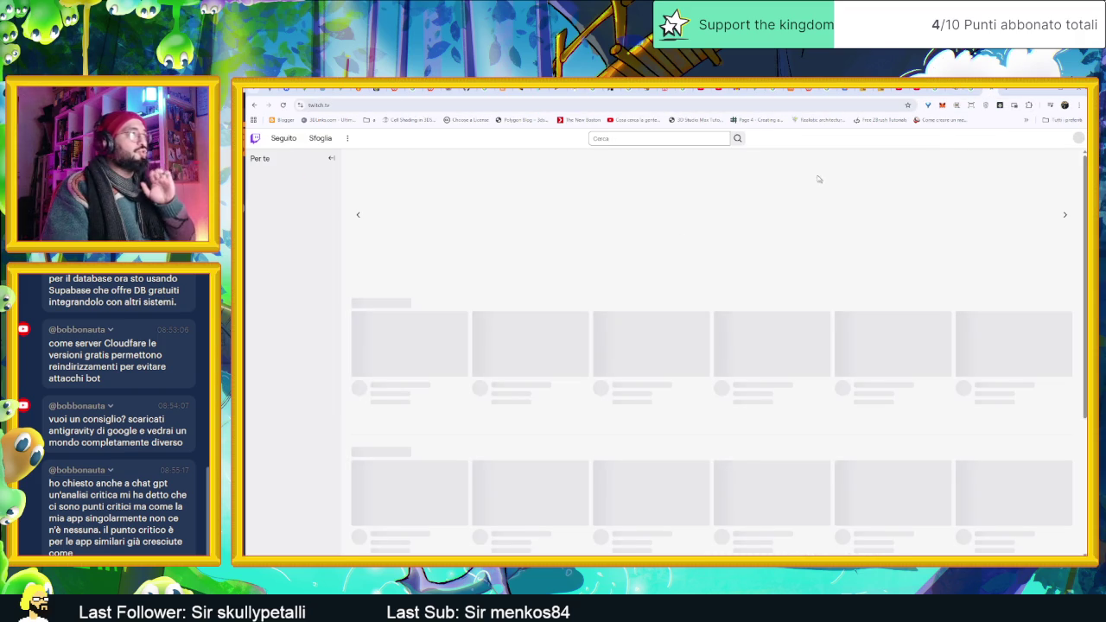
{"action": "left_click", "coordinate": [325, 89]}
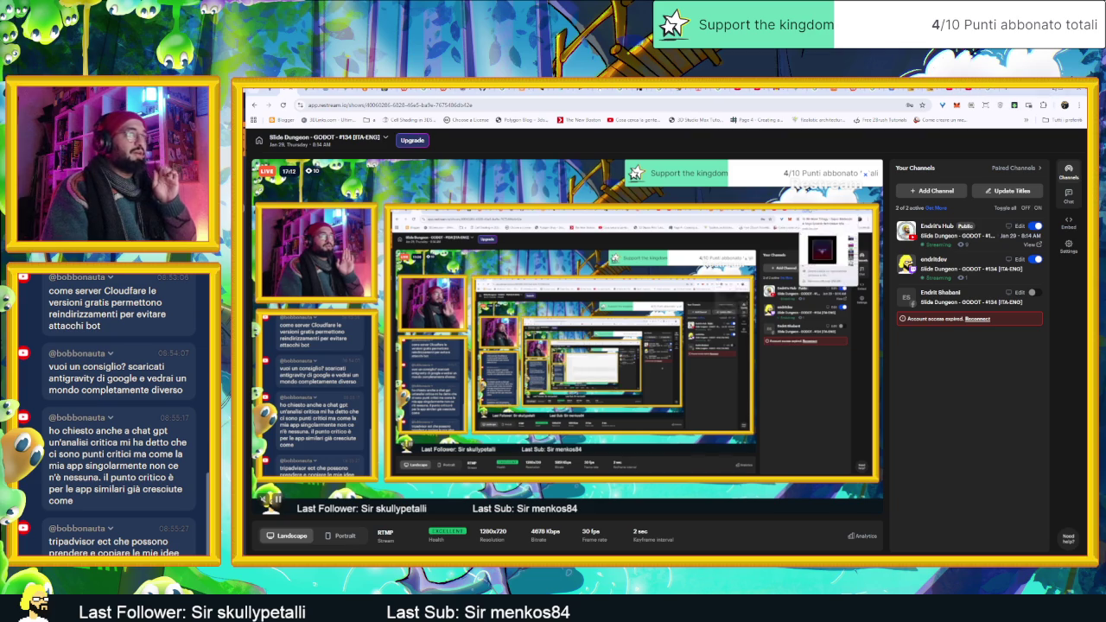
{"action": "left_click", "coordinate": [1007, 91]}
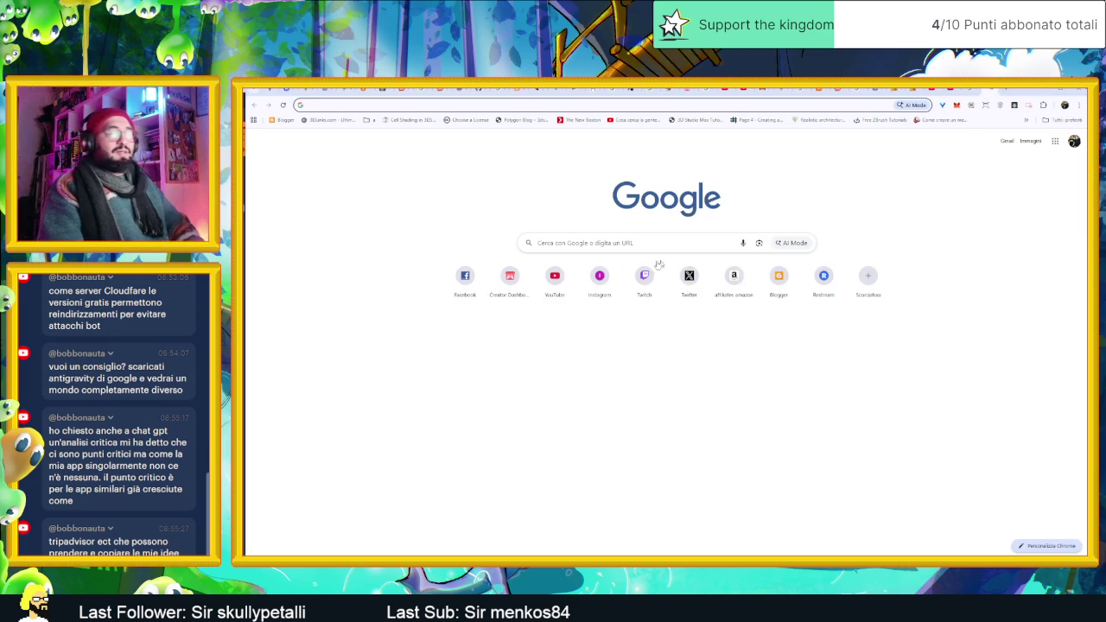
{"action": "left_click", "coordinate": [605, 243]}
- Search 'antigravity google' and visit the official Google Antigravity site
{"action": "left_click", "coordinate": [625, 245]}
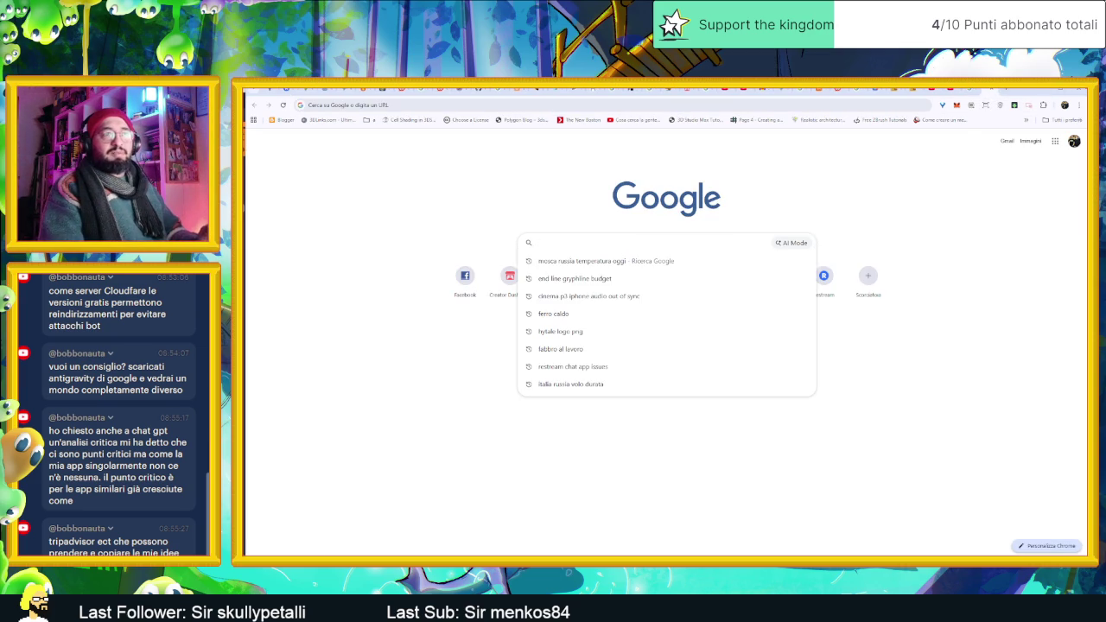
{"action": "type", "text": "antigr"}
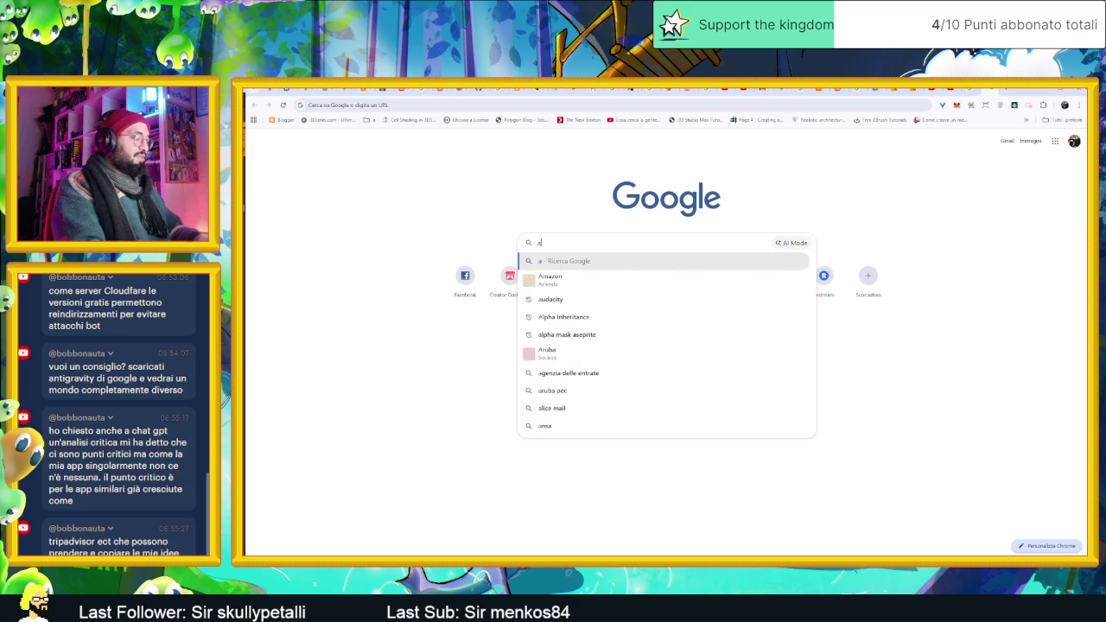
{"action": "type", "text": "avity"}
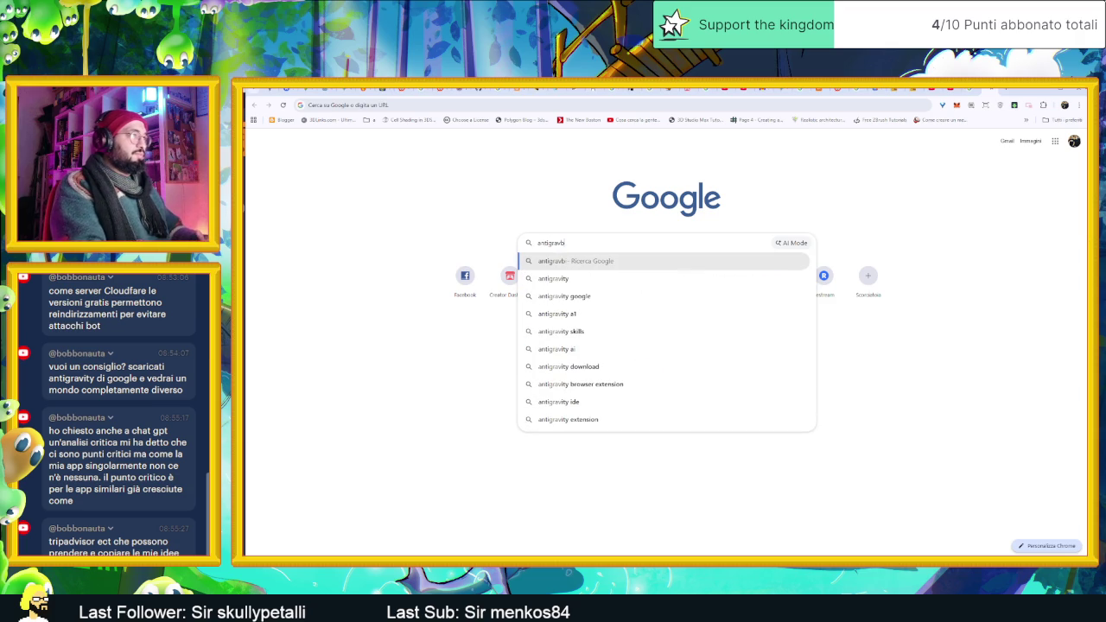
{"action": "type", "text": " google"}
{"action": "key", "text": "Return"}
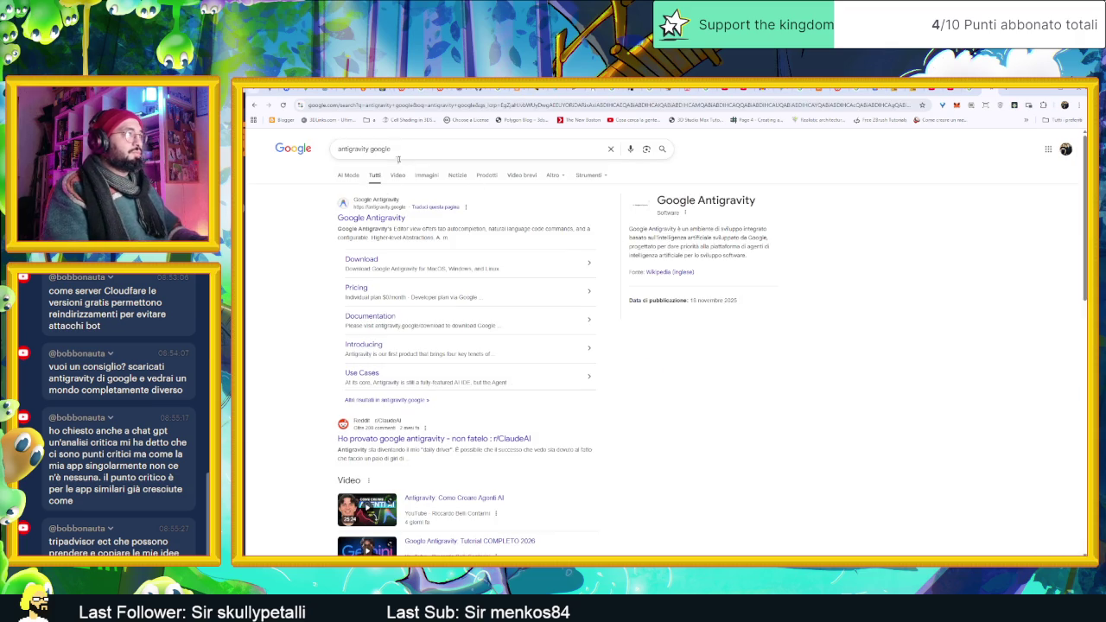
{"action": "left_click", "coordinate": [373, 220]}
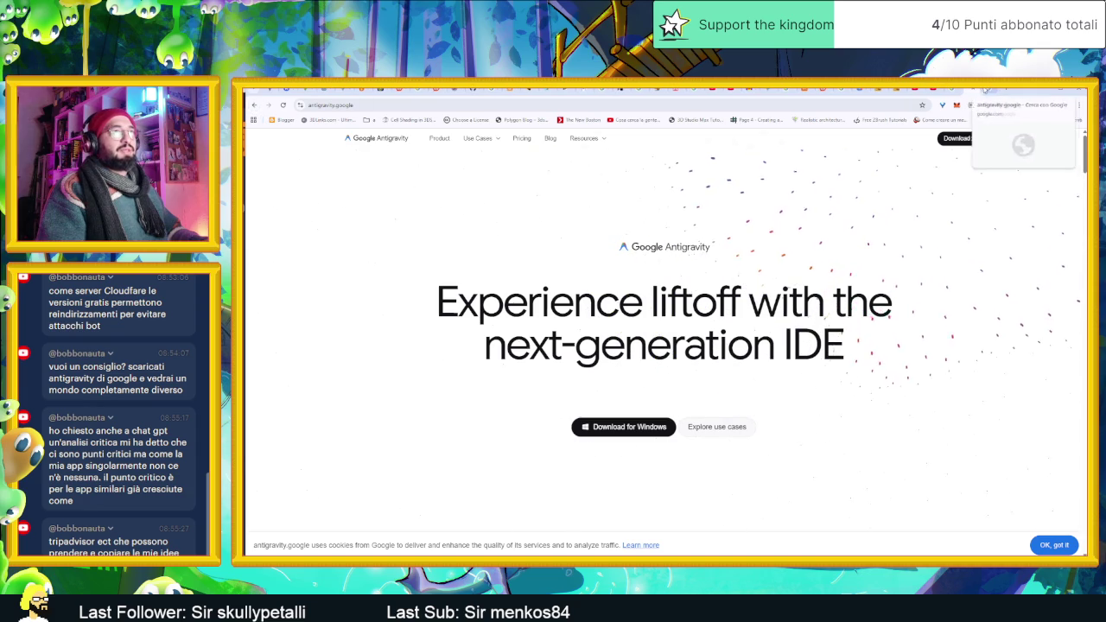
{"action": "key", "text": "alt+Left"}
- Search 'antigravity google che cosa è', then minimize the browser
{"action": "left_click", "coordinate": [406, 149]}
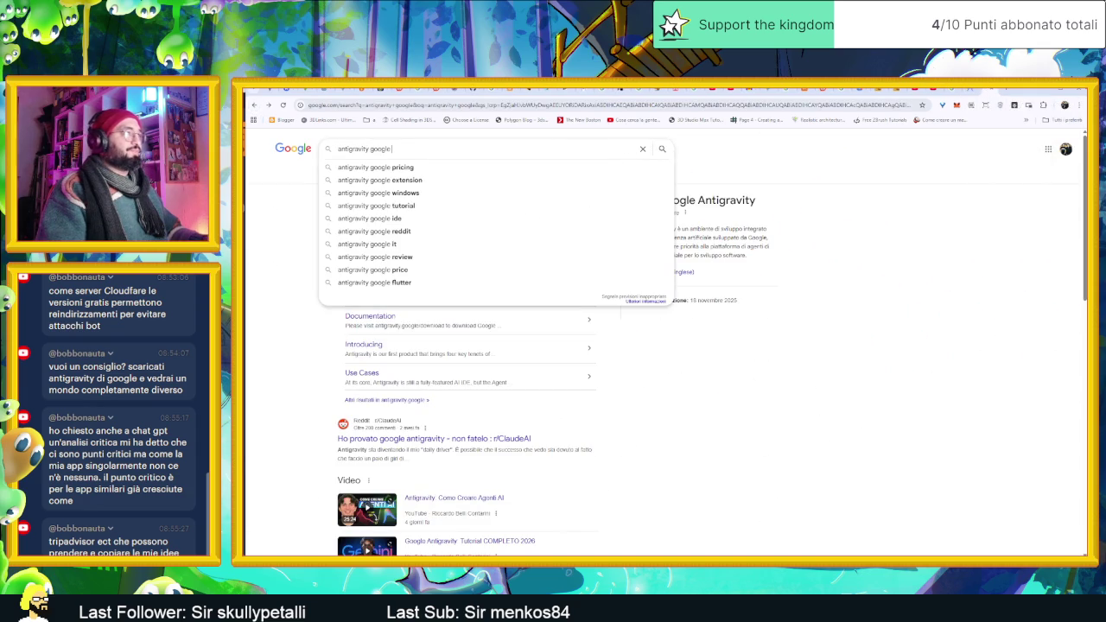
{"action": "type", "text": "he cosa"}
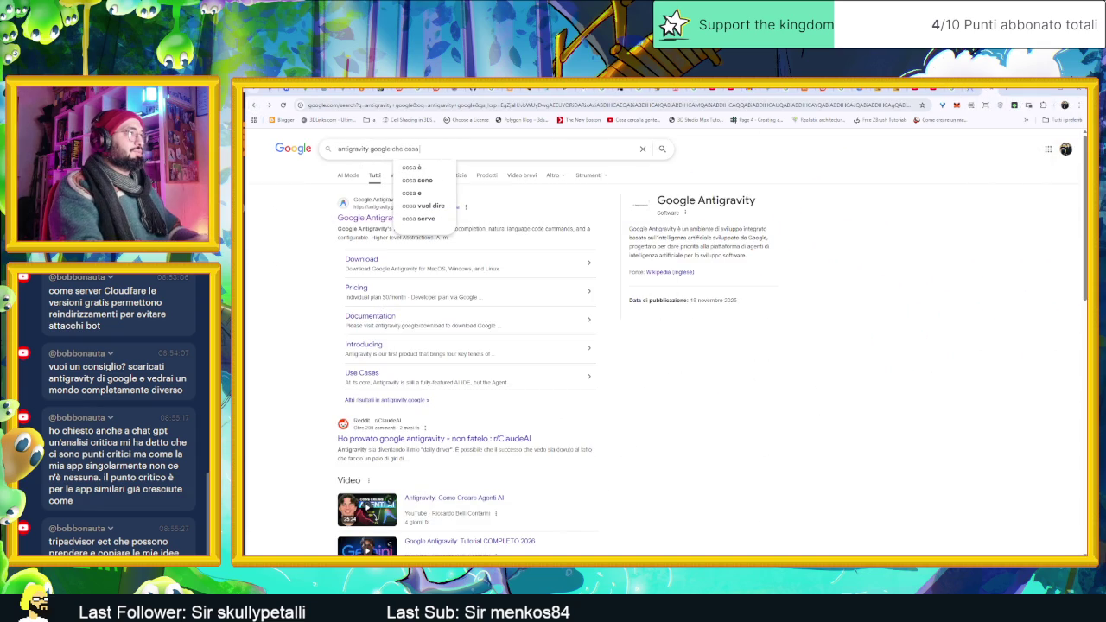
{"action": "type", "text": " è"}
{"action": "key", "text": "Return"}
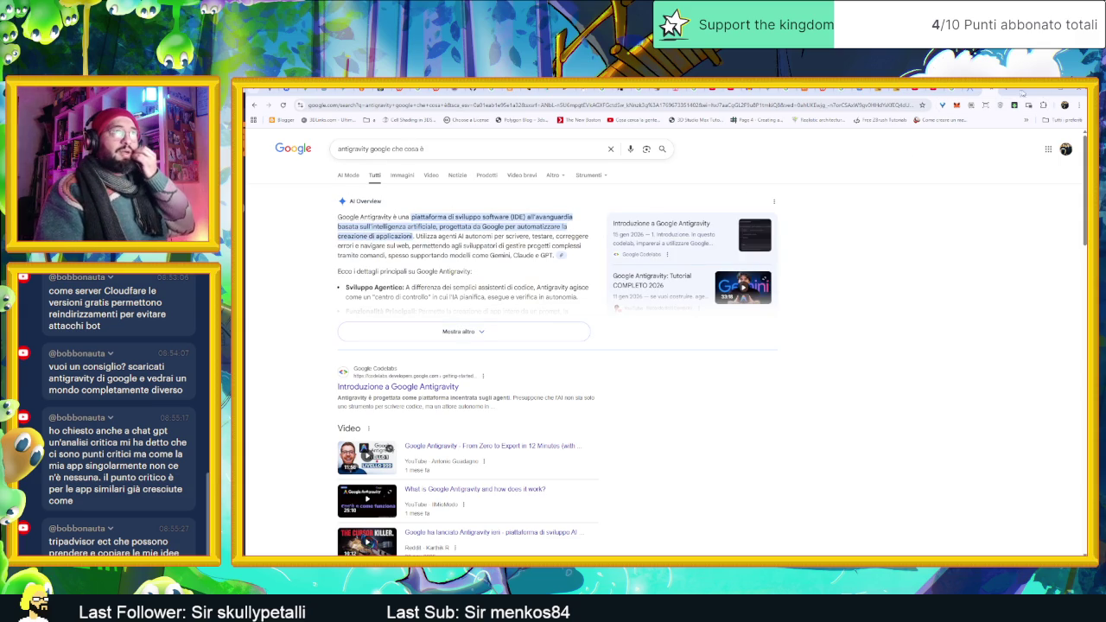
{"action": "left_click", "coordinate": [1041, 92]}
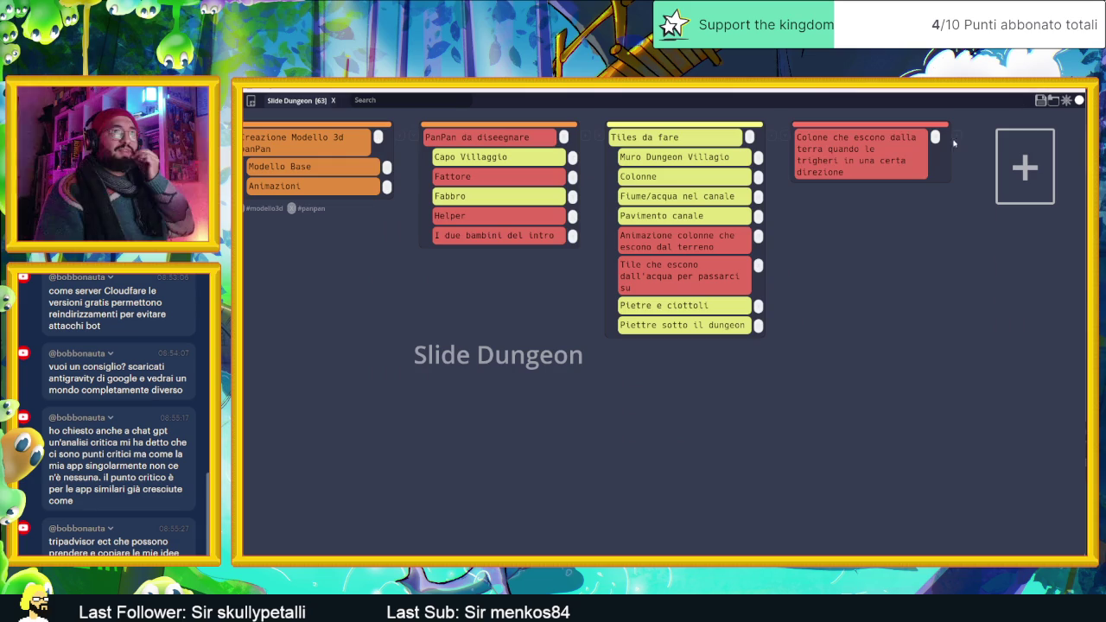
- Minimize the task board, show the 16-Bit Wave Trilogy YouTube tab, then return to Aseprite
{"action": "left_click", "coordinate": [1041, 97]}
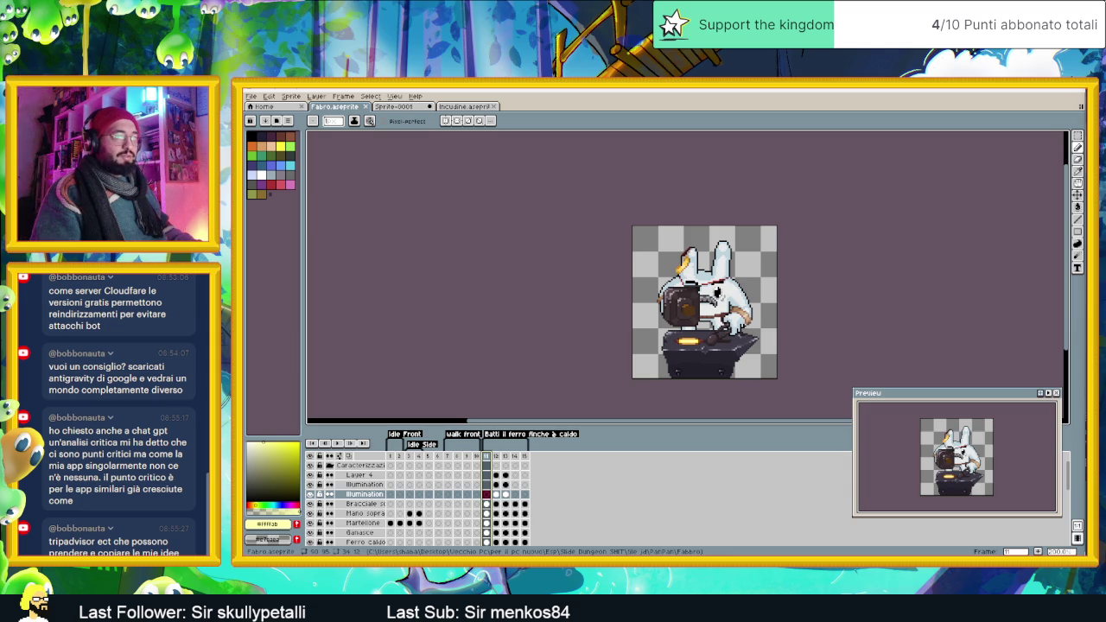
{"action": "key", "text": "alt+Tab"}
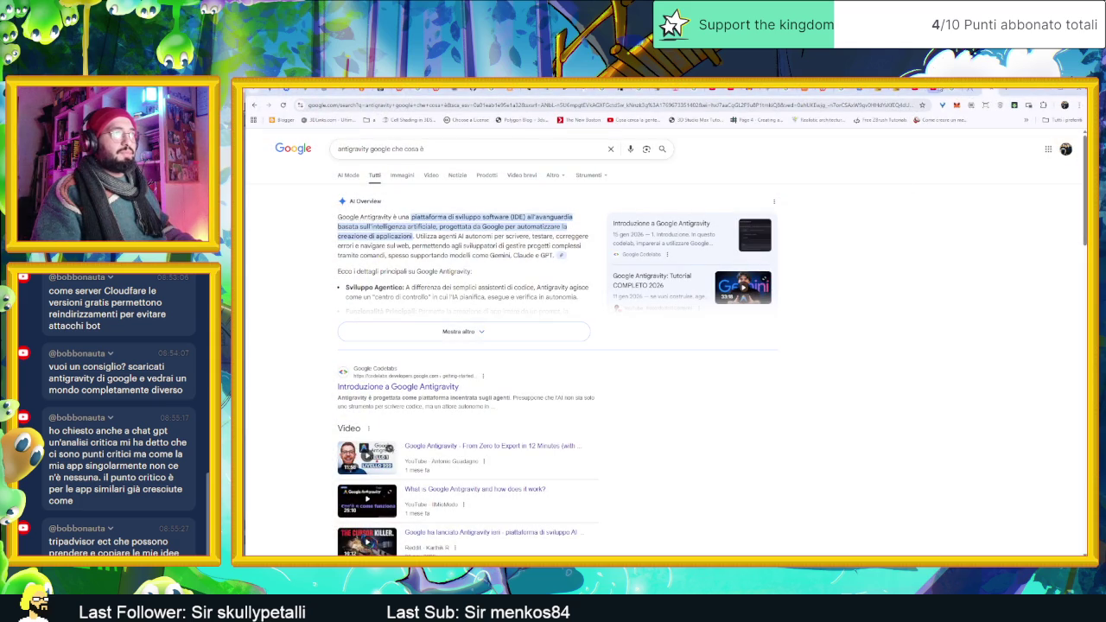
{"action": "left_click", "coordinate": [1079, 105]}
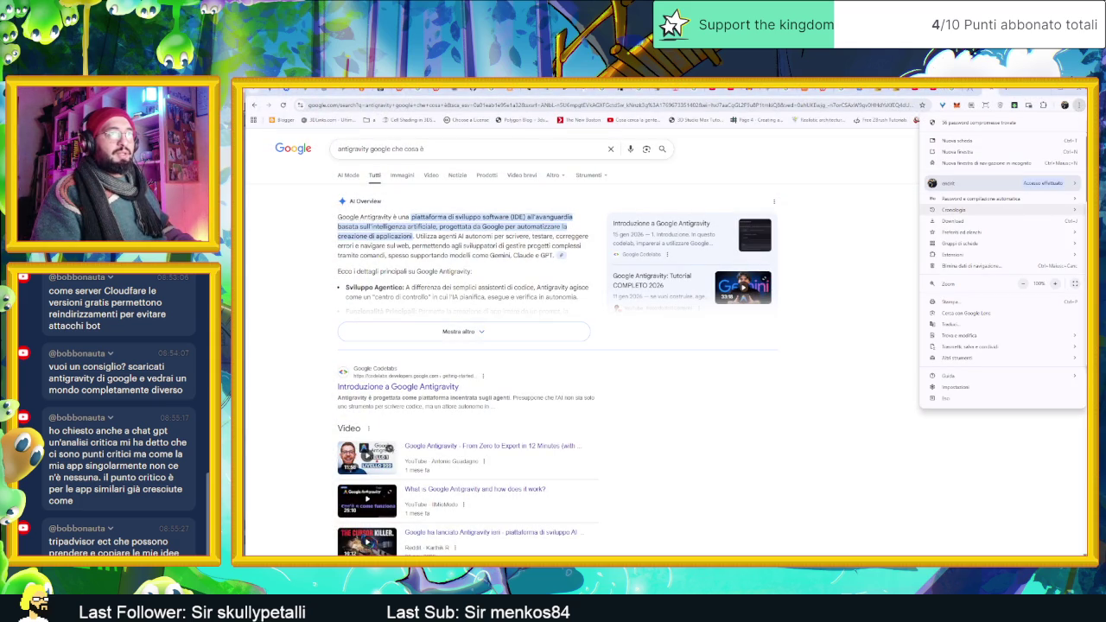
{"action": "left_click", "coordinate": [769, 275]}
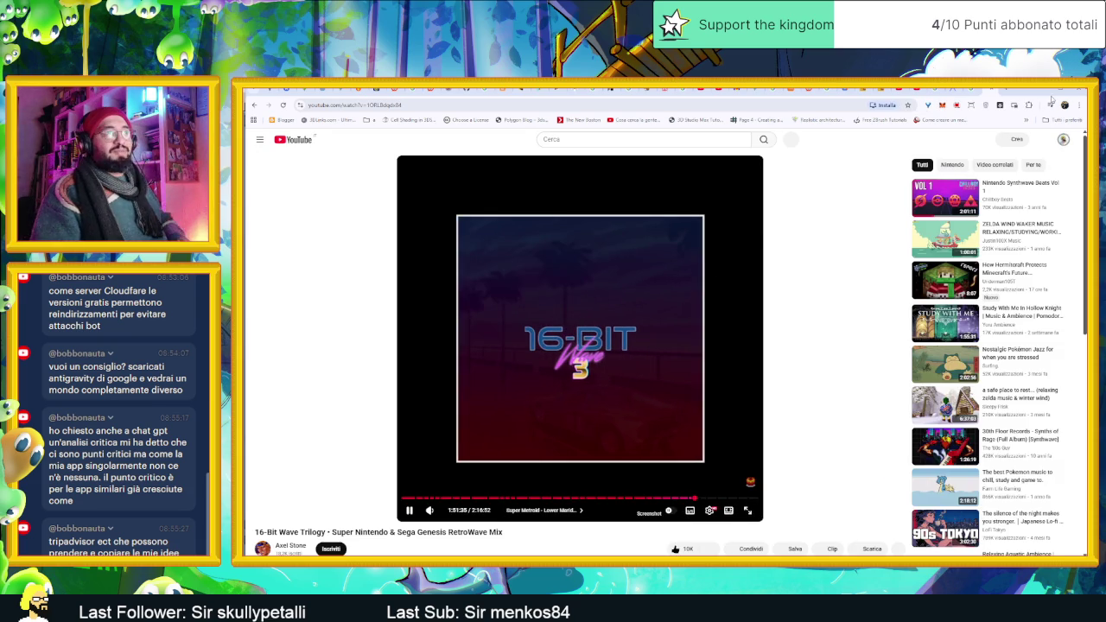
{"action": "key", "text": "alt+Tab"}
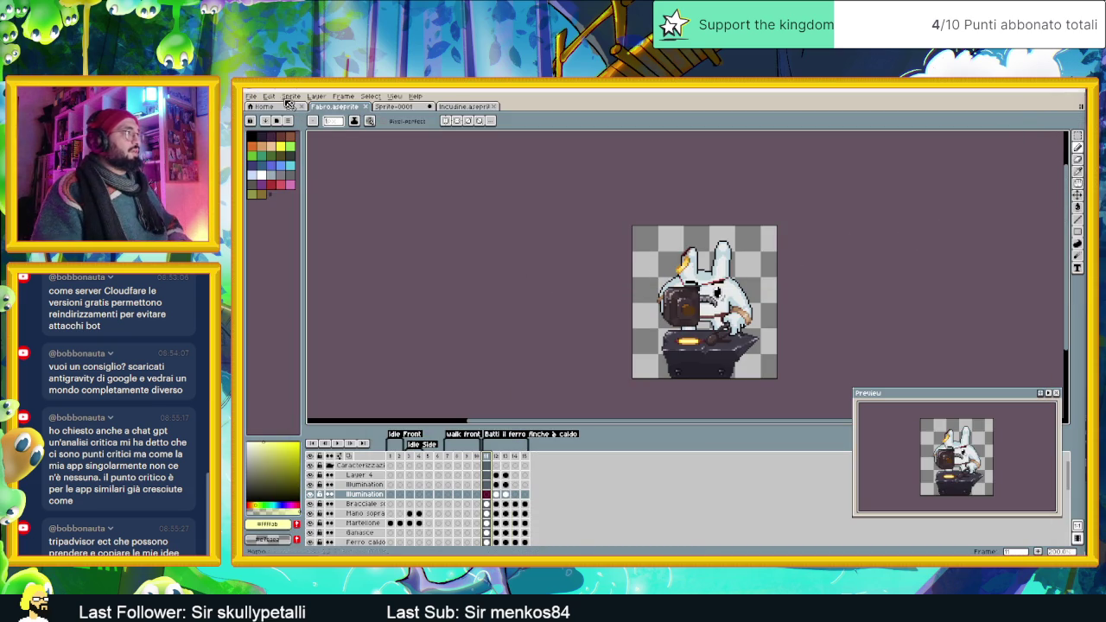
- Open the Export As settings and set the resize scale to 100%
{"action": "left_click", "coordinate": [251, 96]}
{"action": "mouse_move", "coordinate": [298, 177]}
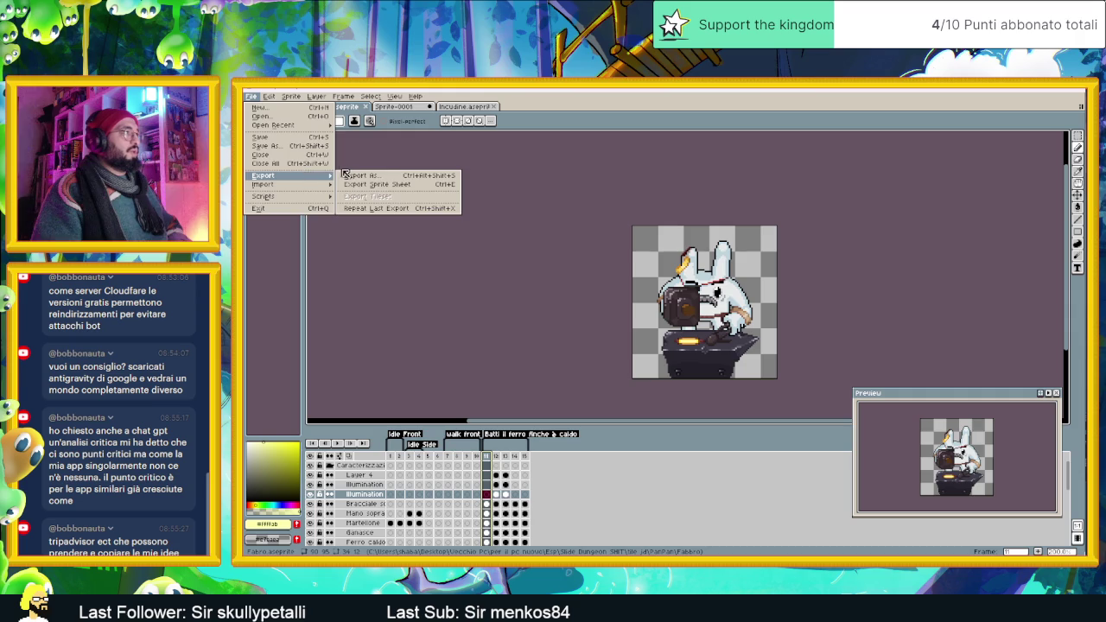
{"action": "left_click", "coordinate": [386, 177]}
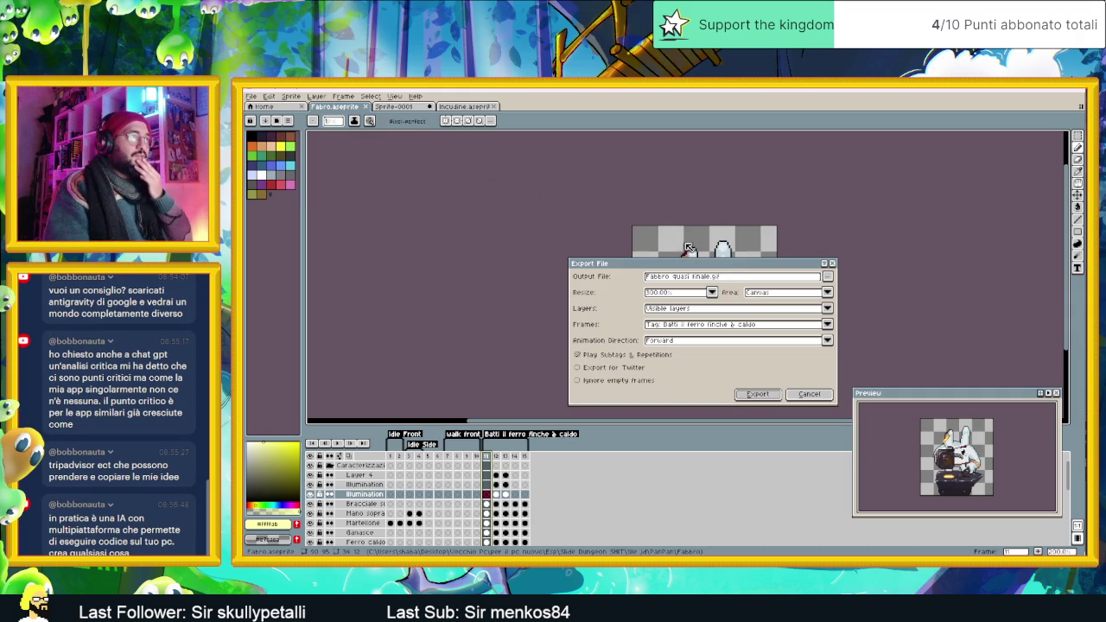
{"action": "left_click", "coordinate": [711, 292]}
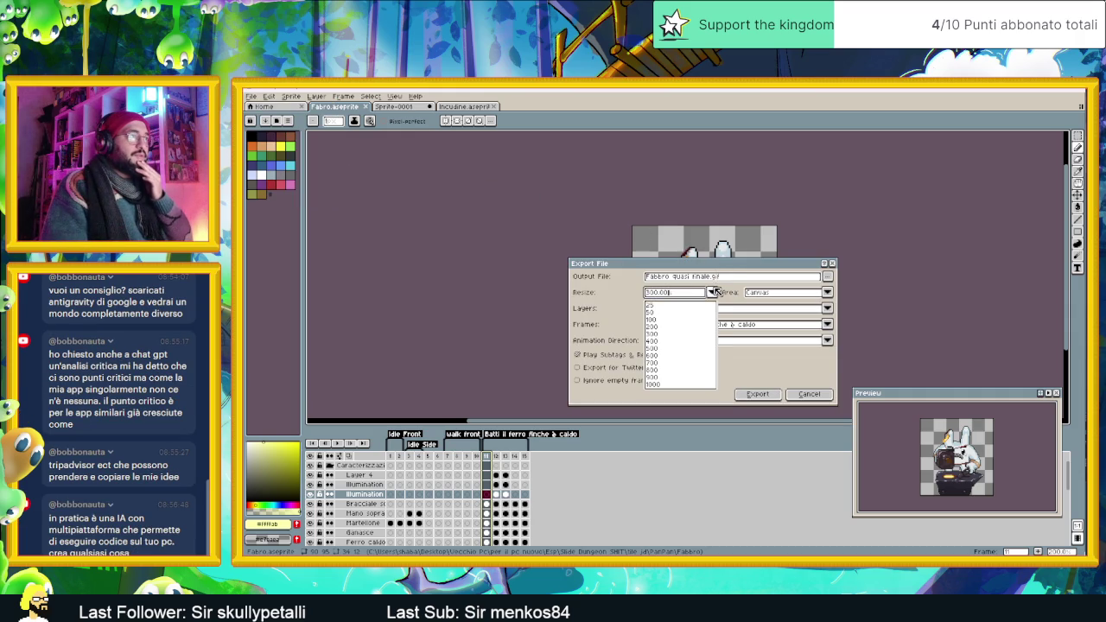
{"action": "left_click", "coordinate": [663, 320]}
- Point the output to the v2 folder as Fabbro quasi finale, then close the export settings
{"action": "left_click", "coordinate": [827, 277]}
{"action": "left_click", "coordinate": [825, 278]}
{"action": "left_click", "coordinate": [828, 278]}
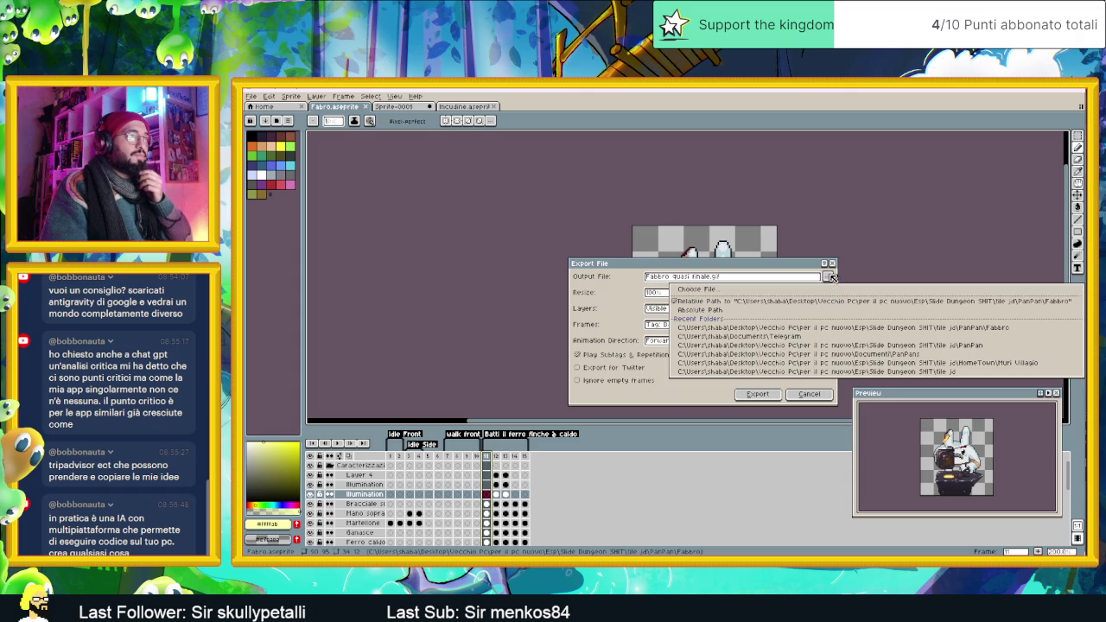
{"action": "left_click", "coordinate": [764, 289]}
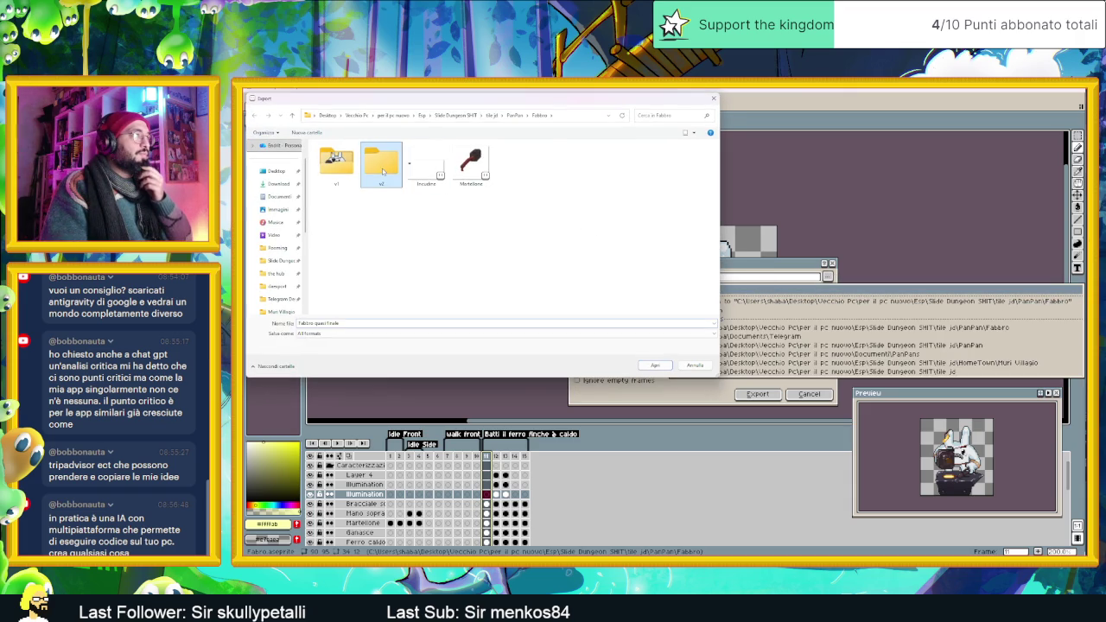
{"action": "double_click", "coordinate": [382, 171]}
{"action": "key", "text": "End"}
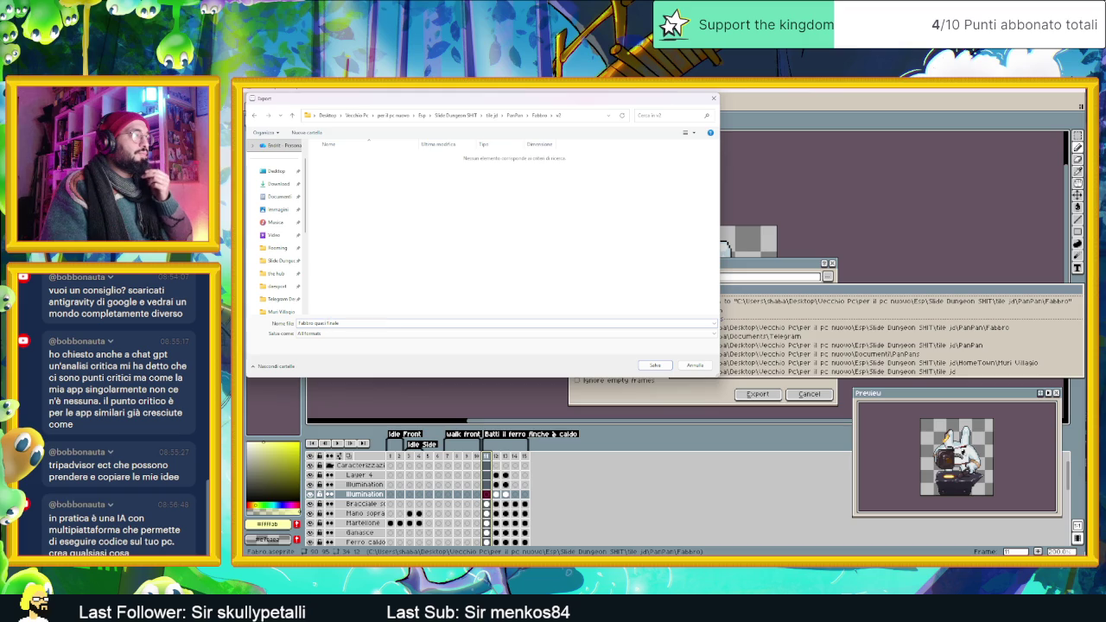
{"action": "left_click", "coordinate": [656, 365]}
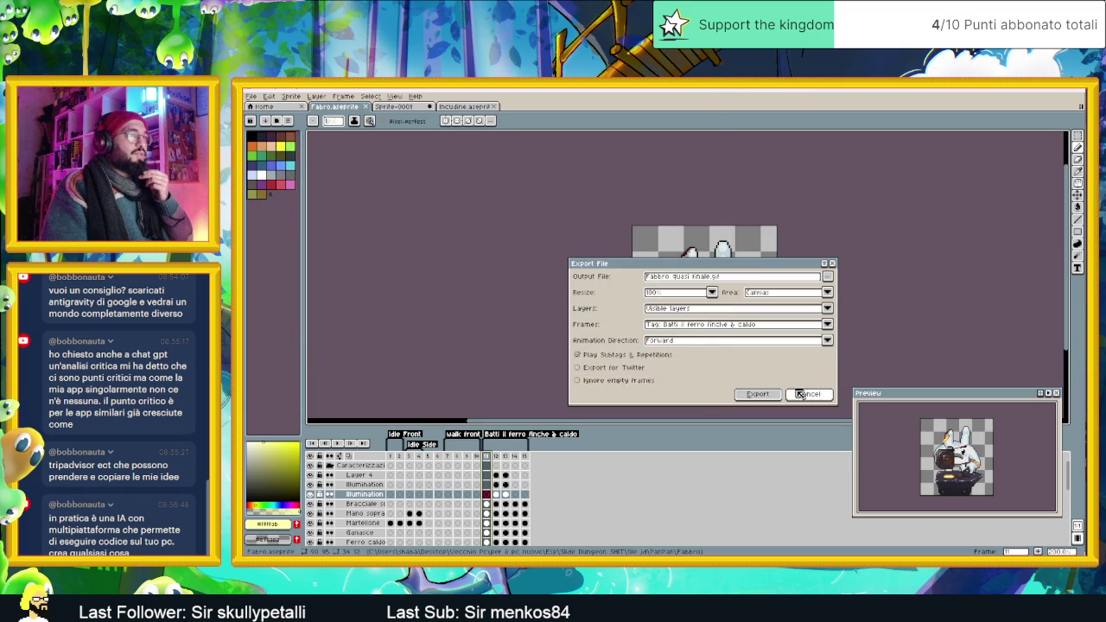
{"action": "left_click", "coordinate": [750, 394]}
{"action": "left_click", "coordinate": [419, 457]}
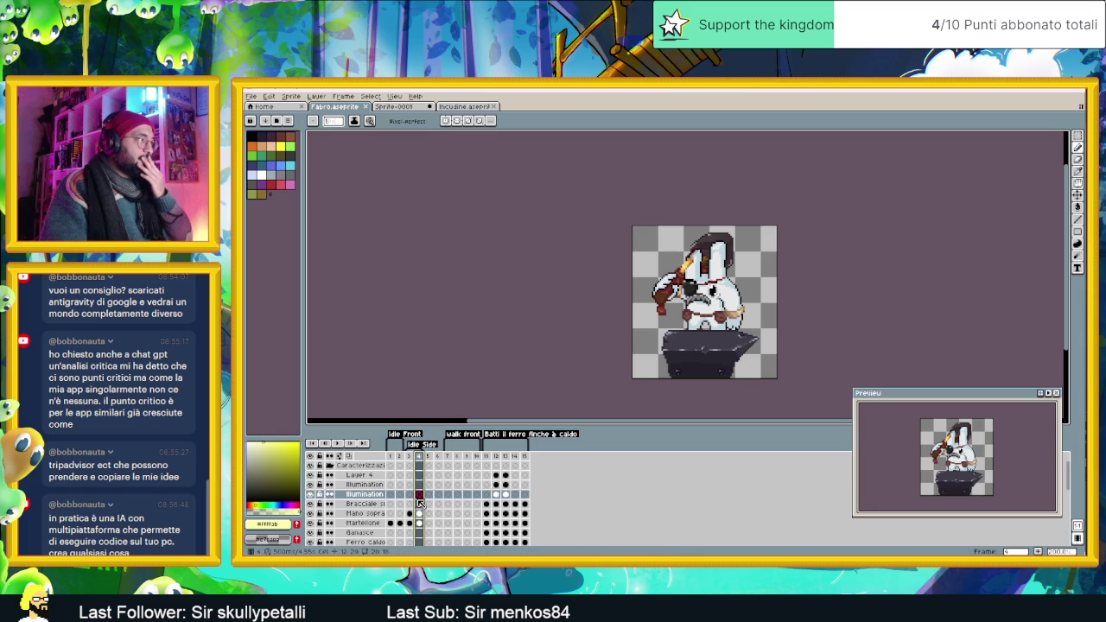
- Copy the Ferro caldo hot iron cel from frame 11 into hammer-raised frame 3
{"action": "left_click", "coordinate": [380, 516]}
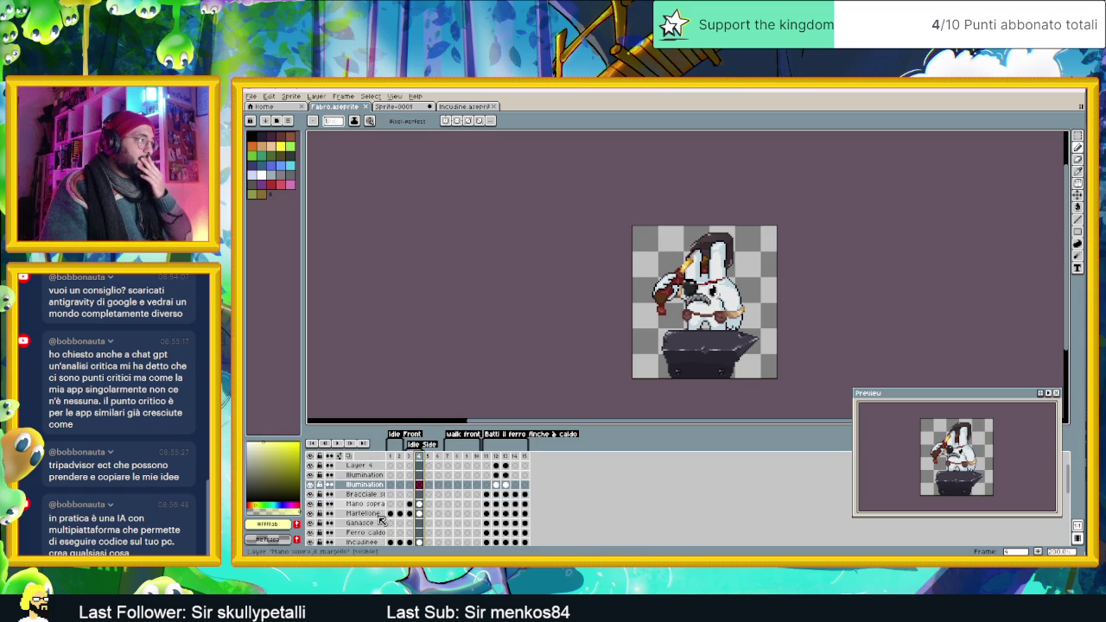
{"action": "scroll", "coordinate": [414, 523], "scroll_direction": "down", "scroll_amount": 1}
{"action": "left_click", "coordinate": [367, 523]}
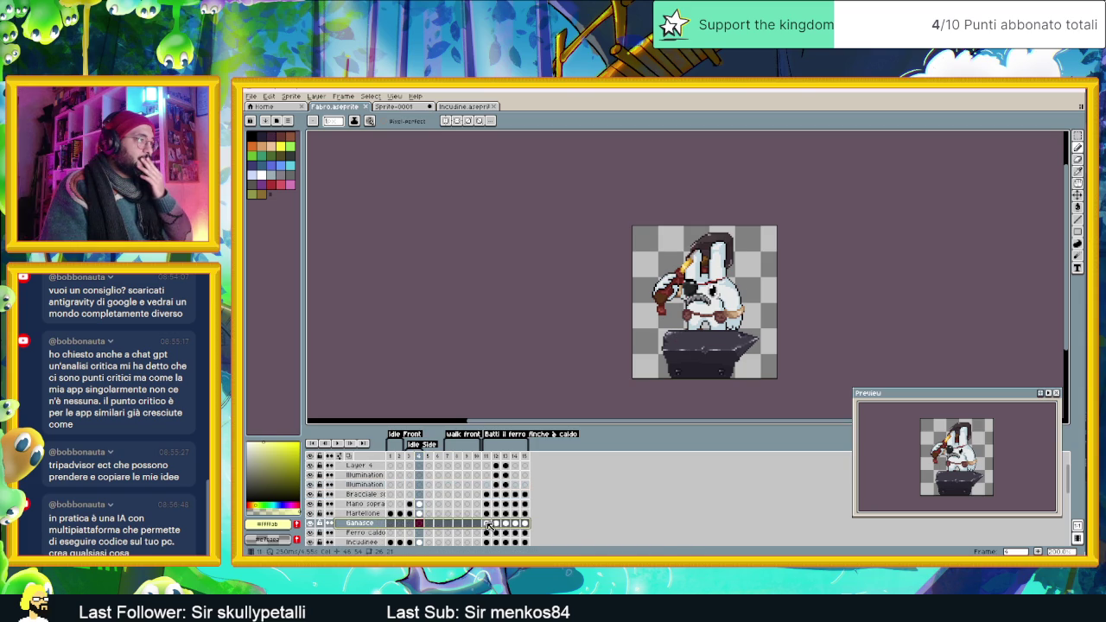
{"action": "left_click", "coordinate": [487, 523]}
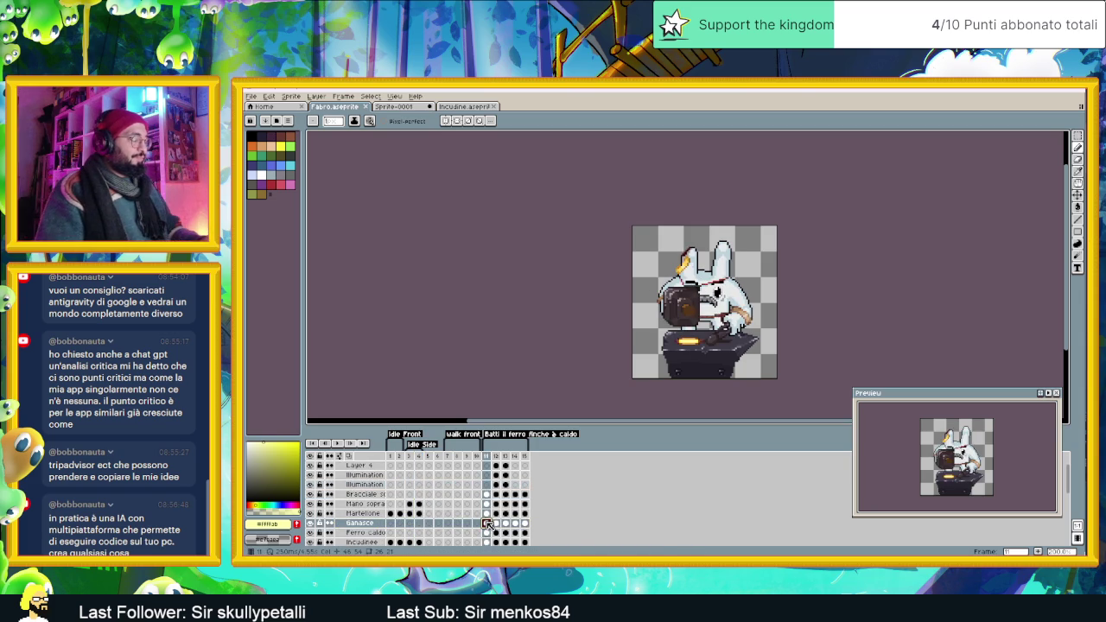
{"action": "key", "text": "Return"}
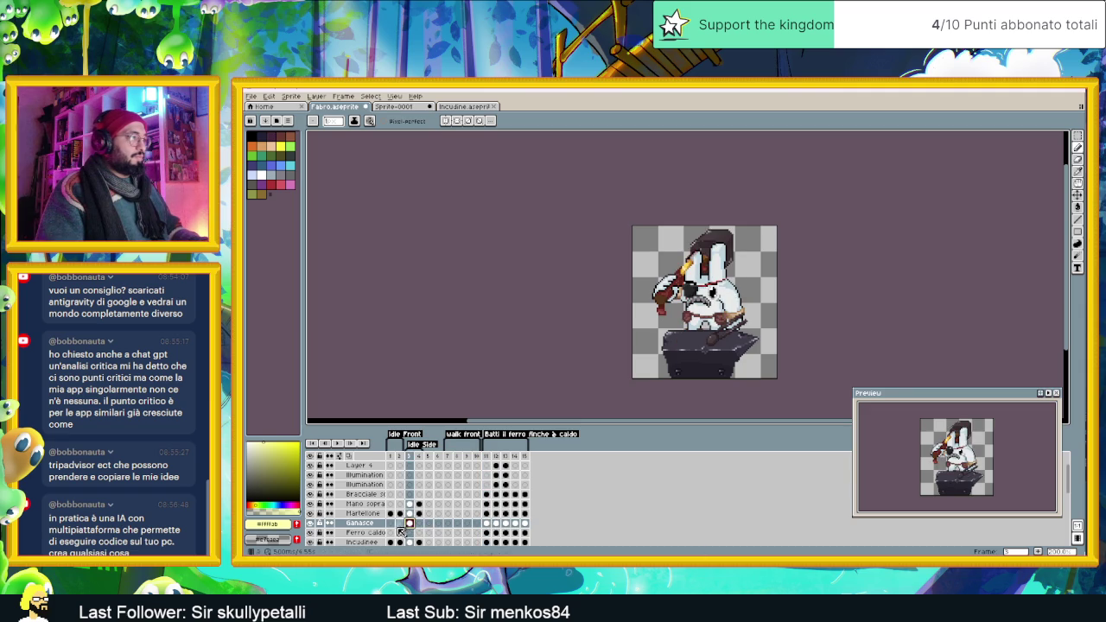
{"action": "left_click", "coordinate": [485, 533]}
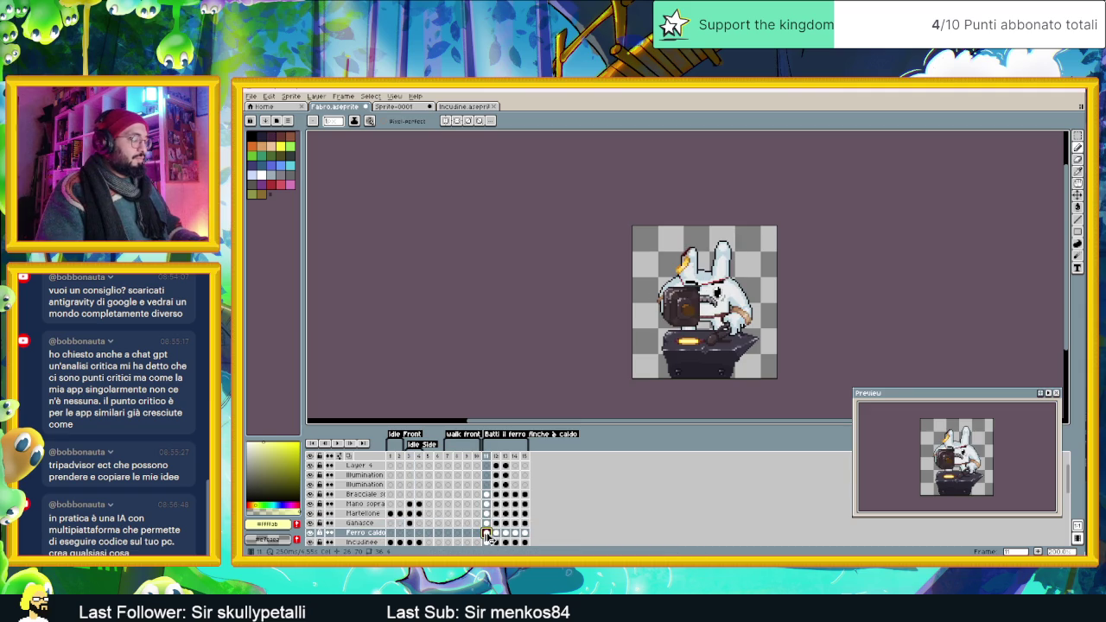
{"action": "left_click", "coordinate": [409, 533]}
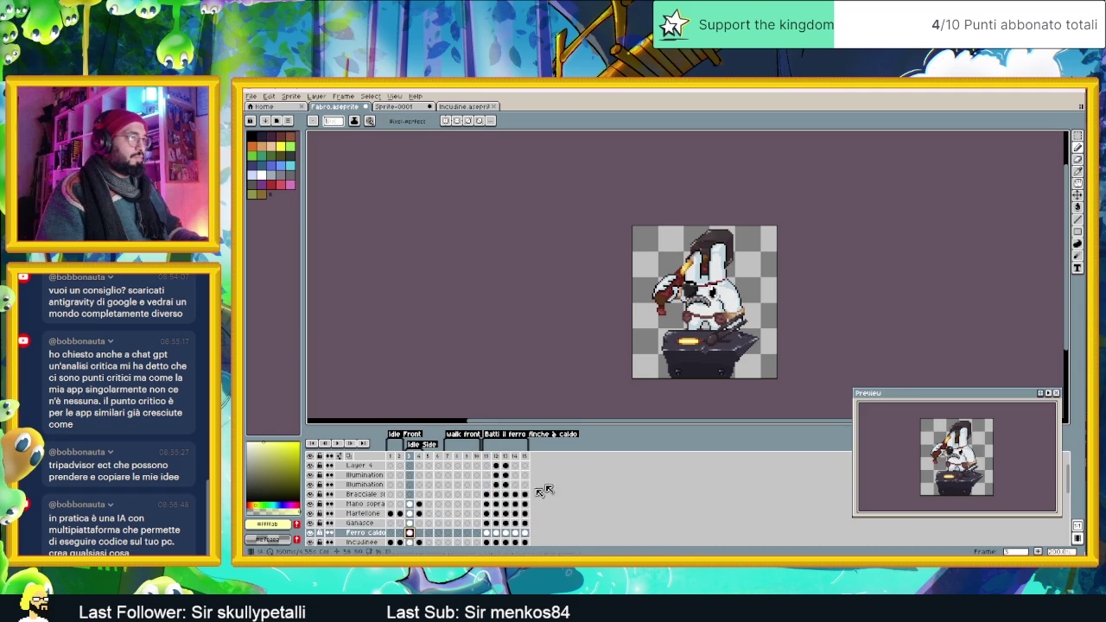
{"action": "scroll", "coordinate": [735, 340], "scroll_direction": "up", "scroll_amount": 2}
{"action": "left_click_drag", "start_coordinate": [738, 354], "coordinate": [721, 330]}
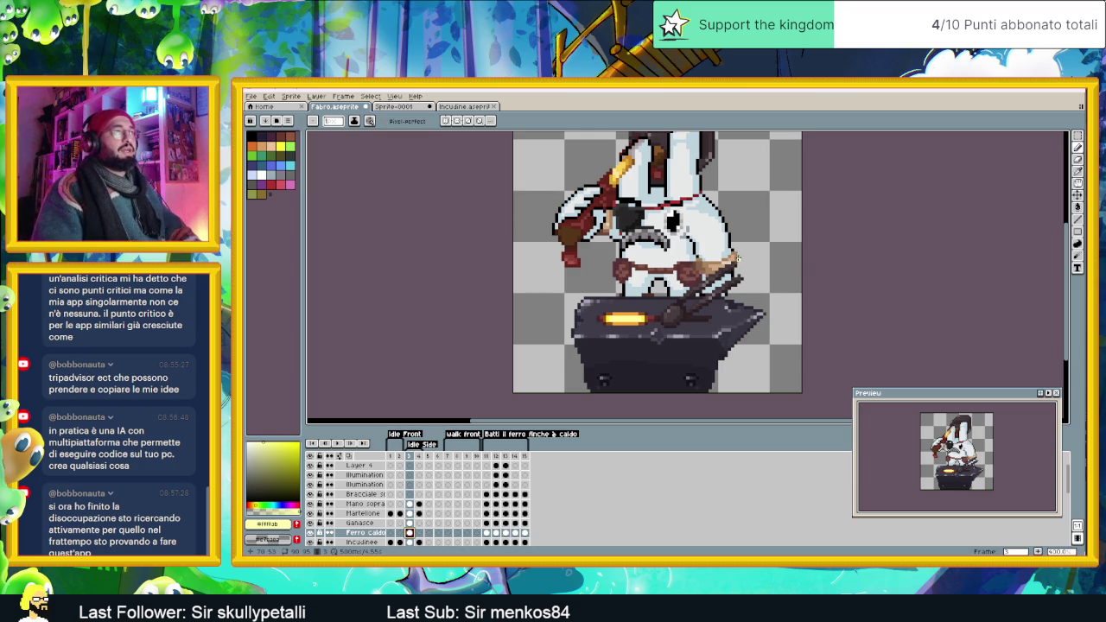
- Select the anvil area and rotate it about -6°
{"action": "key", "text": "v"}
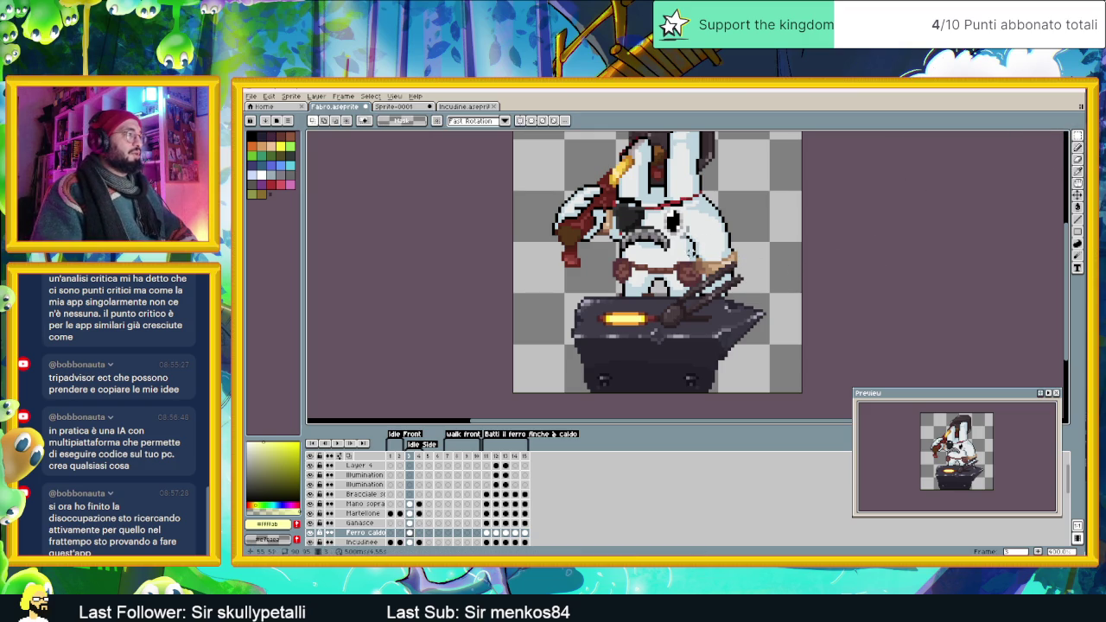
{"action": "mouse_move", "coordinate": [757, 247]}
{"action": "left_mouse_down"}
{"action": "mouse_move", "coordinate": [655, 337]}
{"action": "mouse_move", "coordinate": [582, 337]}
{"action": "left_mouse_up"}
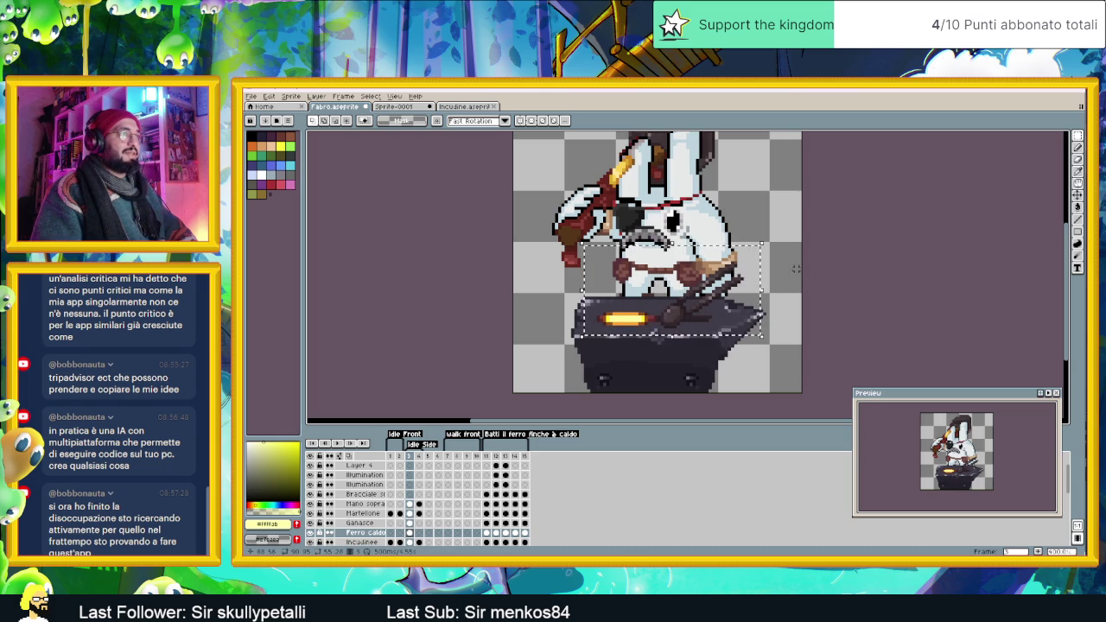
{"action": "left_click_drag", "start_coordinate": [581, 299], "coordinate": [730, 339]}
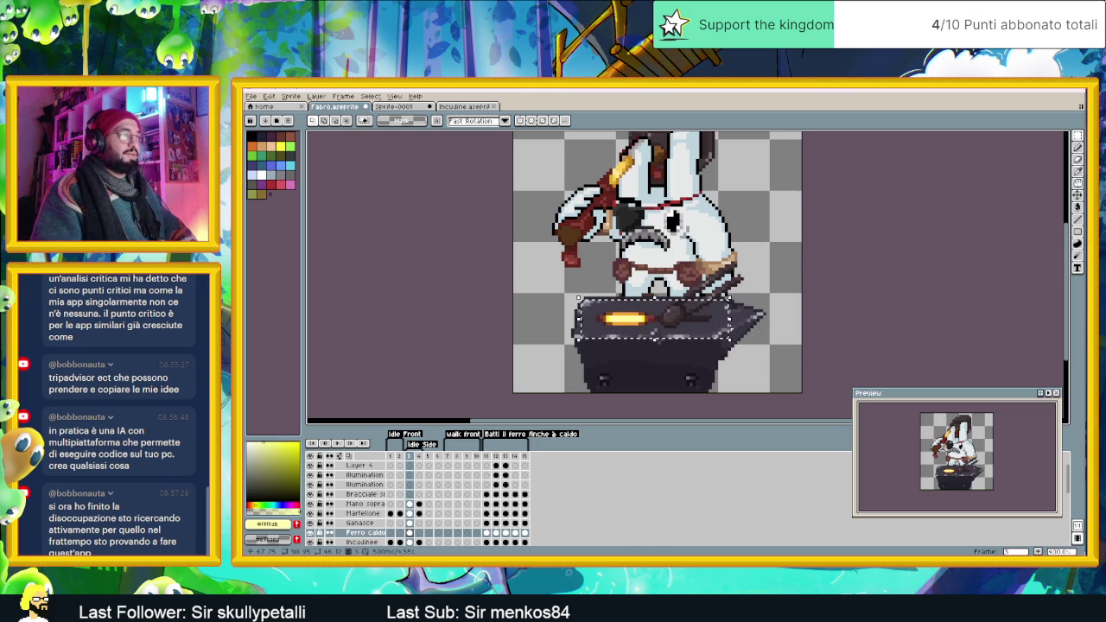
{"action": "left_click_drag", "start_coordinate": [735, 293], "coordinate": [744, 305]}
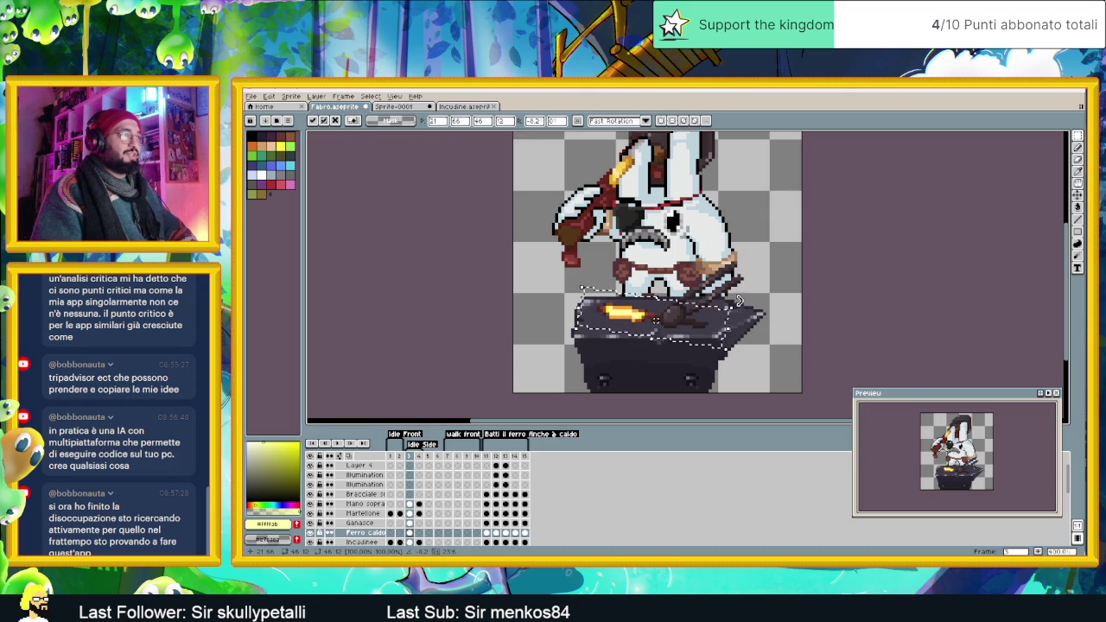
{"action": "left_click", "coordinate": [780, 292]}
- Select the Ganasce tongs and rotate them to about -9.2°
{"action": "mouse_move", "coordinate": [767, 249]}
{"action": "left_mouse_down"}
{"action": "mouse_move", "coordinate": [664, 334]}
{"action": "mouse_move", "coordinate": [797, 311]}
{"action": "mouse_move", "coordinate": [645, 339]}
{"action": "left_mouse_up"}
{"action": "left_click", "coordinate": [413, 525]}
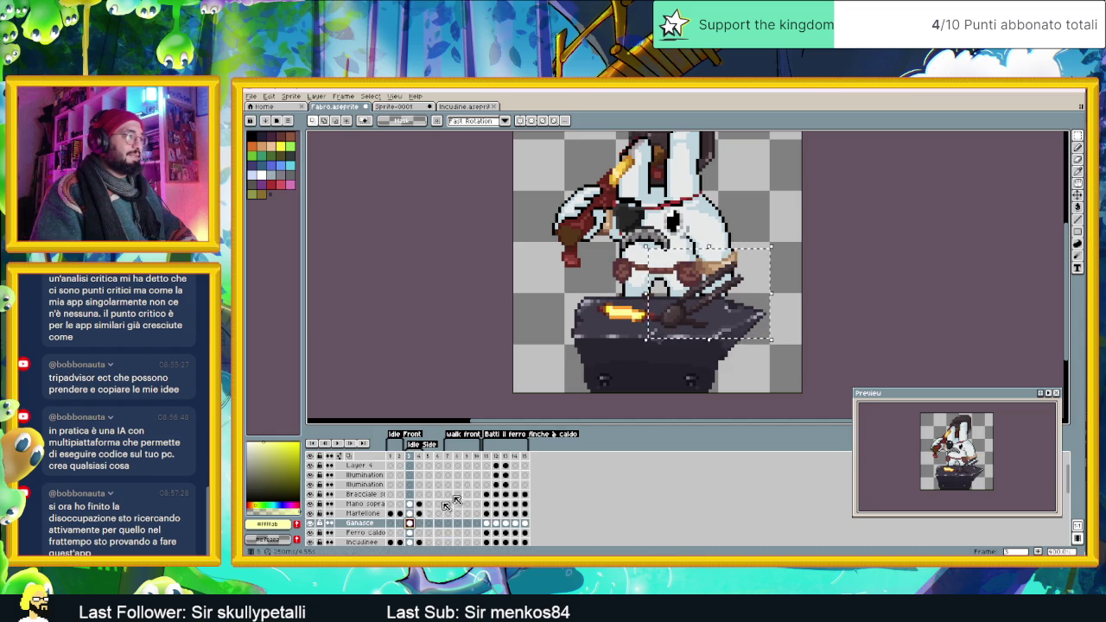
{"action": "left_click", "coordinate": [783, 248]}
{"action": "mouse_move", "coordinate": [783, 247]}
{"action": "left_mouse_down"}
{"action": "mouse_move", "coordinate": [785, 287]}
{"action": "mouse_move", "coordinate": [772, 250]}
{"action": "mouse_move", "coordinate": [719, 295]}
{"action": "mouse_move", "coordinate": [783, 249]}
{"action": "left_mouse_up"}
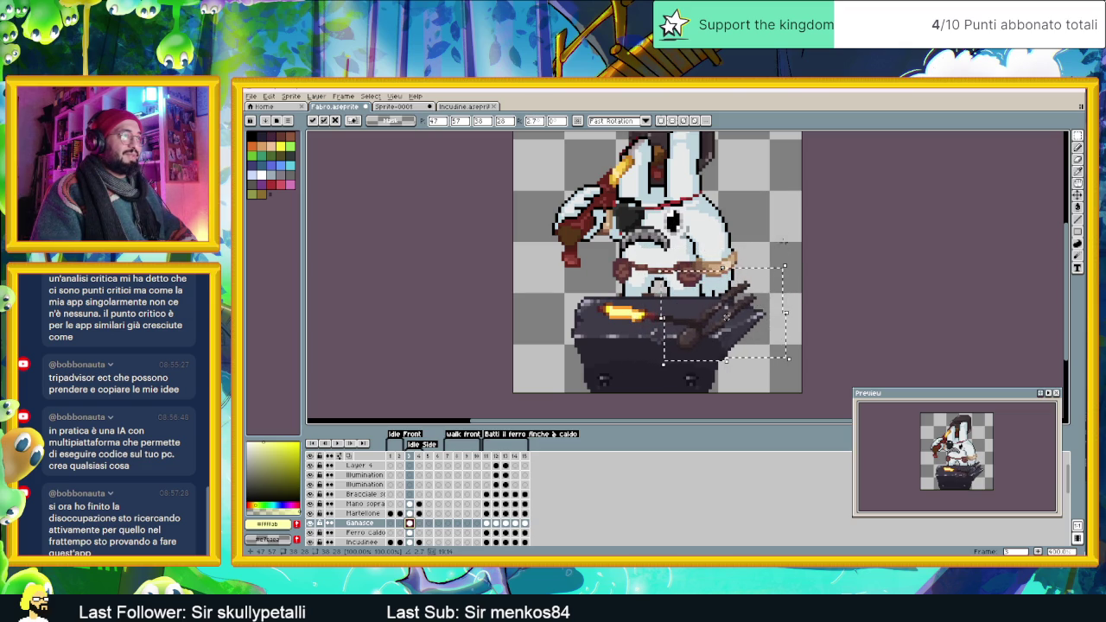
{"action": "key", "text": "ctrl+d"}
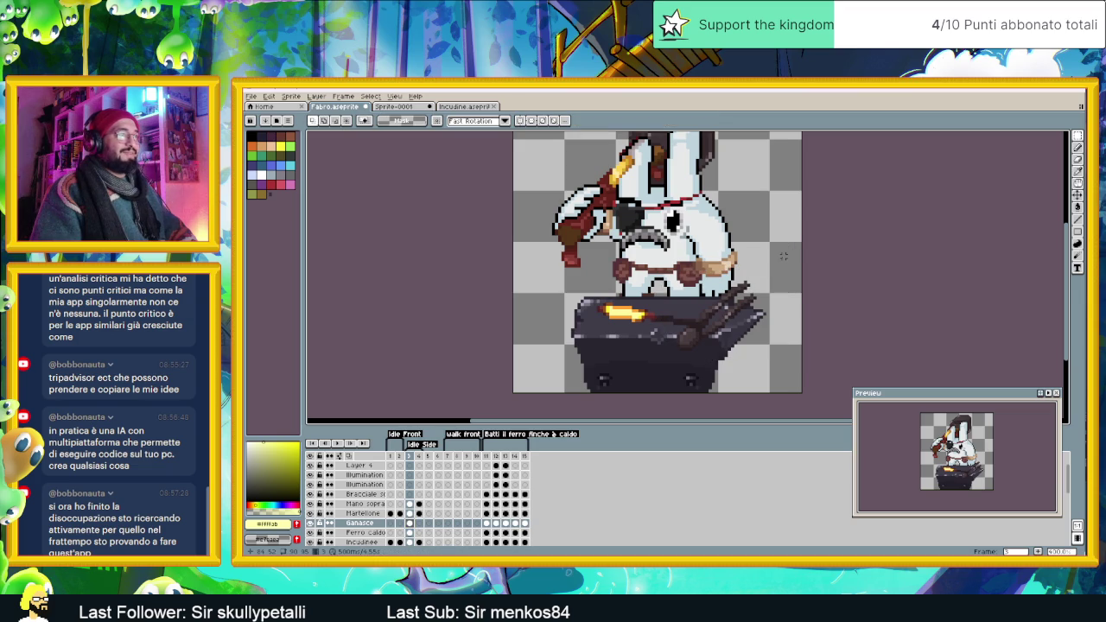
{"action": "scroll", "coordinate": [783, 255], "scroll_direction": "down", "scroll_amount": 1}
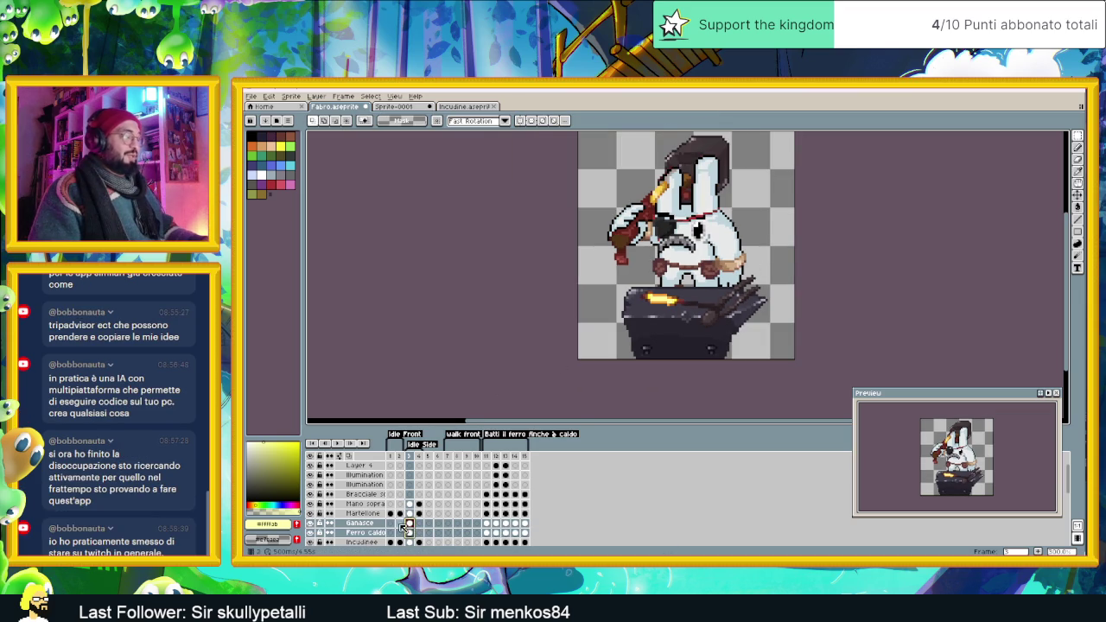
- Step through frames 1–4 and the Idle Side and Idle Front tags to check the poses
{"action": "left_click", "coordinate": [420, 531]}
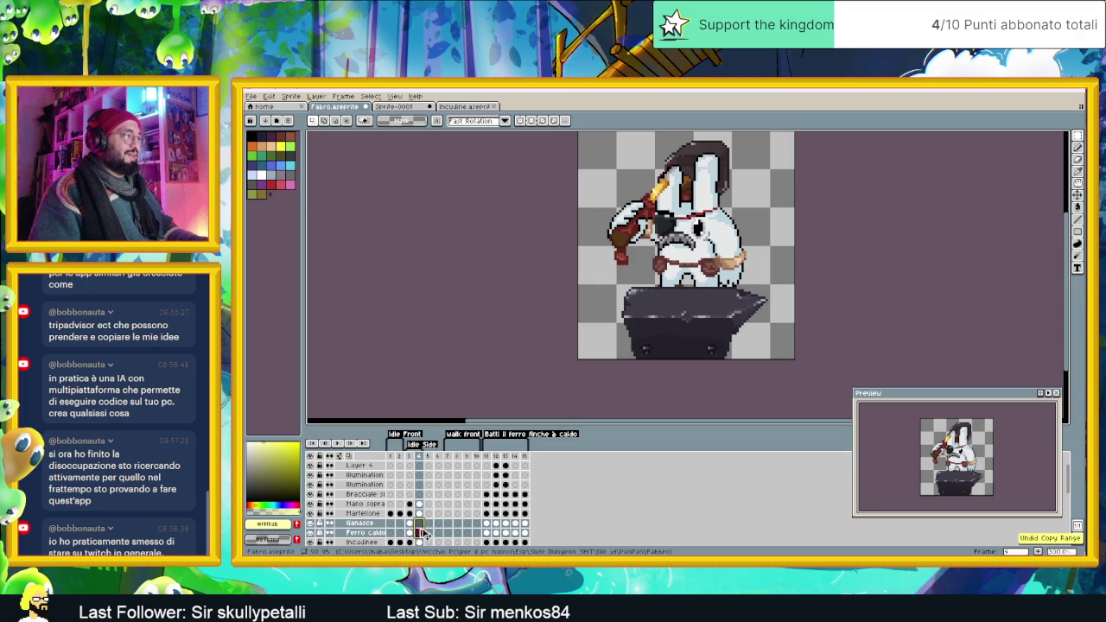
{"action": "left_click", "coordinate": [410, 533]}
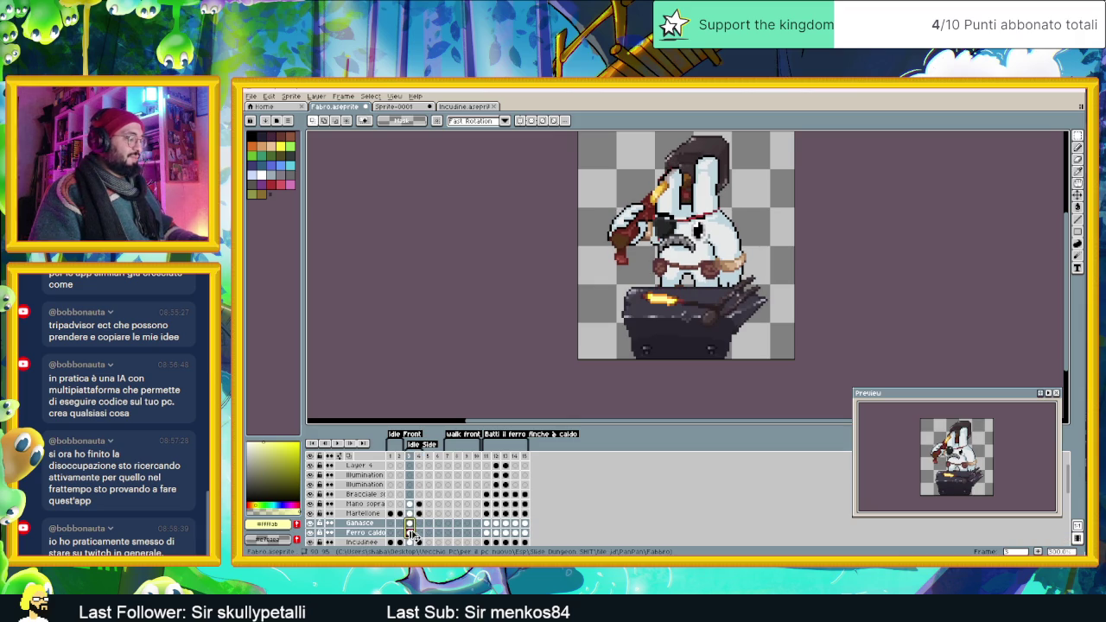
{"action": "left_click", "coordinate": [419, 533]}
{"action": "left_click", "coordinate": [419, 524]}
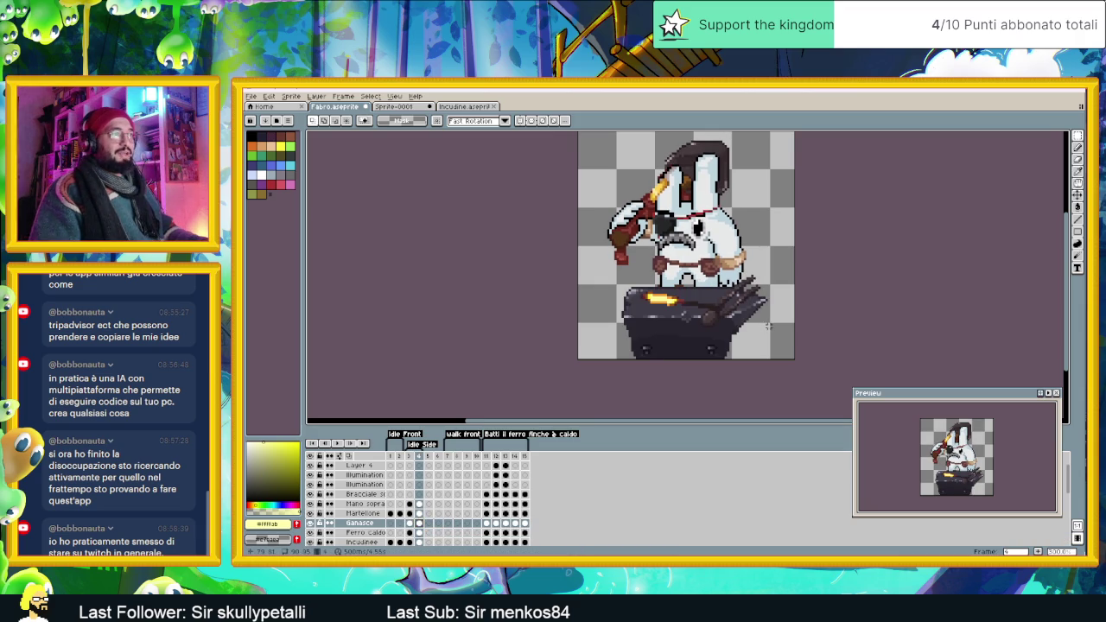
{"action": "scroll", "coordinate": [764, 279], "scroll_direction": "down", "scroll_amount": 1}
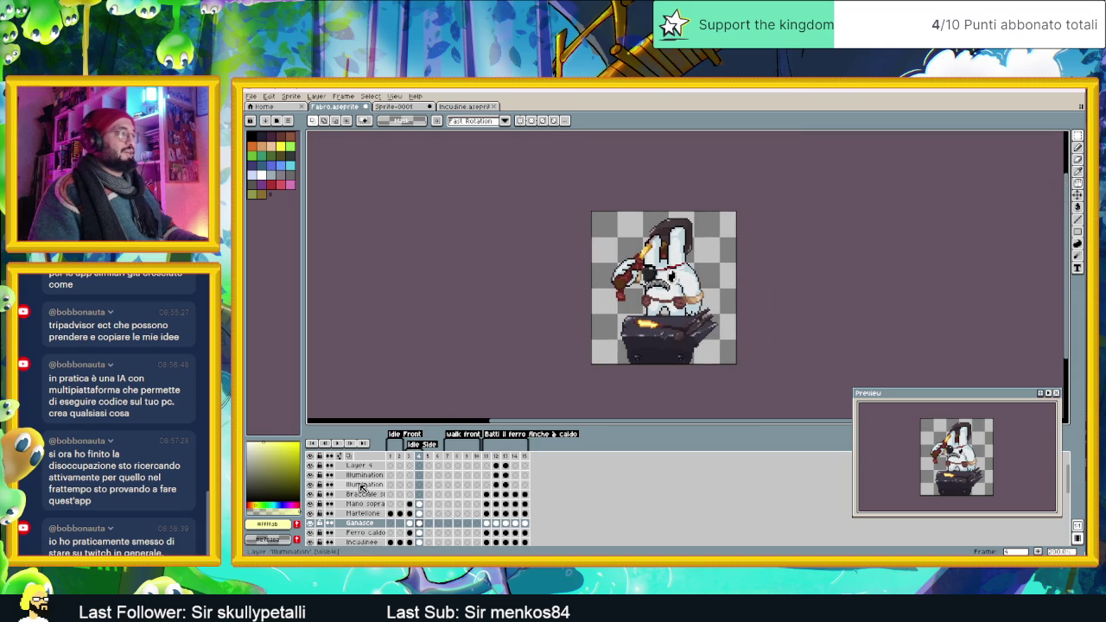
{"action": "left_click", "coordinate": [391, 457]}
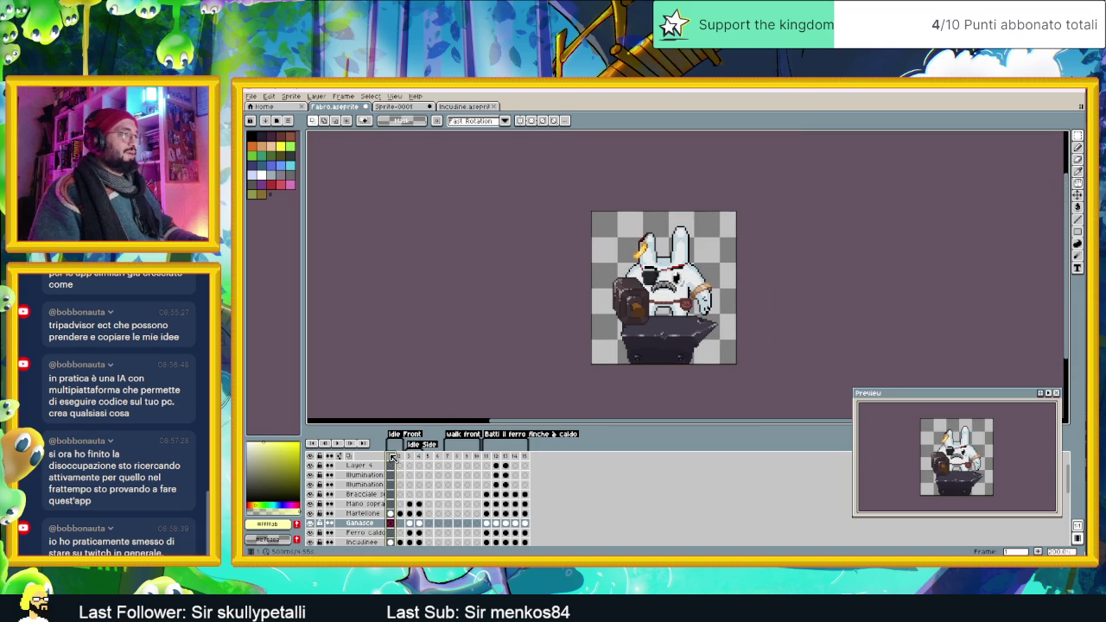
{"action": "left_click", "coordinate": [342, 445]}
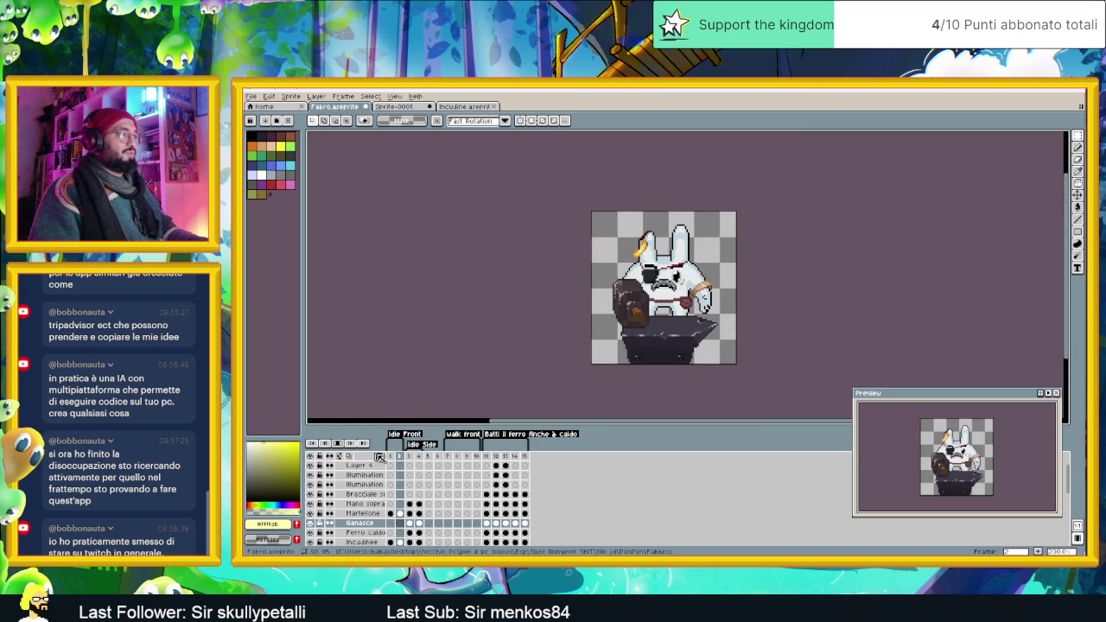
{"action": "left_click", "coordinate": [415, 460]}
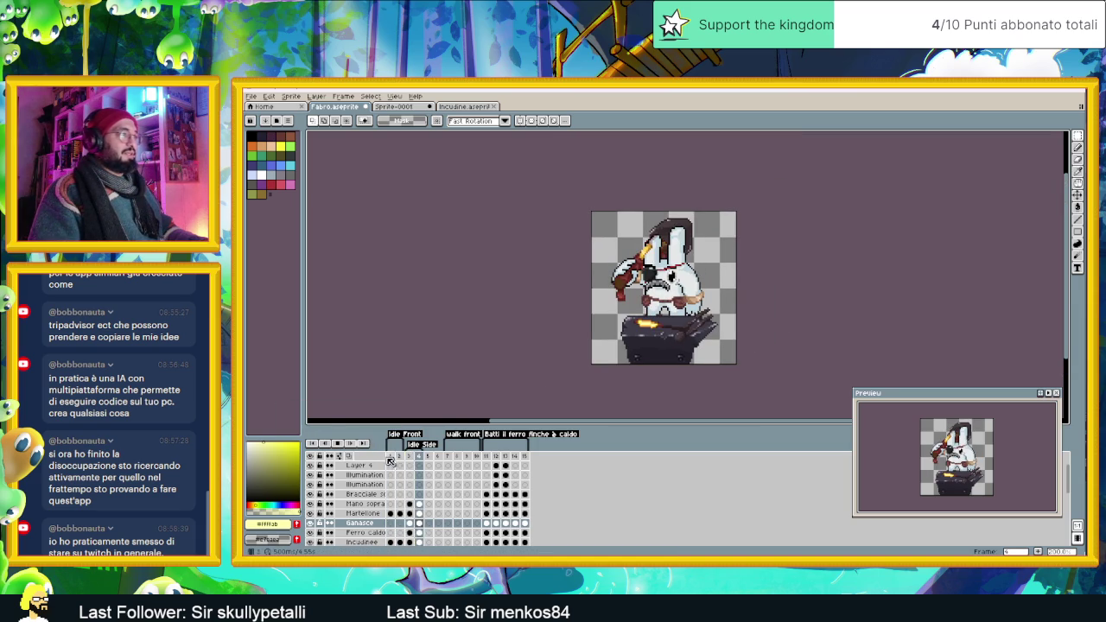
{"action": "left_click", "coordinate": [395, 457]}
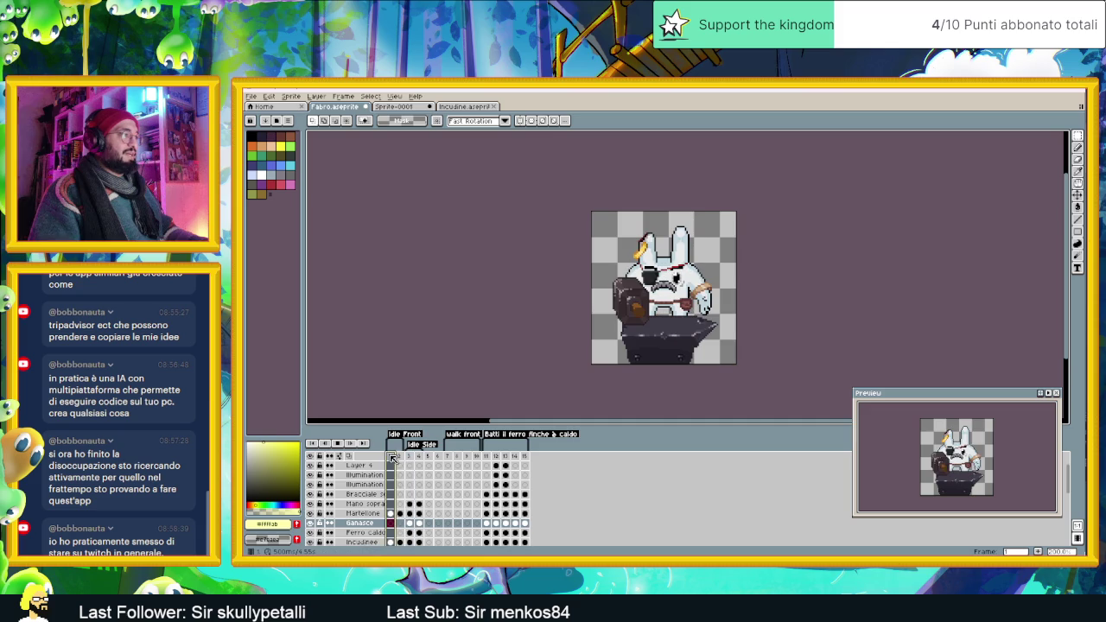
- Preview the animation, then shift the frame-2 hot iron about 20 px right and replay it
{"action": "left_click", "coordinate": [414, 524]}
{"action": "left_click", "coordinate": [409, 523]}
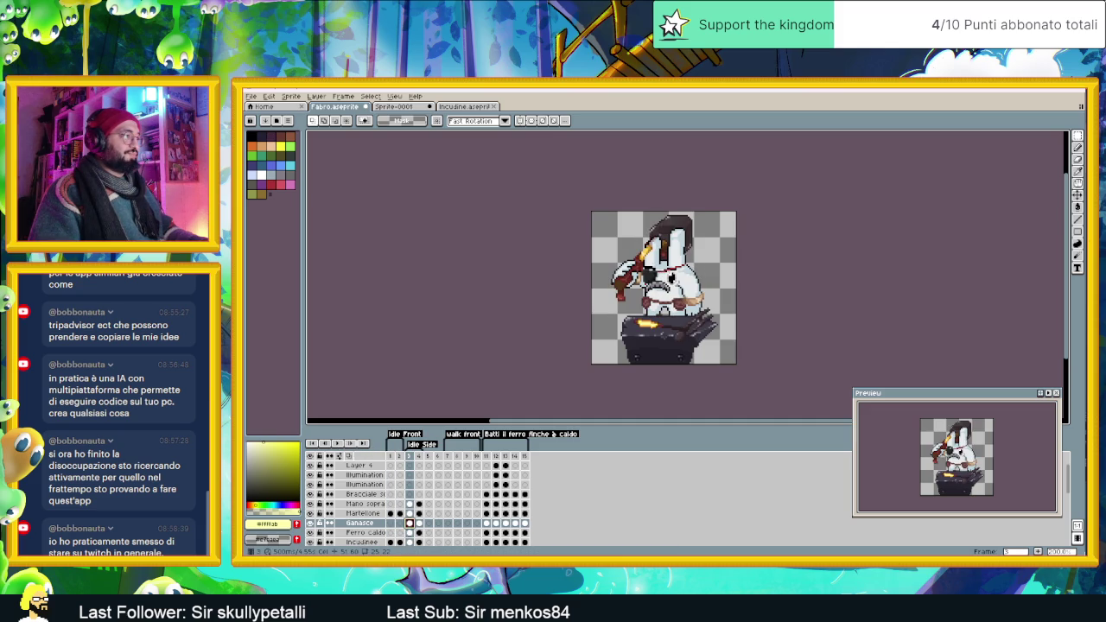
{"action": "left_click", "coordinate": [400, 523]}
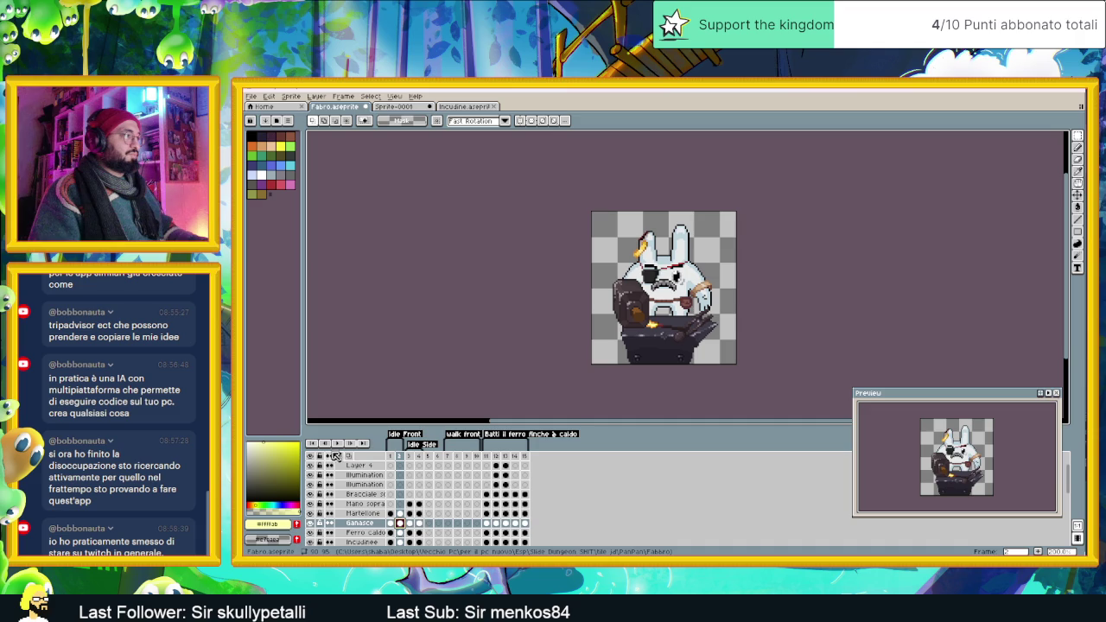
{"action": "key", "text": "Left"}
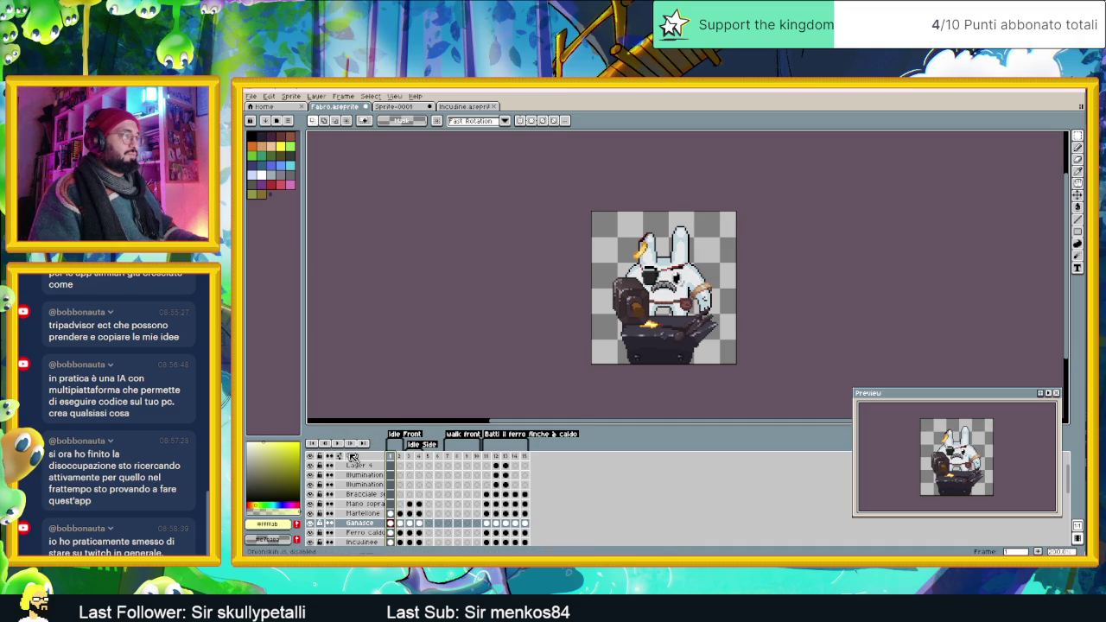
{"action": "left_click", "coordinate": [338, 443]}
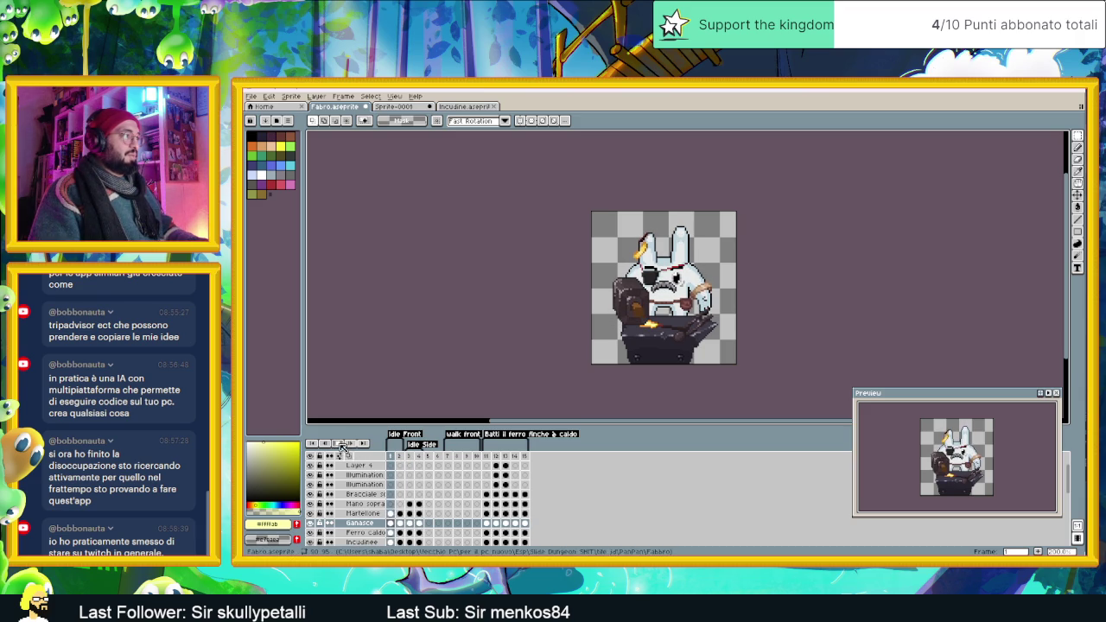
{"action": "left_click", "coordinate": [400, 532]}
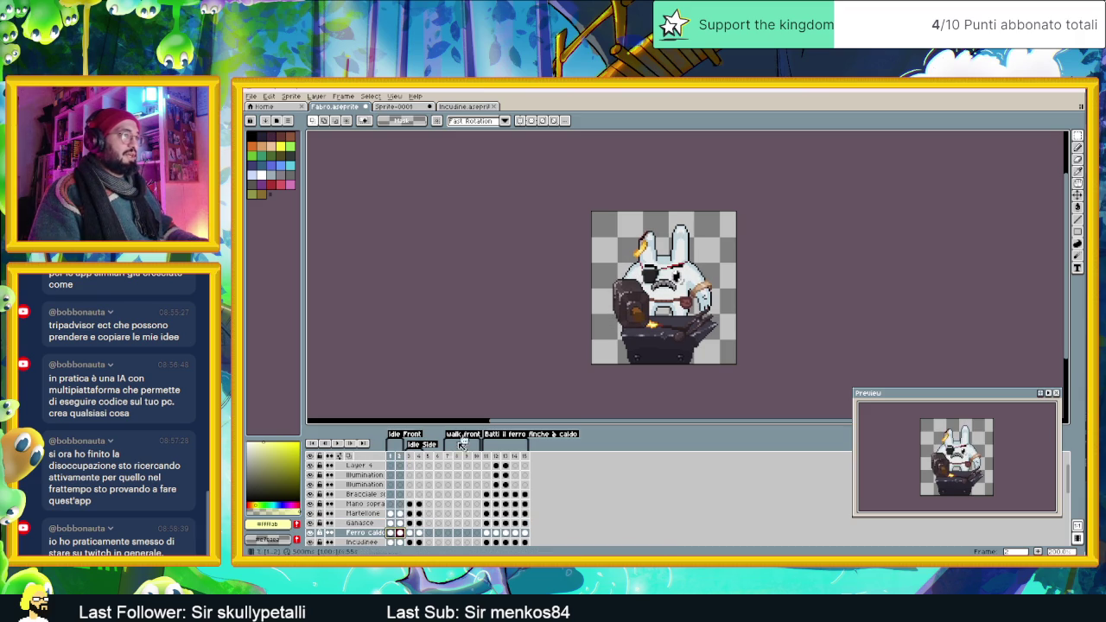
{"action": "key", "text": "v"}
{"action": "left_click_drag", "start_coordinate": [702, 342], "coordinate": [726, 343]}
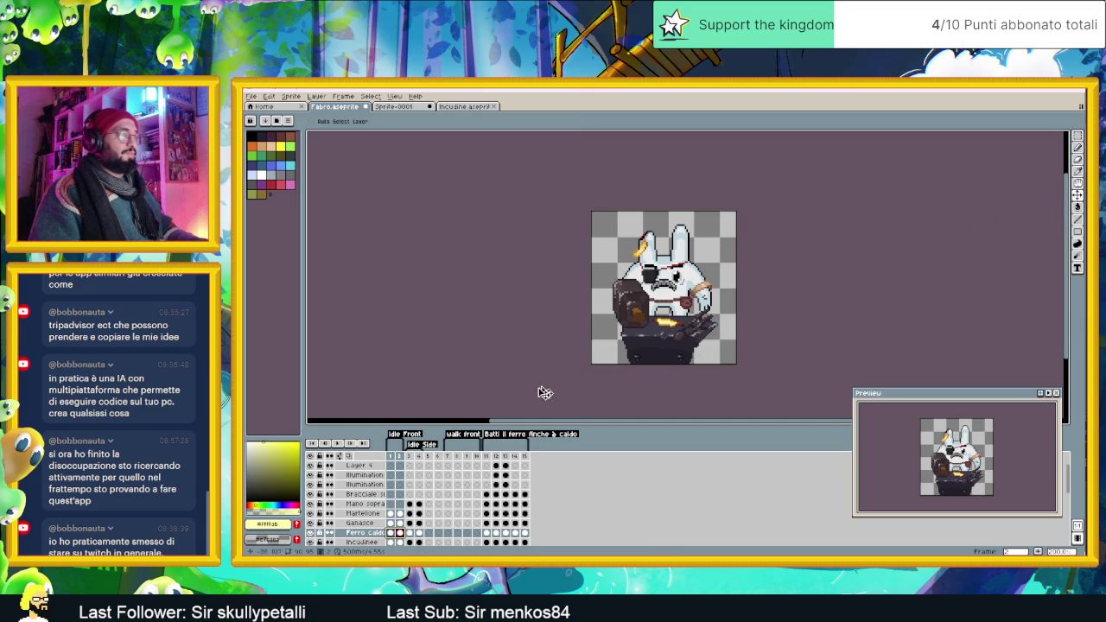
{"action": "left_click", "coordinate": [335, 443]}
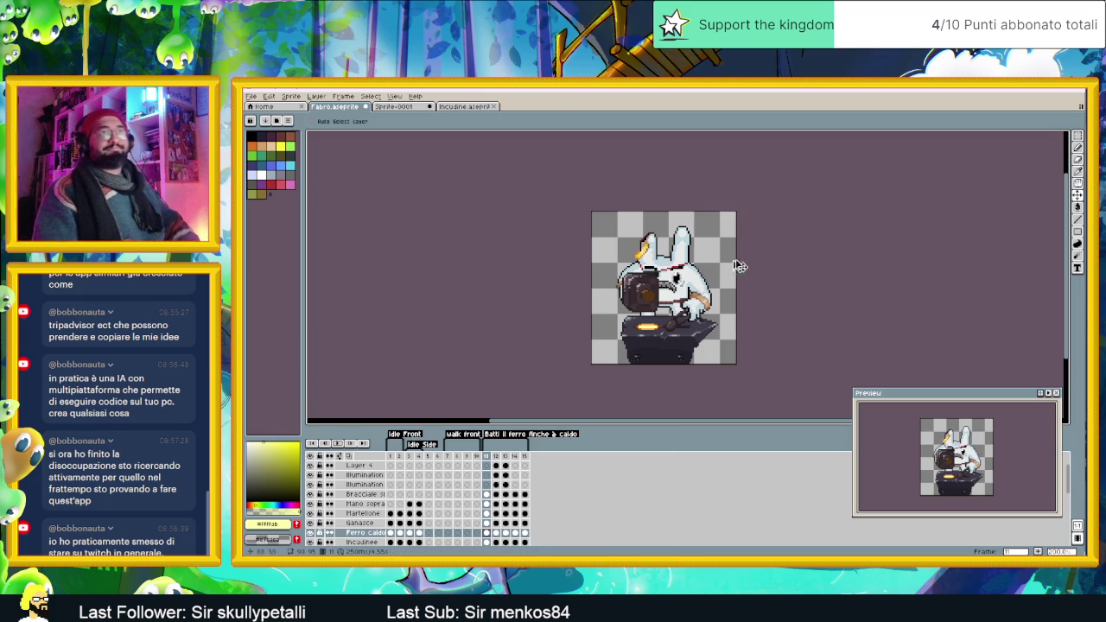
- Switch back to Rectangular Marquee, save Fabro.aseprite, and step through the forging frames
{"action": "left_click", "coordinate": [1076, 136]}
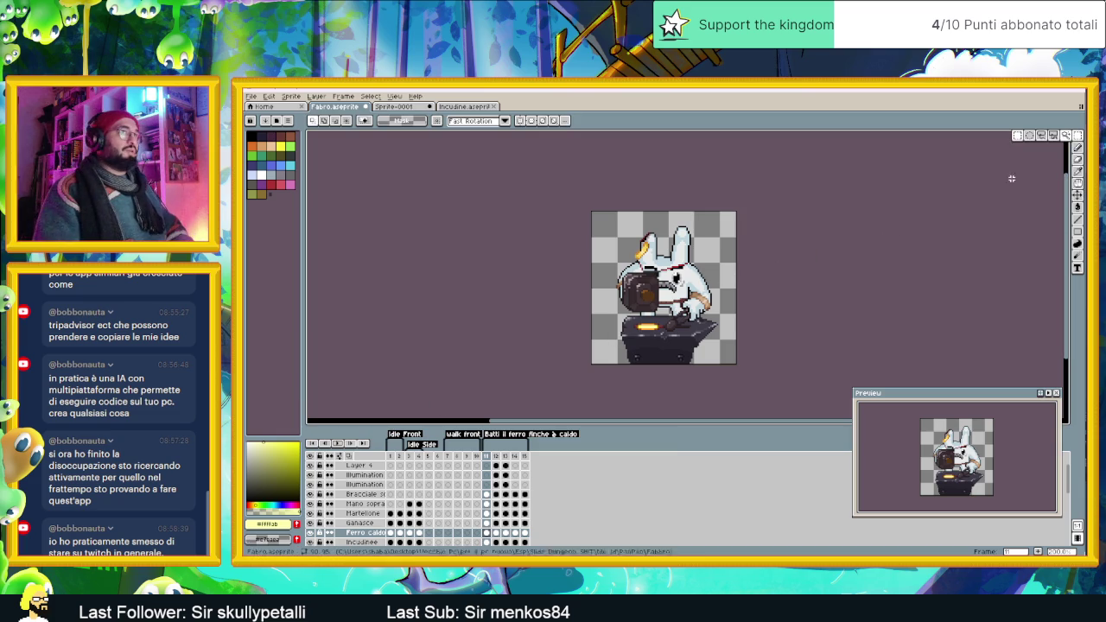
{"action": "key", "text": "ctrl+s"}
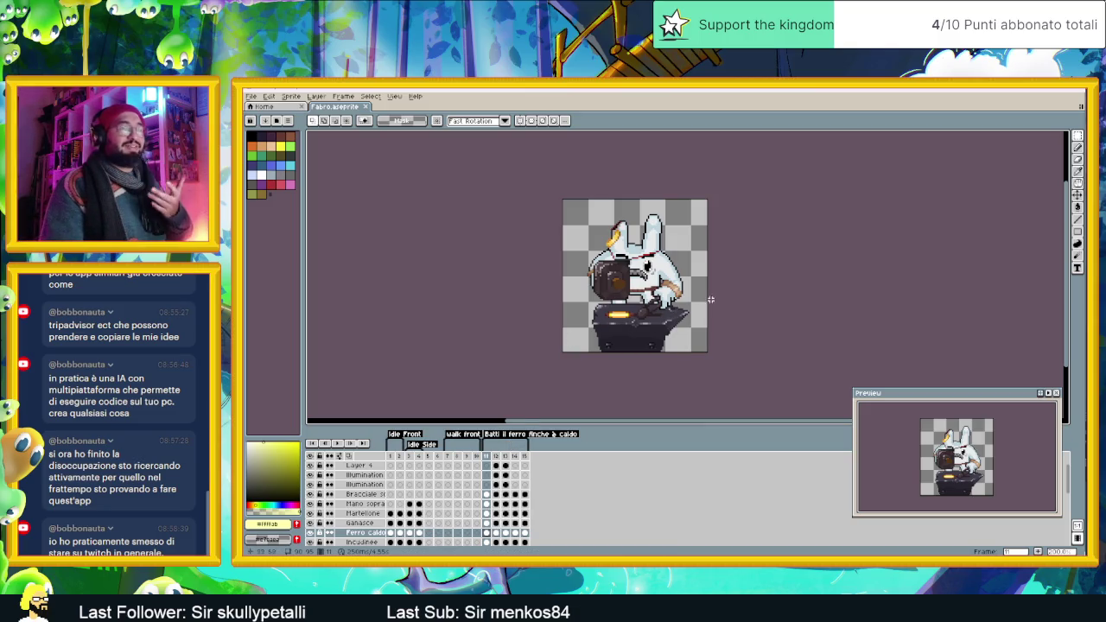
{"action": "left_click", "coordinate": [338, 444]}
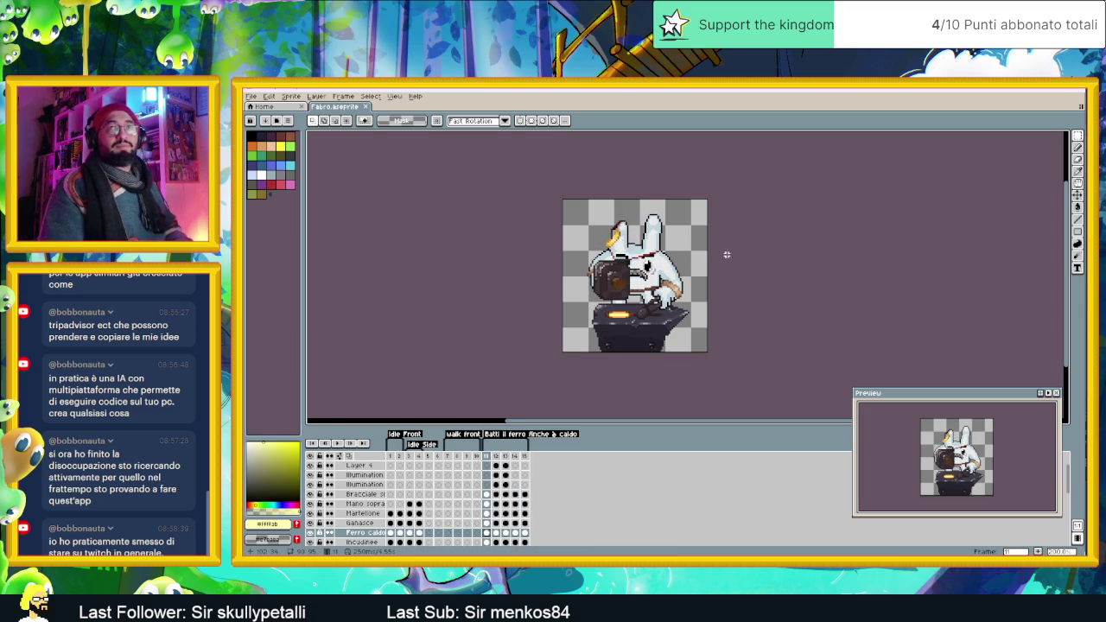
{"action": "scroll", "coordinate": [726, 255], "scroll_direction": "up", "scroll_amount": 1}
{"action": "left_click_drag", "start_coordinate": [725, 255], "coordinate": [706, 235]}
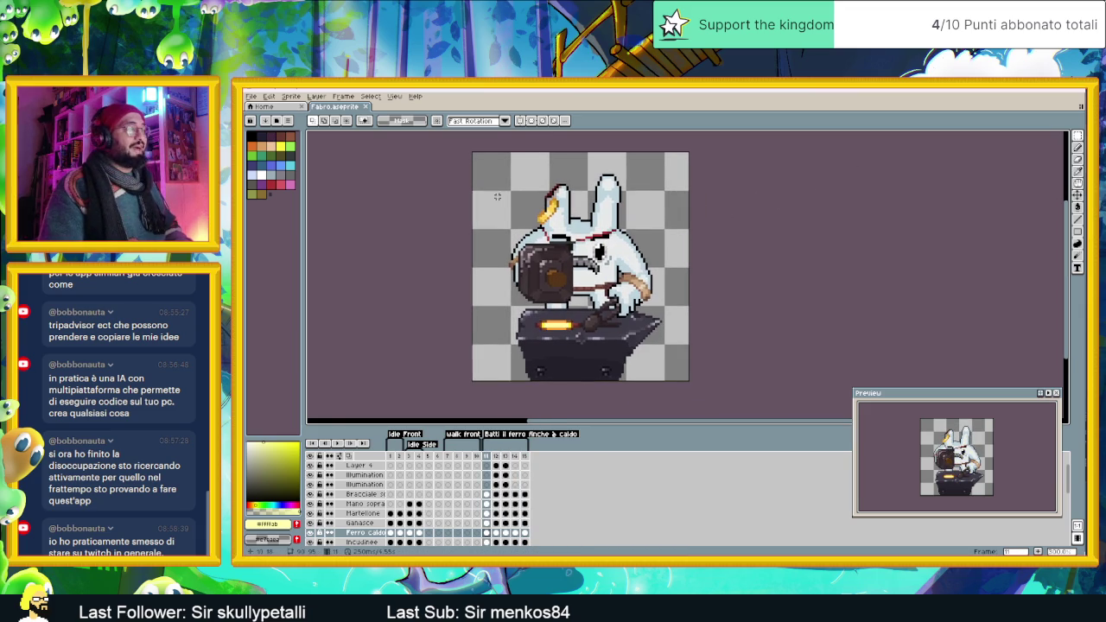
{"action": "left_click", "coordinate": [252, 96]}
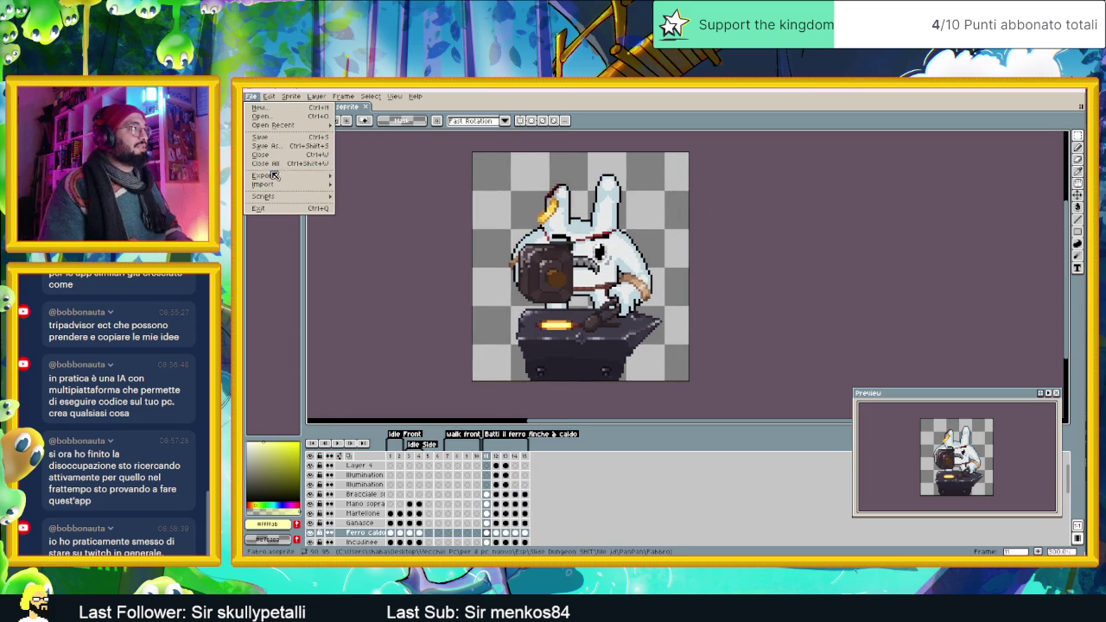
- Set the export output to PNG files named 'Fabbro finale' in the v2 folder
{"action": "mouse_move", "coordinate": [280, 178]}
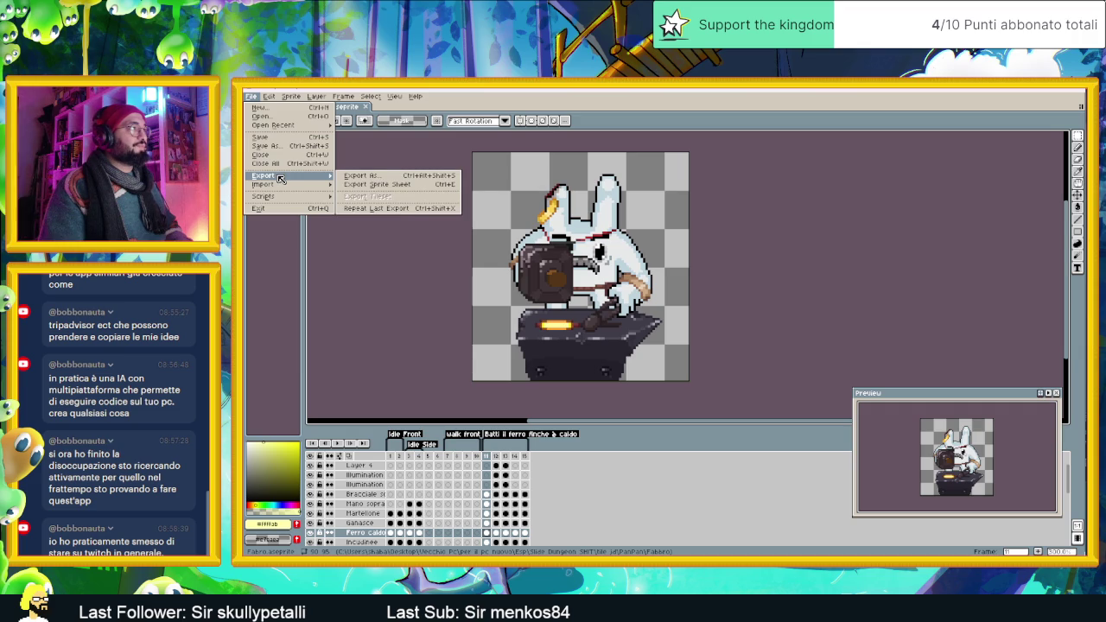
{"action": "left_click", "coordinate": [363, 175]}
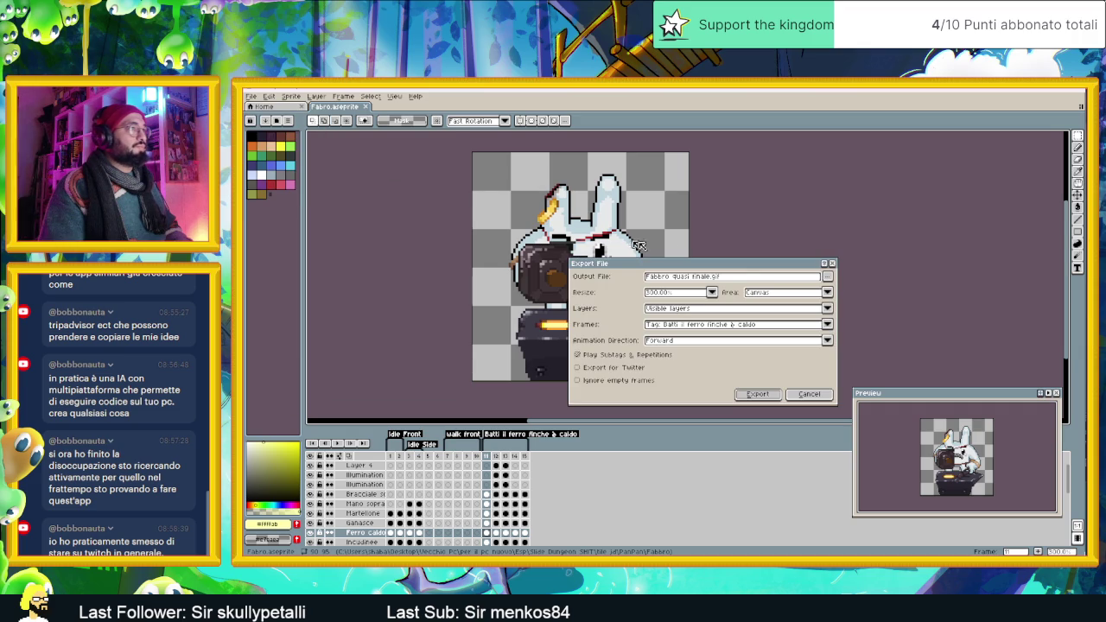
{"action": "left_click", "coordinate": [827, 277]}
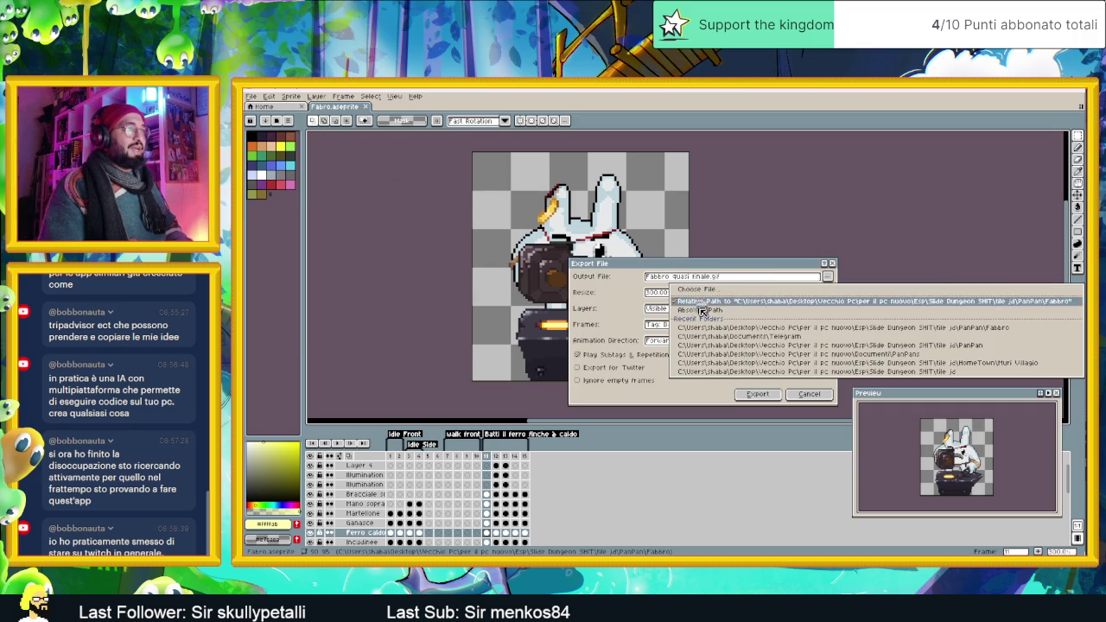
{"action": "left_click", "coordinate": [725, 292]}
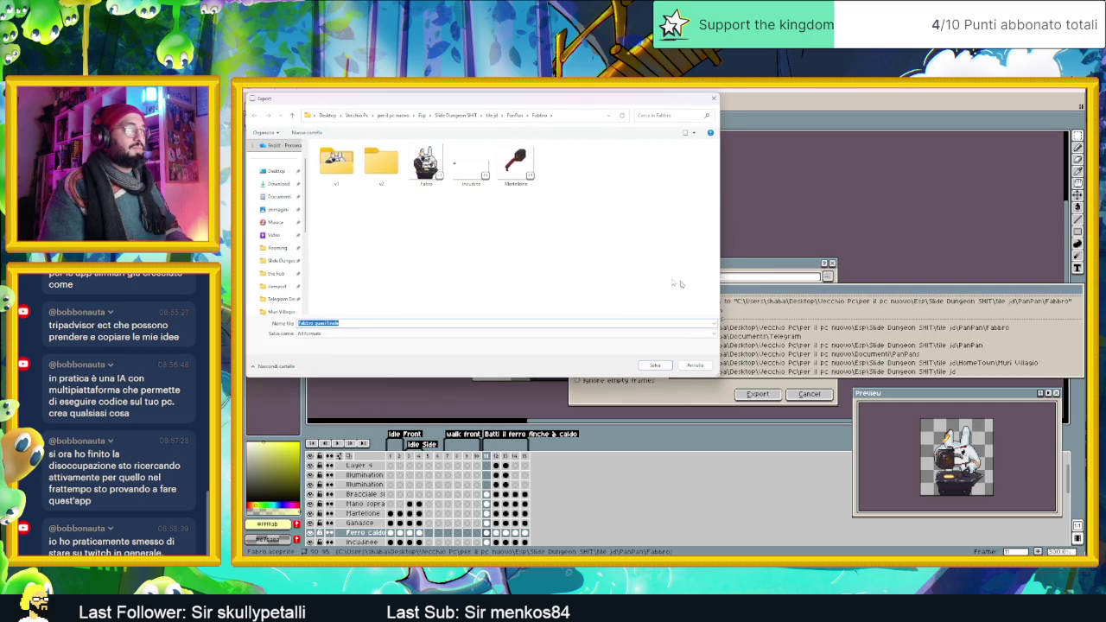
{"action": "left_click", "coordinate": [391, 170]}
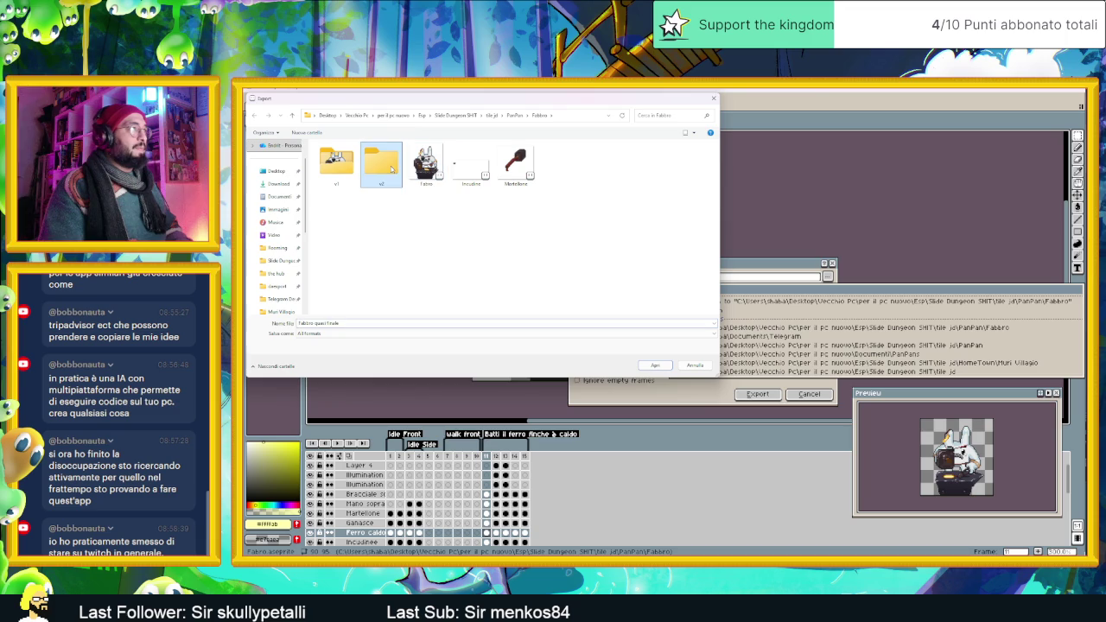
{"action": "left_click", "coordinate": [655, 366]}
{"action": "left_click", "coordinate": [366, 334]}
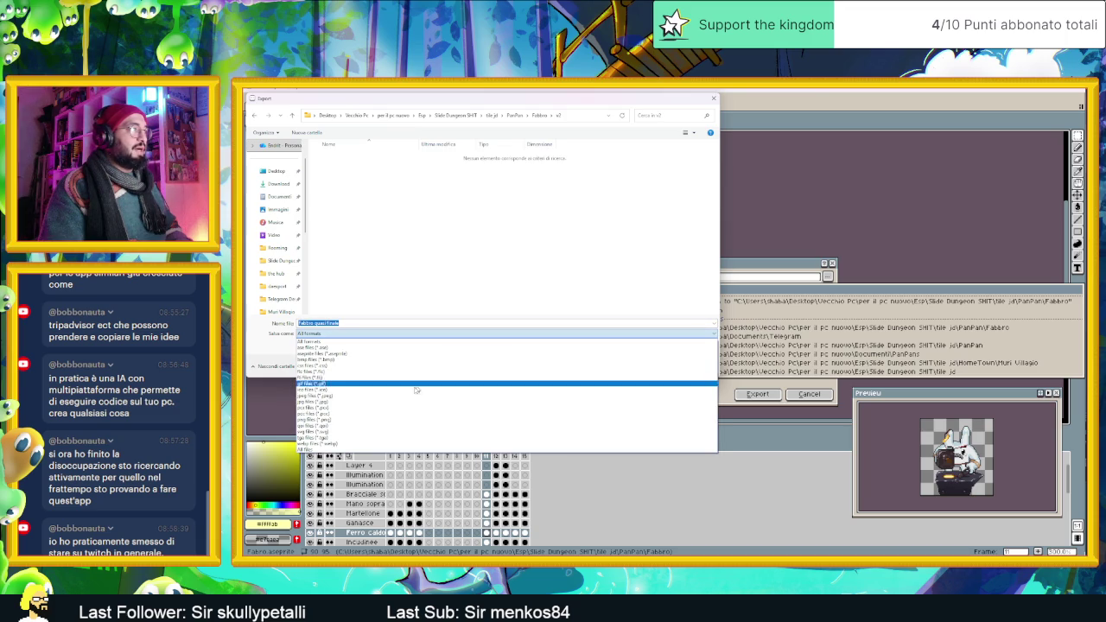
{"action": "left_click", "coordinate": [366, 423]}
{"action": "double_click", "coordinate": [324, 323]}
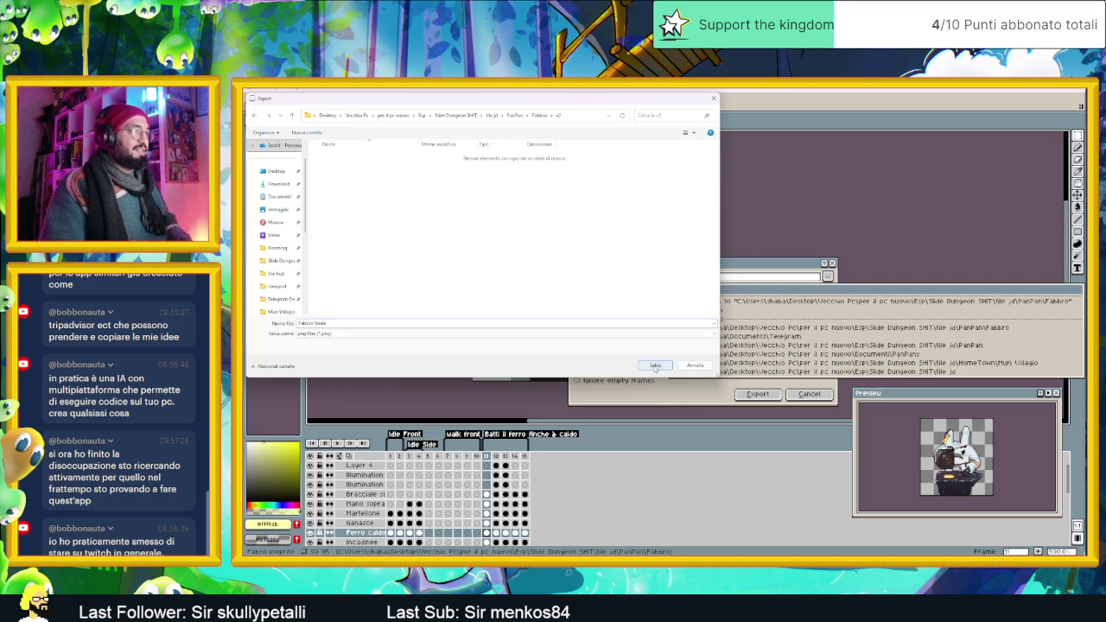
{"action": "left_click", "coordinate": [654, 366]}
- Export all frames at 100% size, then minimize Aseprite
{"action": "left_click", "coordinate": [696, 324]}
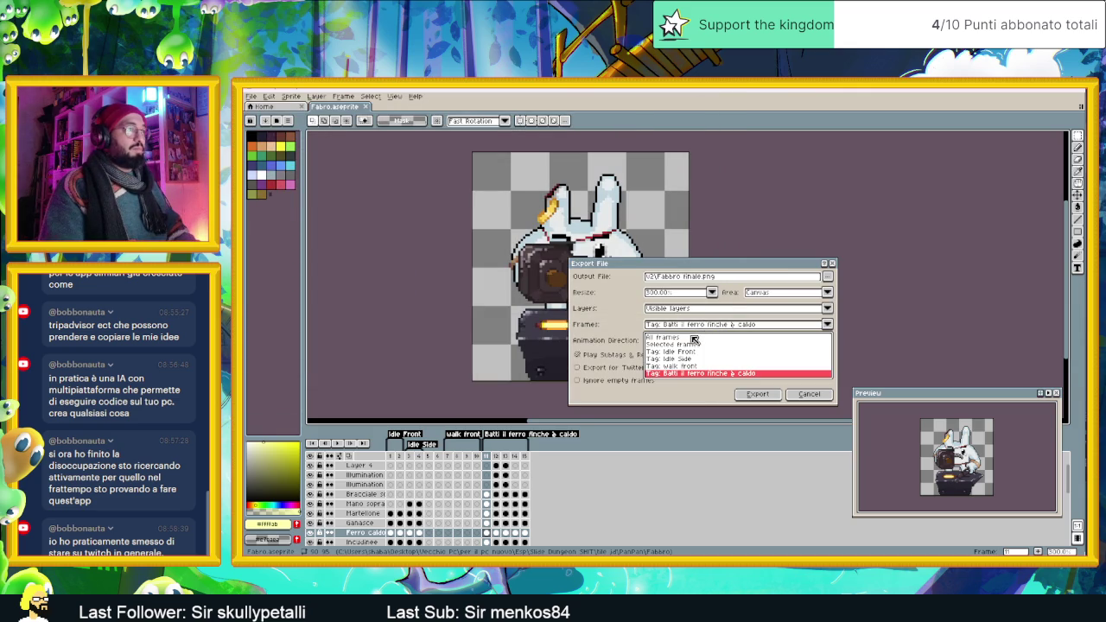
{"action": "left_click", "coordinate": [695, 337]}
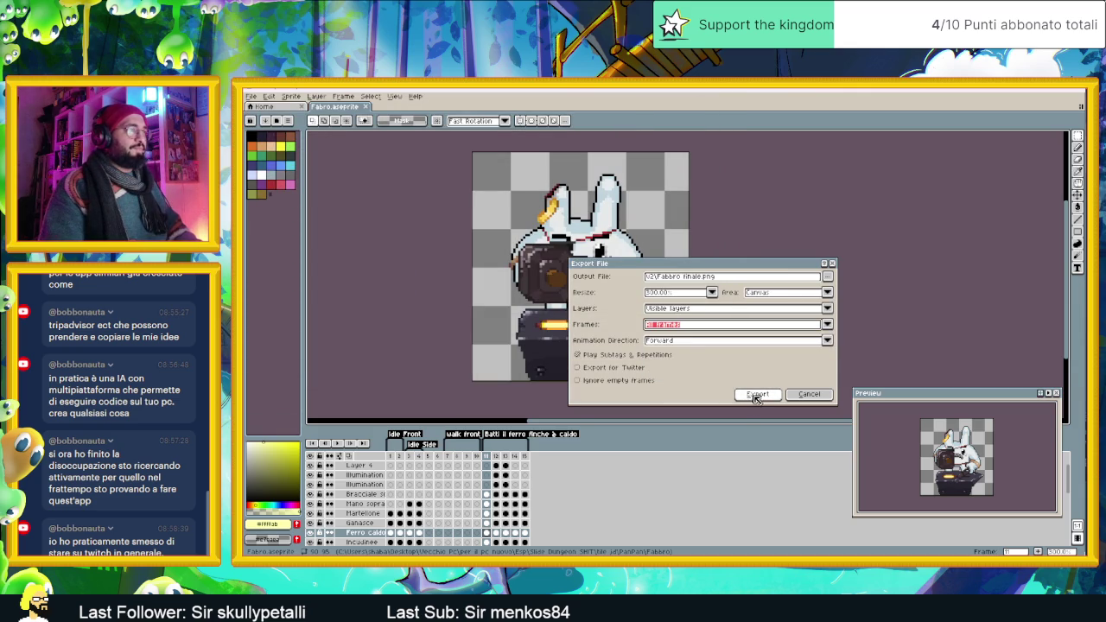
{"action": "left_click", "coordinate": [710, 293]}
{"action": "left_click", "coordinate": [662, 320]}
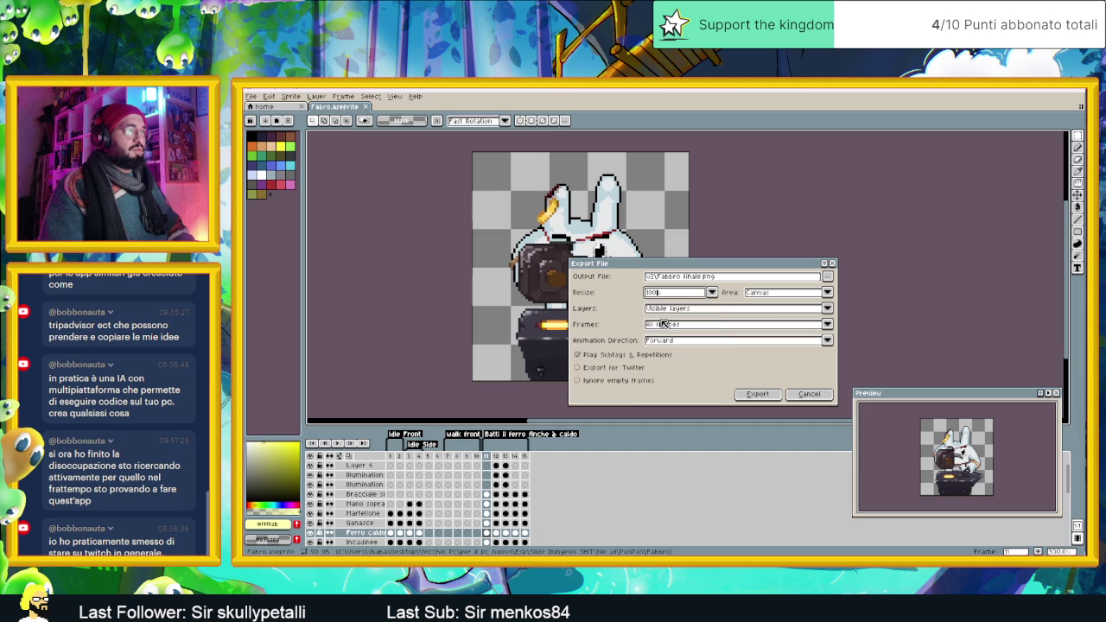
{"action": "left_click", "coordinate": [755, 395]}
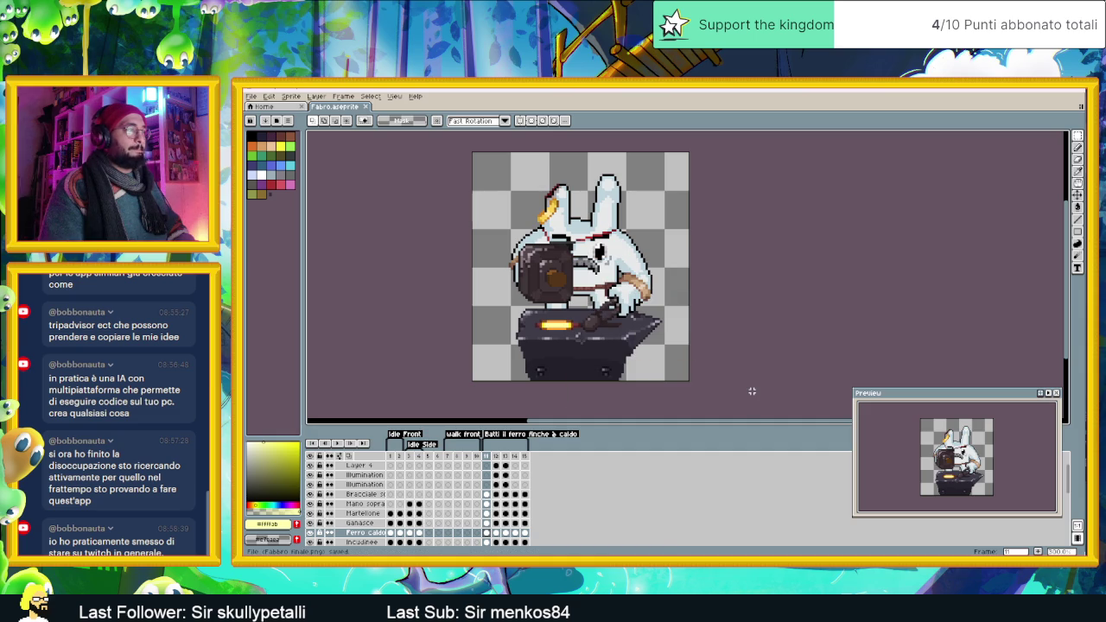
{"action": "left_click", "coordinate": [1041, 89]}
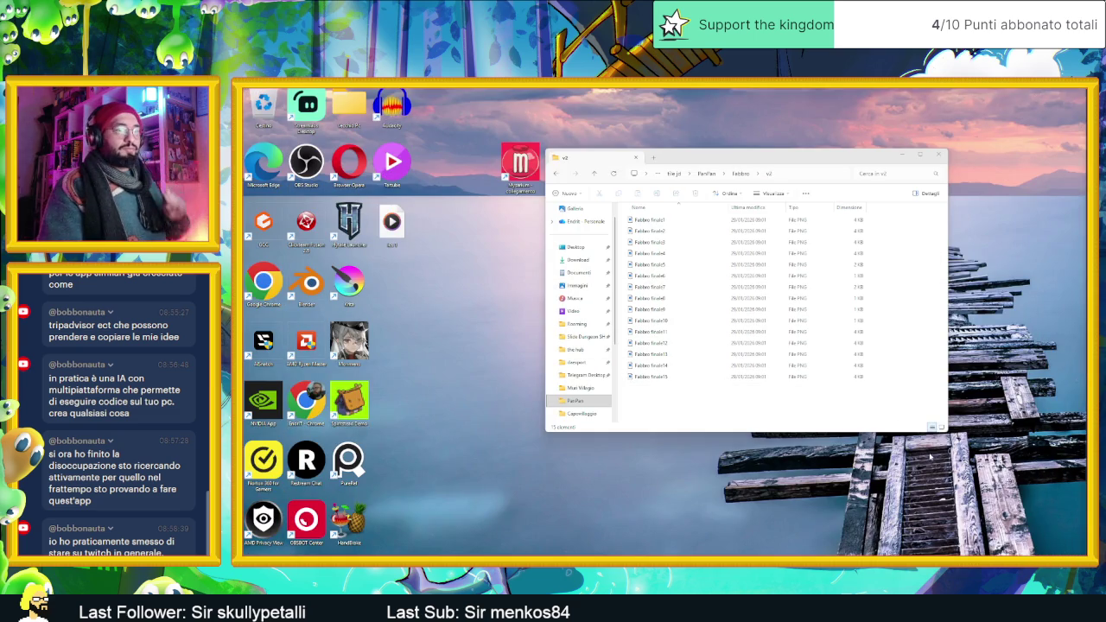
- Back in Godot, run Slide Dungeon with F5 from the 'testing new tiles' scene
{"action": "key", "text": "alt+Tab"}
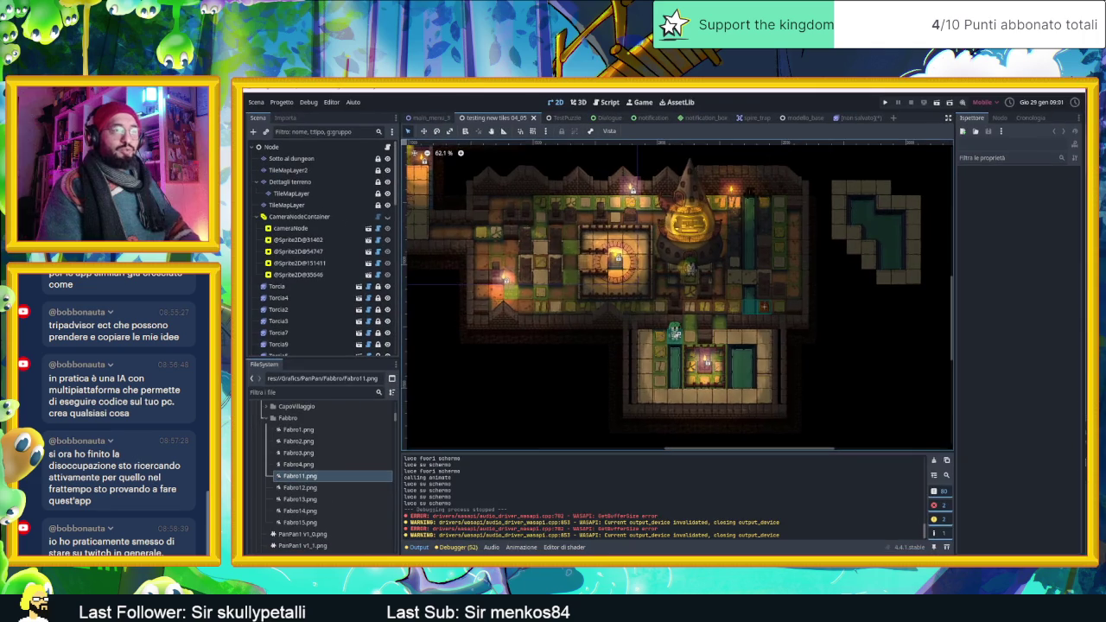
{"action": "scroll", "coordinate": [708, 325], "scroll_direction": "up", "scroll_amount": 4}
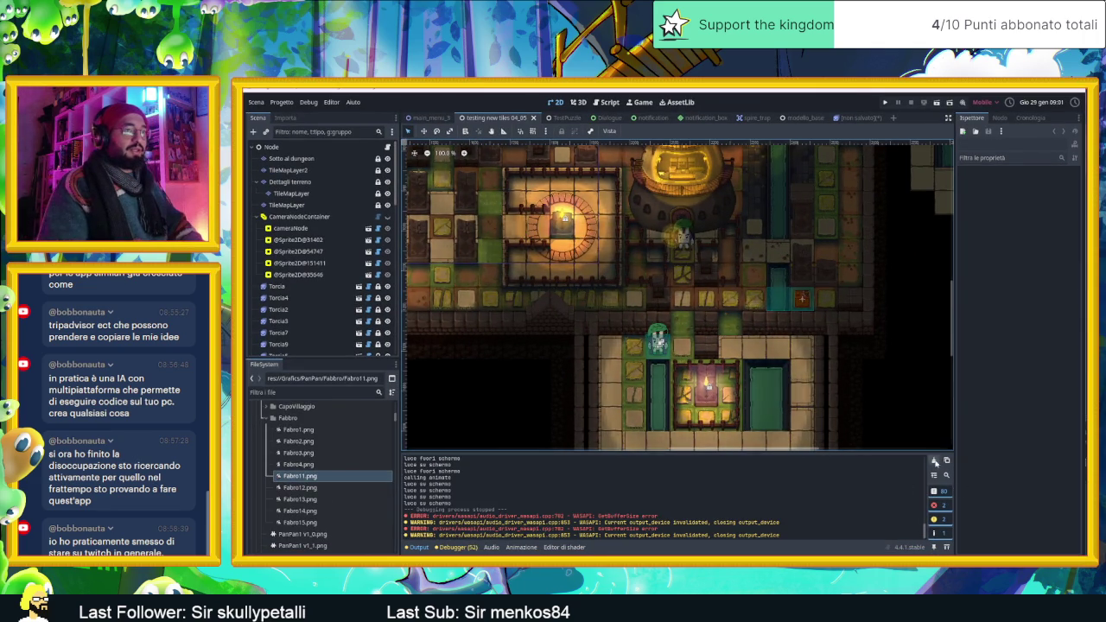
{"action": "key", "text": "F5"}
{"action": "left_click", "coordinate": [436, 119]}
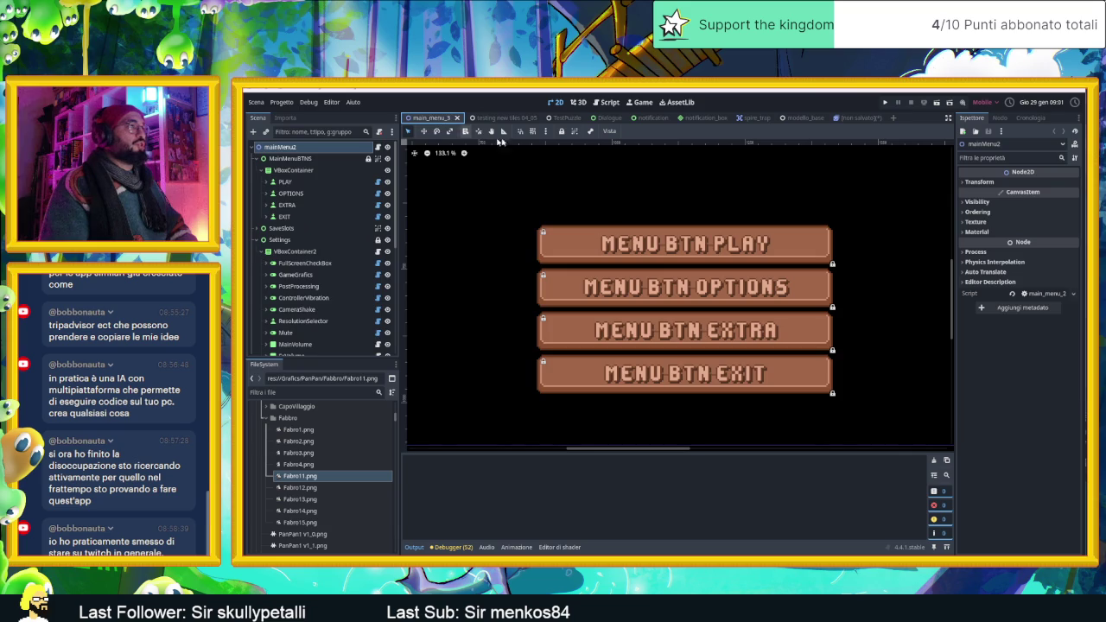
{"action": "left_click", "coordinate": [497, 118]}
{"action": "scroll", "coordinate": [743, 361], "scroll_direction": "down", "scroll_amount": 3}
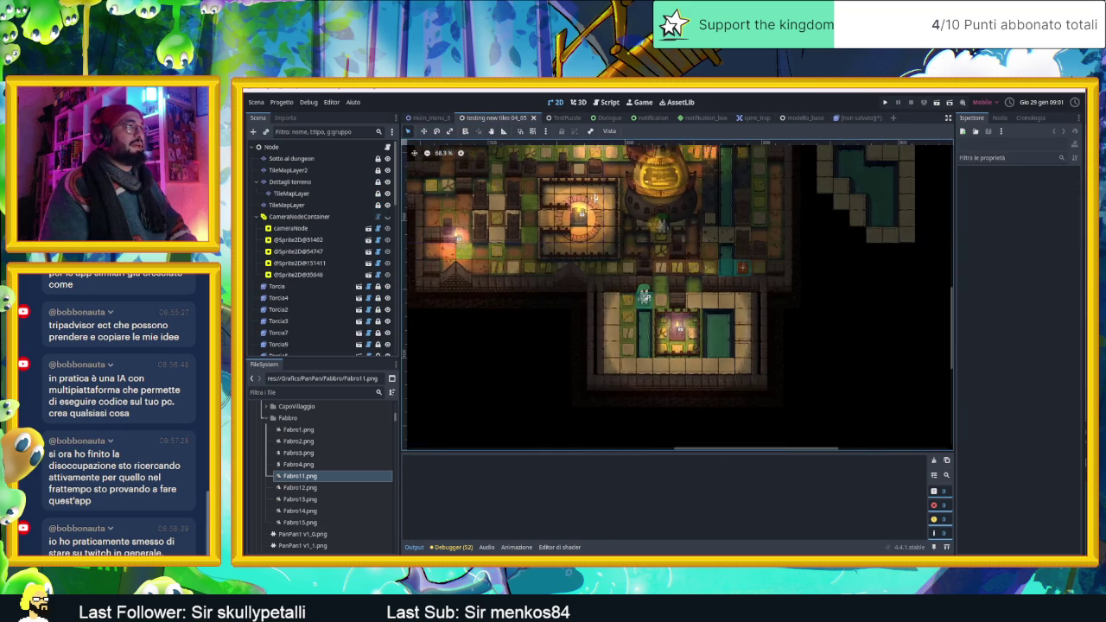
{"action": "scroll", "coordinate": [699, 284], "scroll_direction": "up", "scroll_amount": 1}
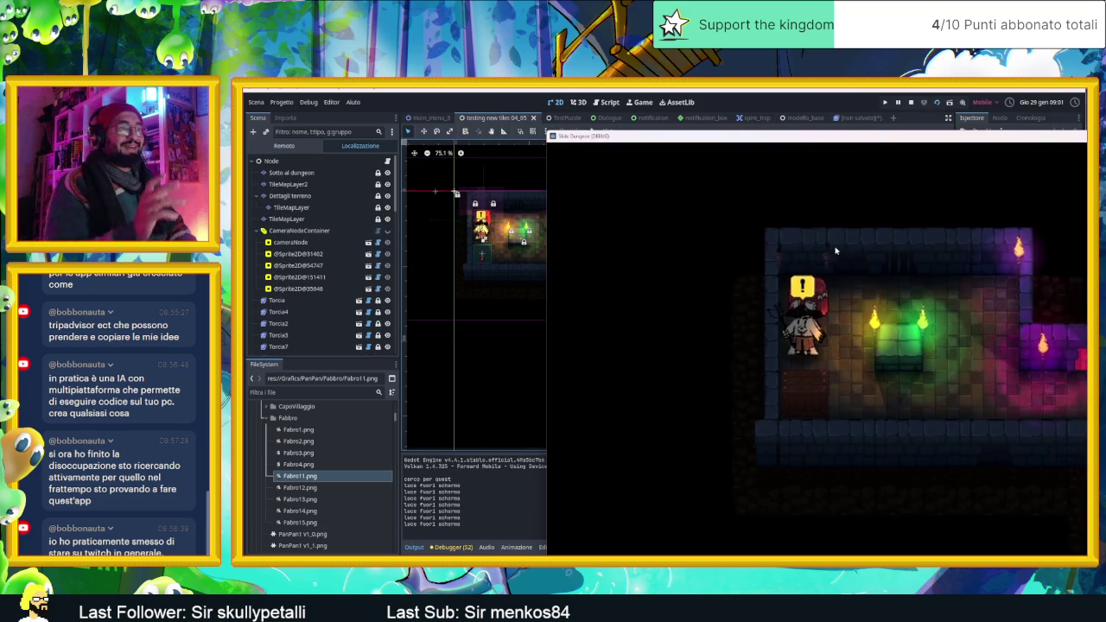
- Move the game window over the editor and slide the red cube right, up, and down into the next room
{"action": "mouse_move", "coordinate": [894, 140]}
{"action": "left_mouse_down"}
{"action": "mouse_move", "coordinate": [587, 104]}
{"action": "mouse_move", "coordinate": [611, 110]}
{"action": "left_mouse_up"}
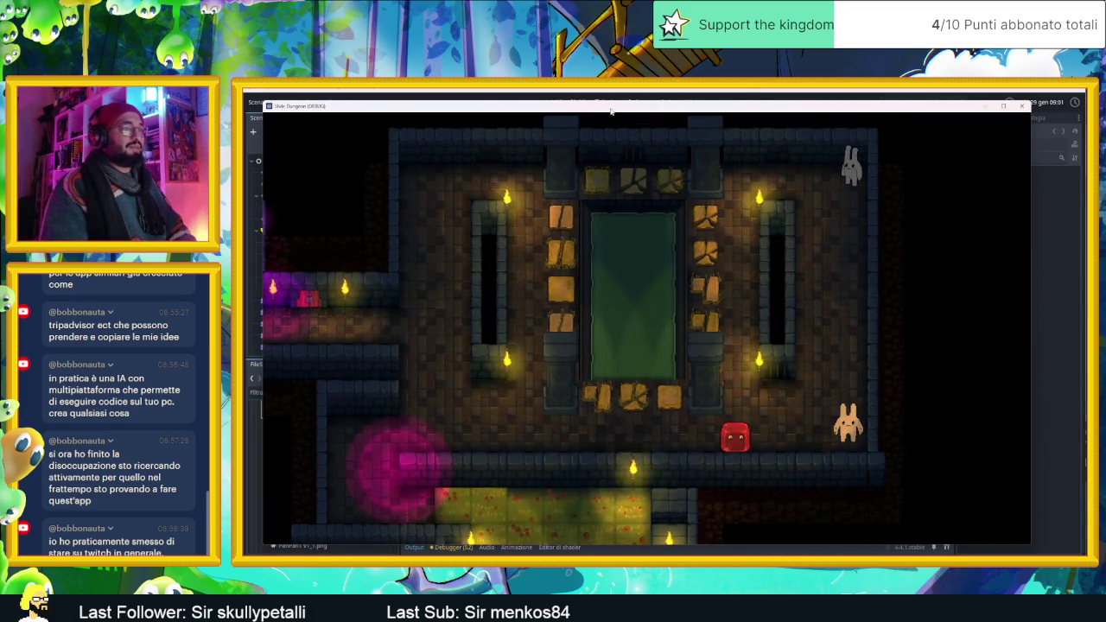
{"action": "key", "text": "Right"}
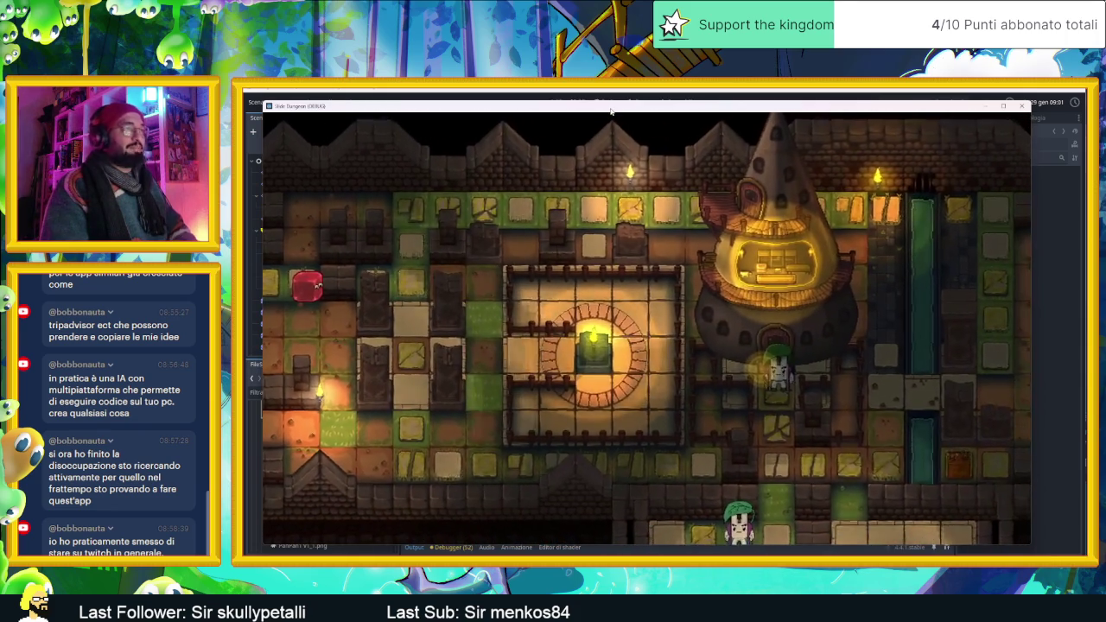
{"action": "key", "text": "Up"}
{"action": "key", "text": "Right"}
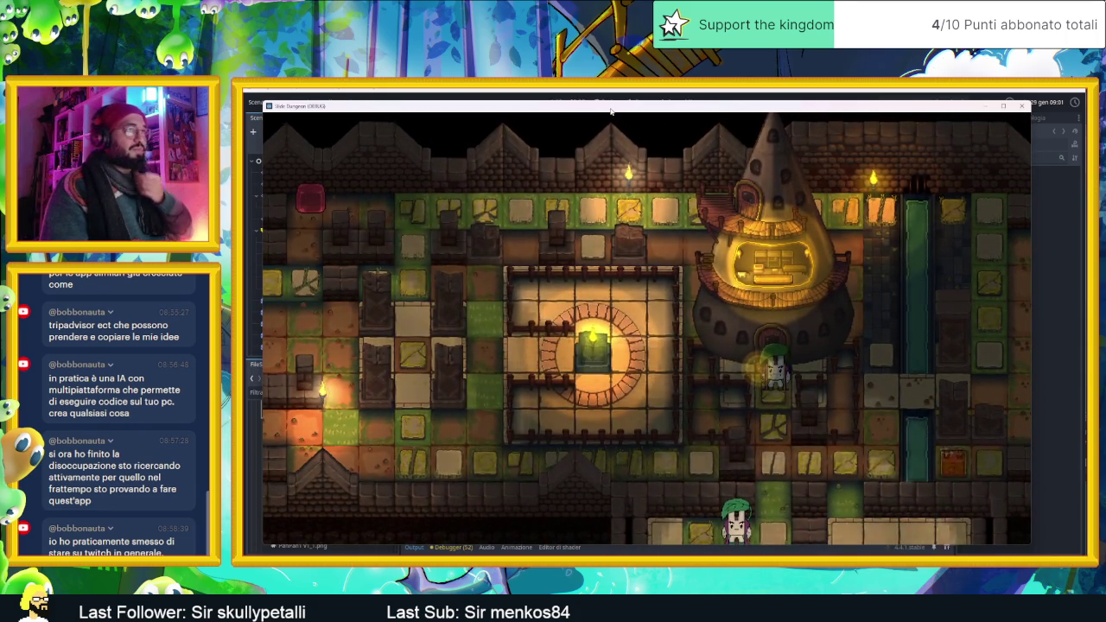
{"action": "key", "text": "Down"}
{"action": "key", "text": "Left"}
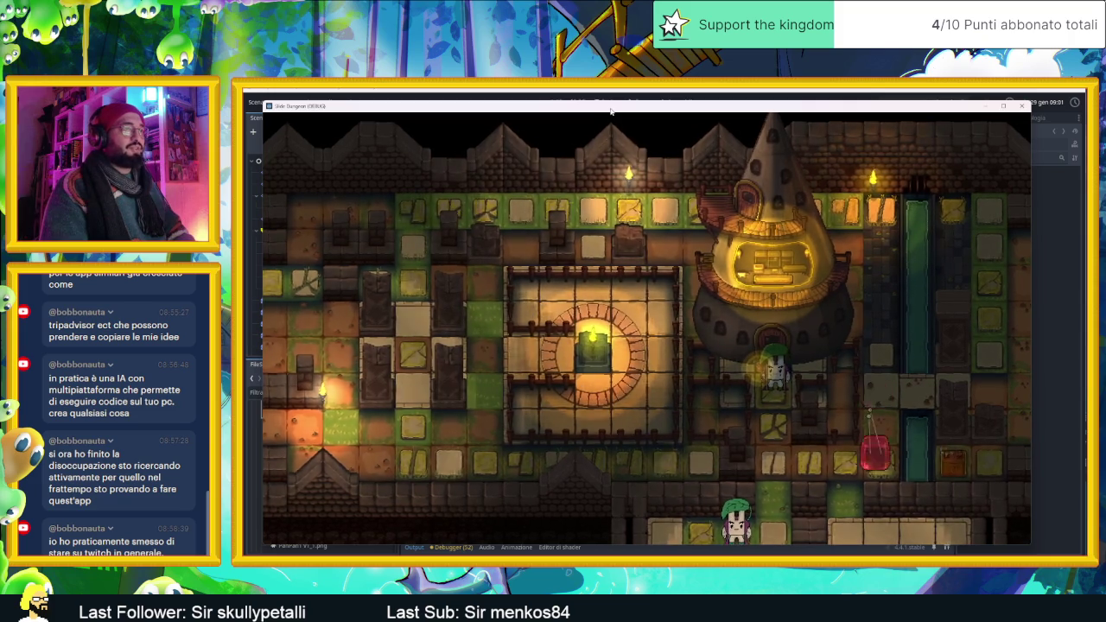
{"action": "key", "text": "Down"}
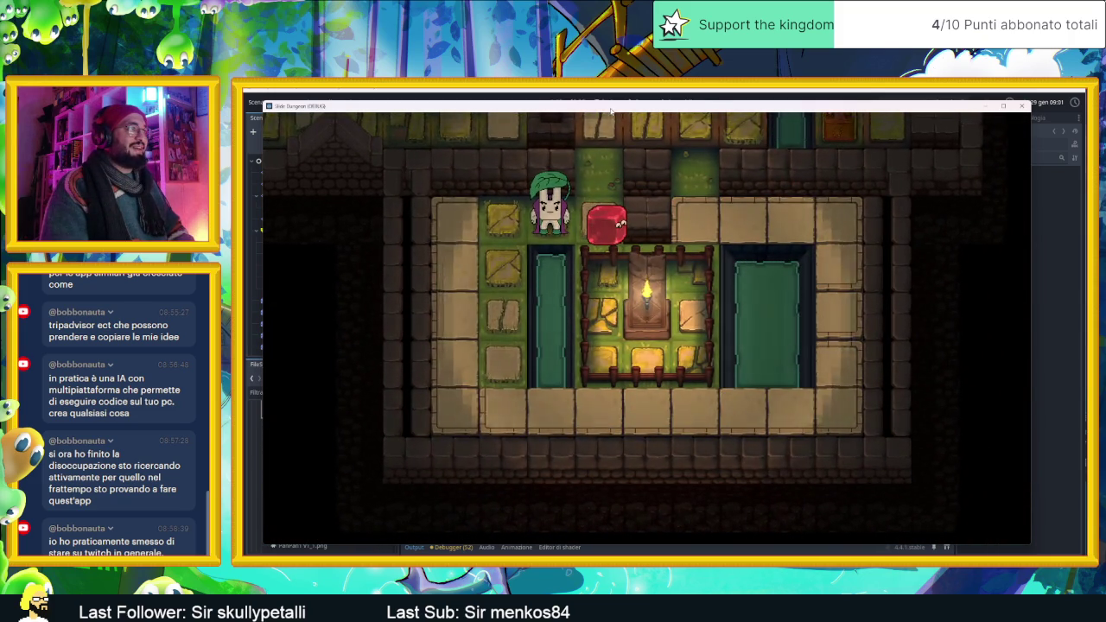
- Walk up into the tower room and back, then stop the running game
{"action": "key", "text": "Up"}
{"action": "key", "text": "Down"}
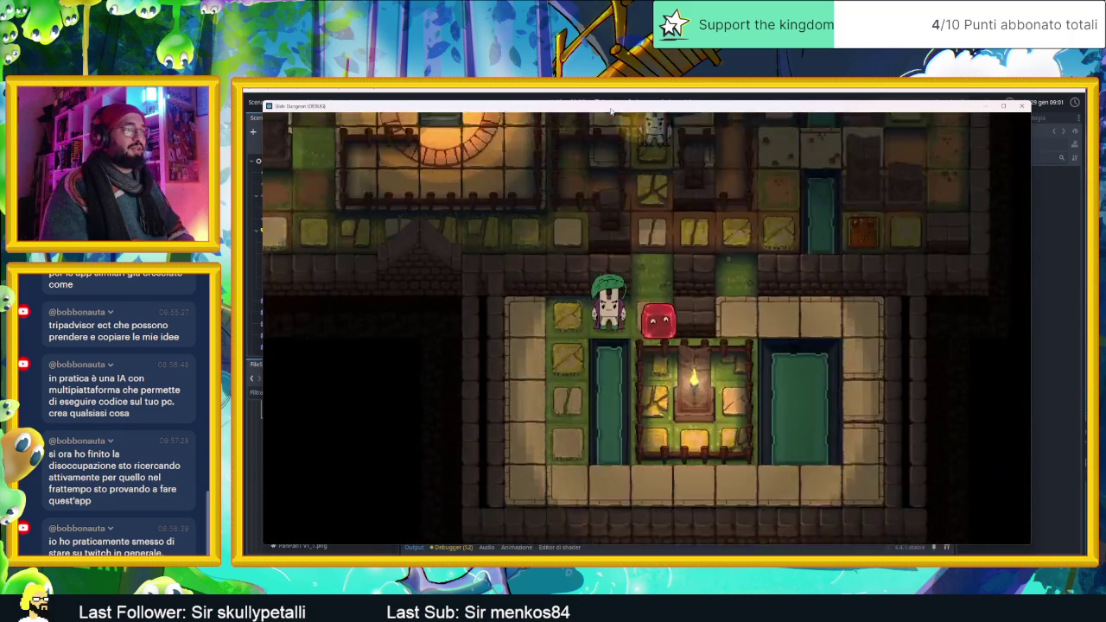
{"action": "key", "text": "Up"}
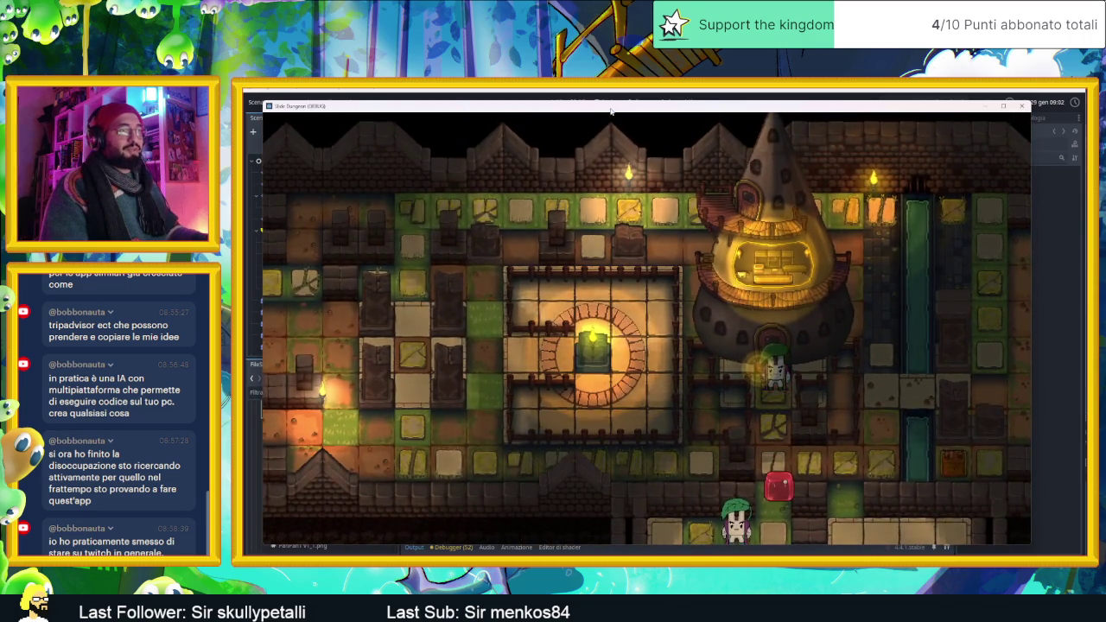
{"action": "key", "text": "Down"}
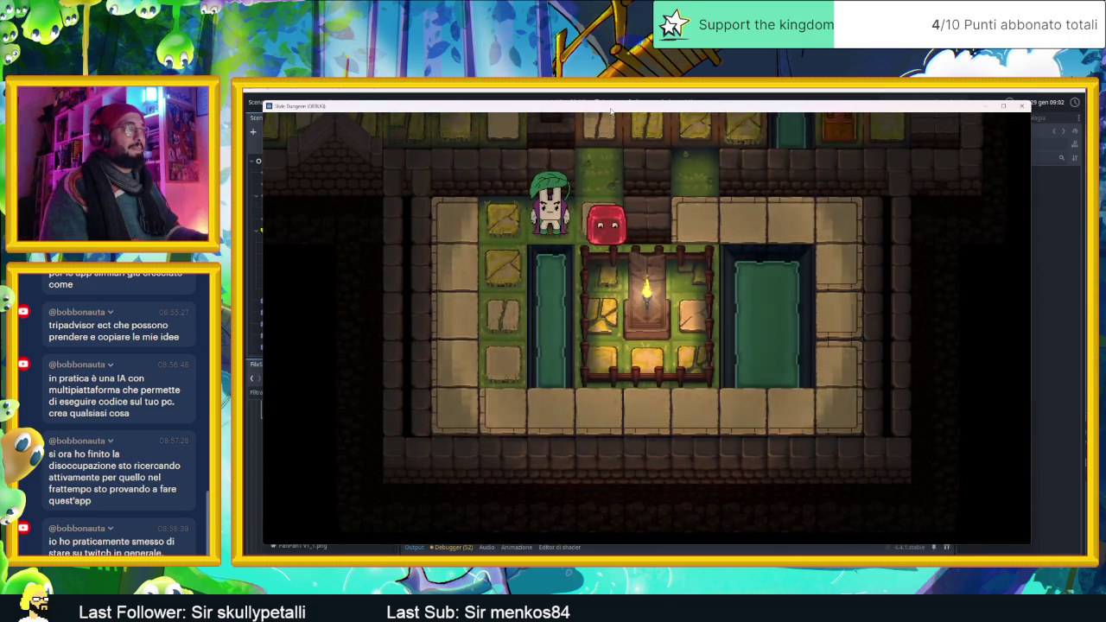
{"action": "key", "text": "Up"}
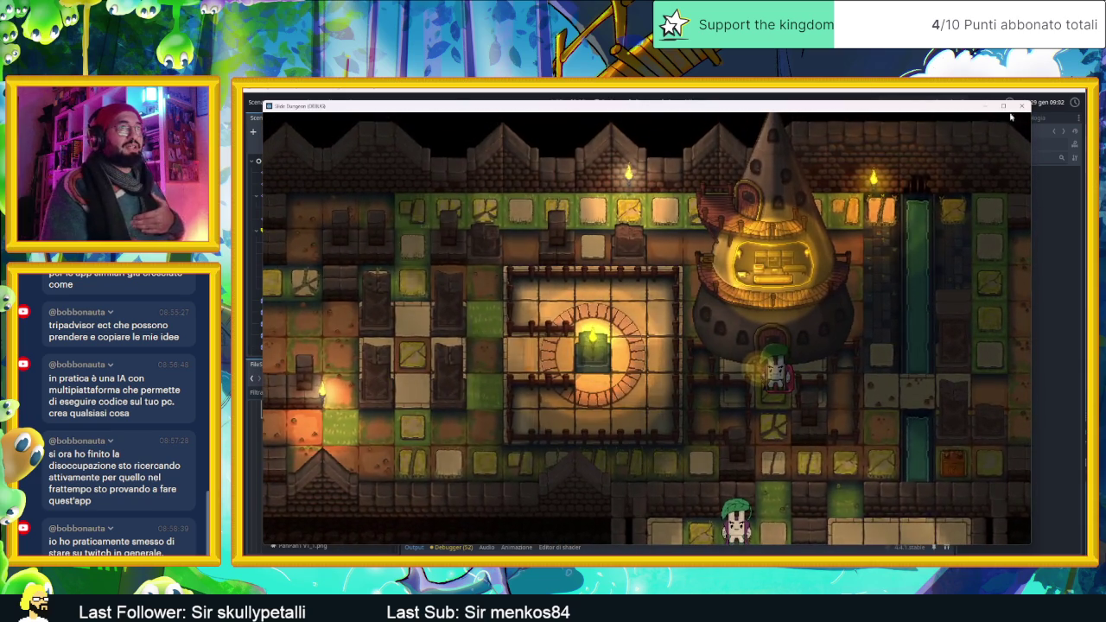
{"action": "left_click", "coordinate": [1021, 105]}
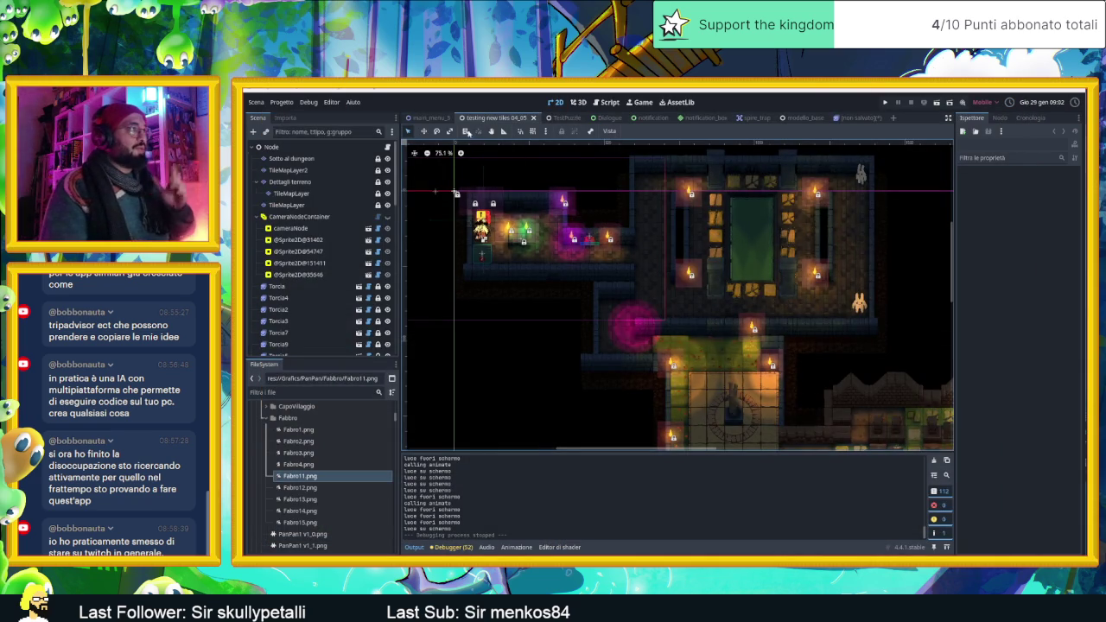
- Run the game from the TestPuzzle scene and slide the red slime right, then down-left
{"action": "left_click", "coordinate": [571, 118]}
{"action": "scroll", "coordinate": [700, 209], "scroll_direction": "down", "scroll_amount": 3}
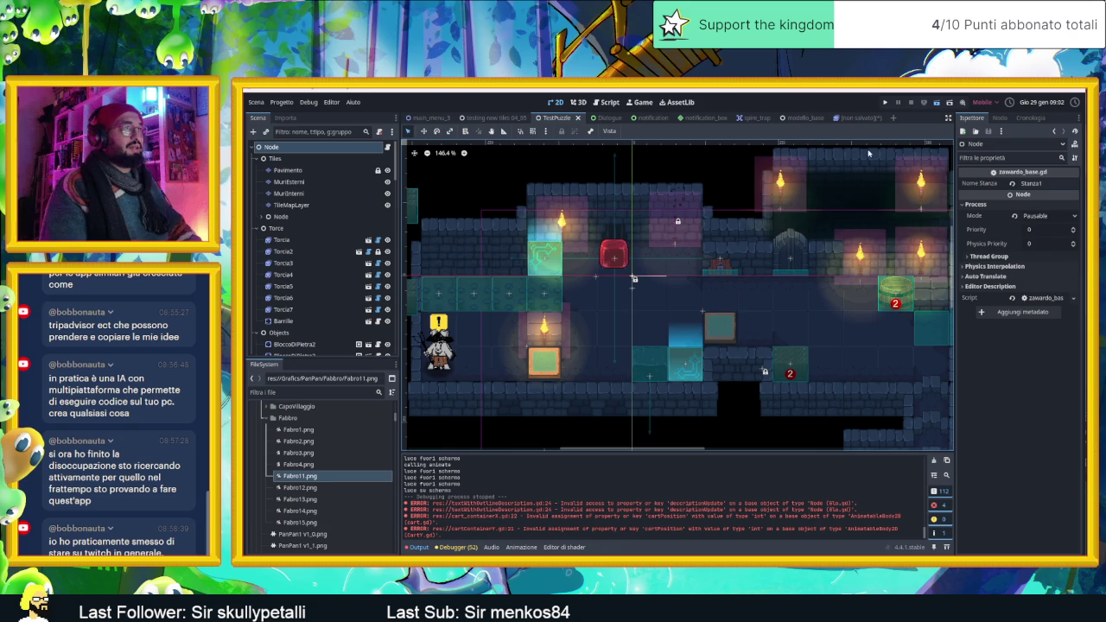
{"action": "key", "text": "ctrl+s"}
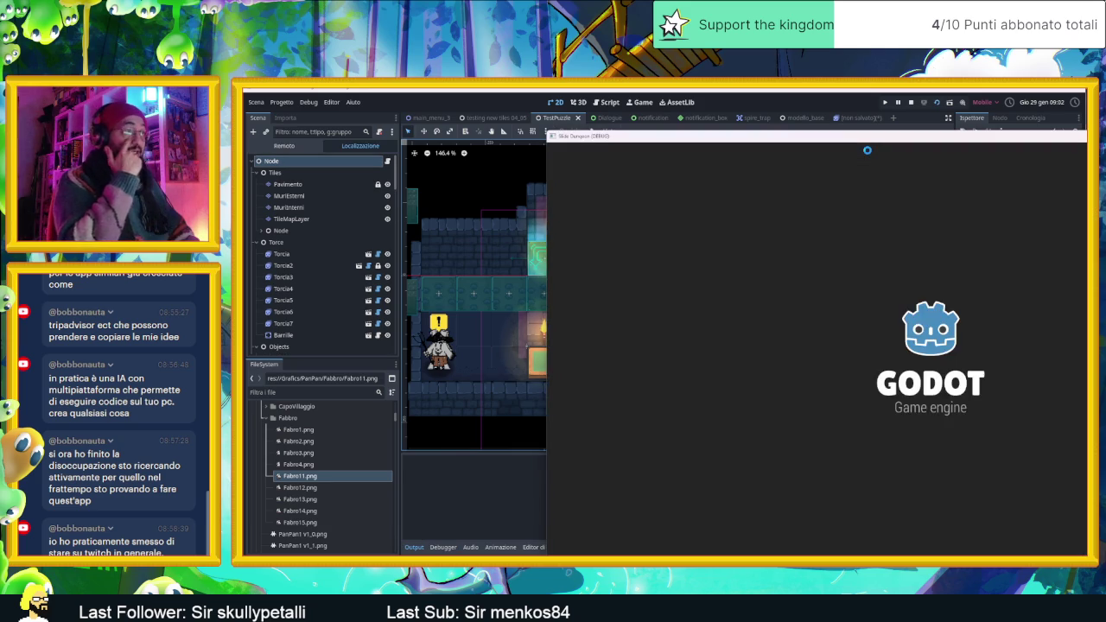
{"action": "left_click_drag", "start_coordinate": [879, 138], "coordinate": [625, 109]}
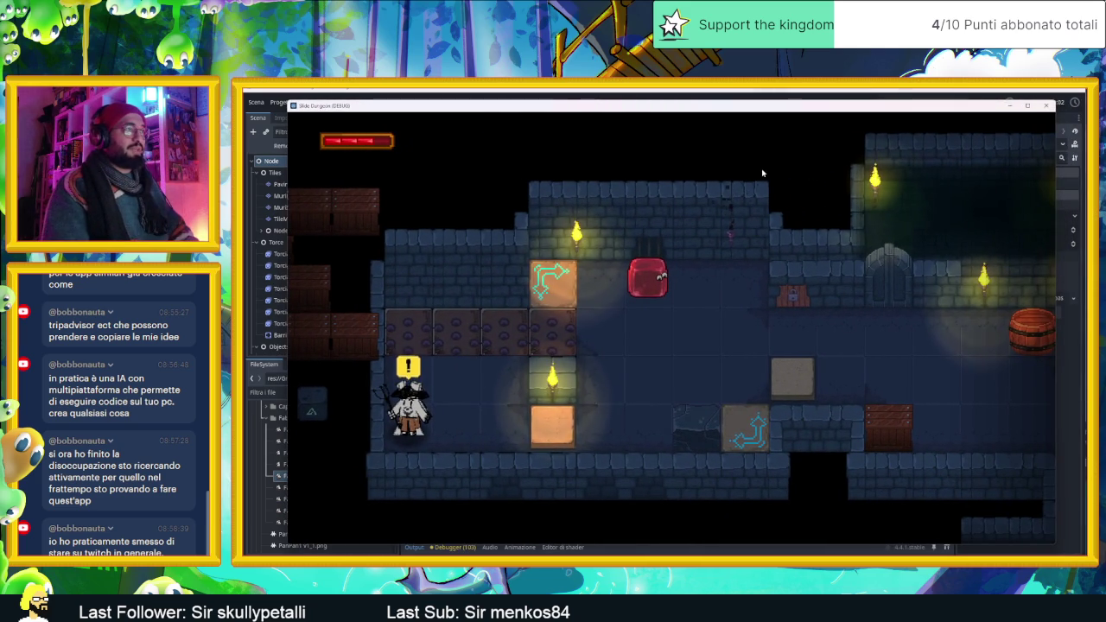
{"action": "key", "text": "Right"}
{"action": "key", "text": "Left"}
{"action": "key", "text": "Down"}
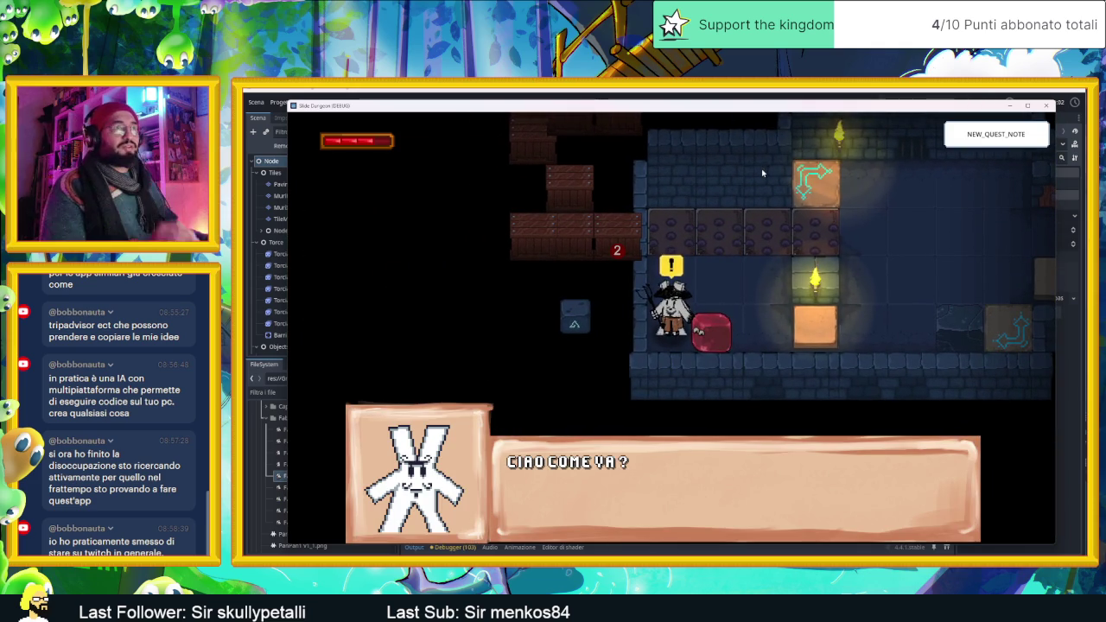
- Advance through the rabbit's greeting dialogue lines
{"action": "key", "text": "space"}
{"action": "key", "text": "space"}
{"action": "key", "text": "space"}
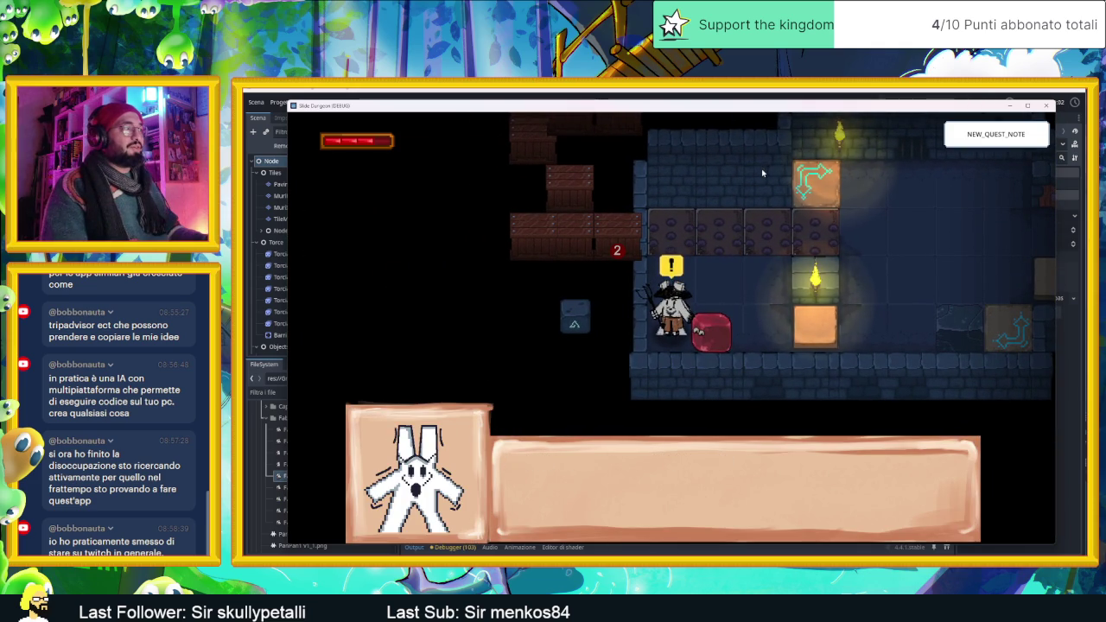
{"action": "key", "text": "space"}
{"action": "key", "text": "space"}
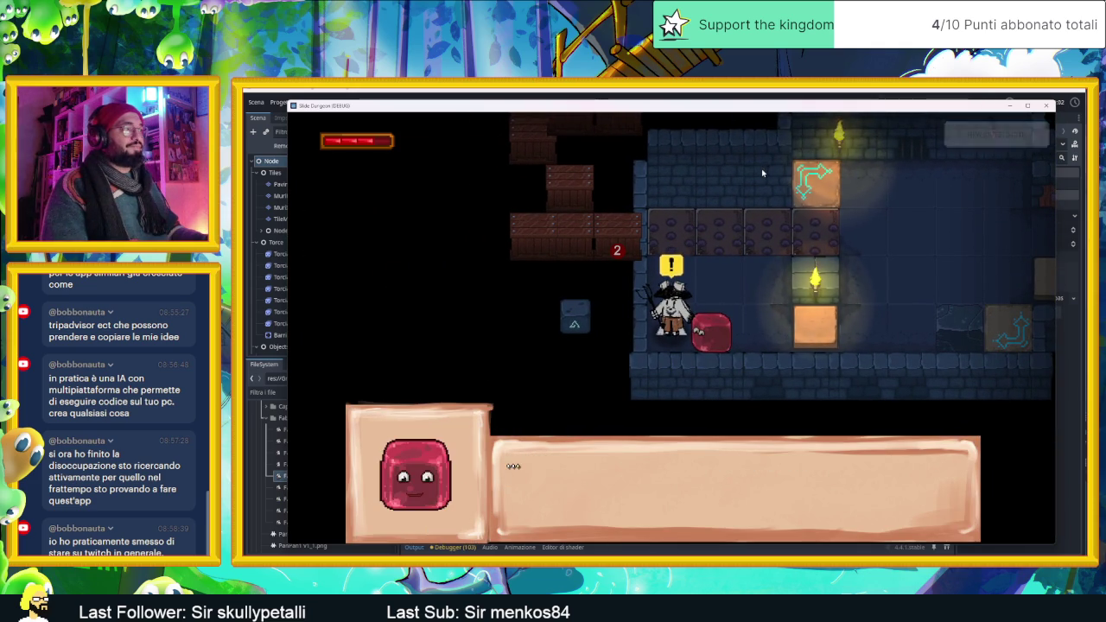
{"action": "key", "text": "space"}
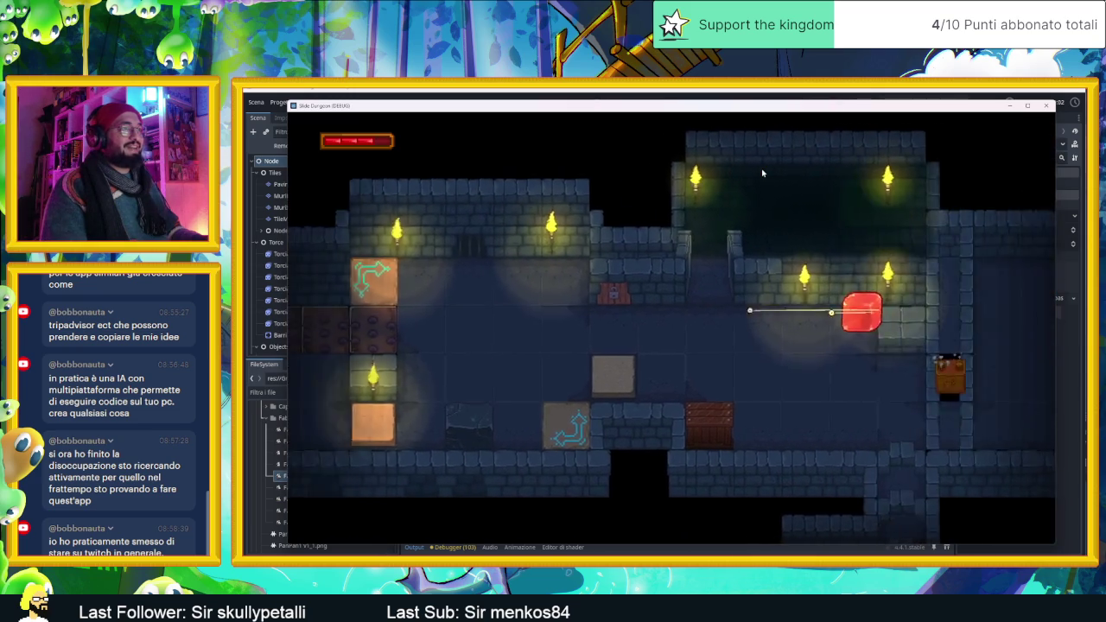
- Slide the slime down, sideways and up through several rooms toward the tower
{"action": "key", "text": "Down"}
{"action": "key", "text": "Right"}
{"action": "key", "text": "Left"}
{"action": "key", "text": "Down"}
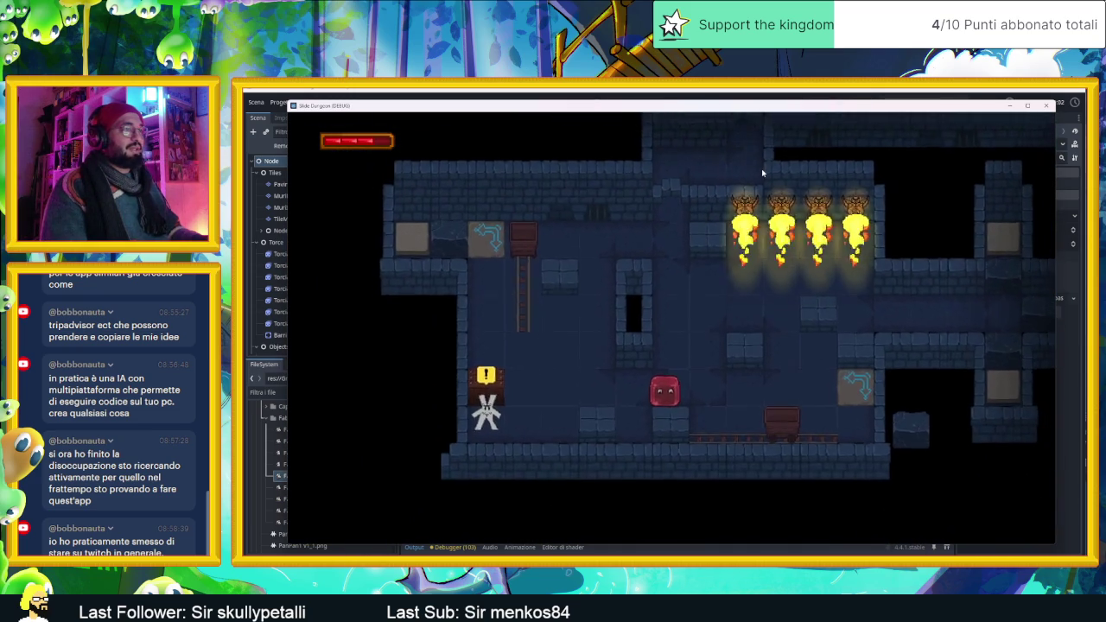
{"action": "key", "text": "Up"}
{"action": "key", "text": "Left"}
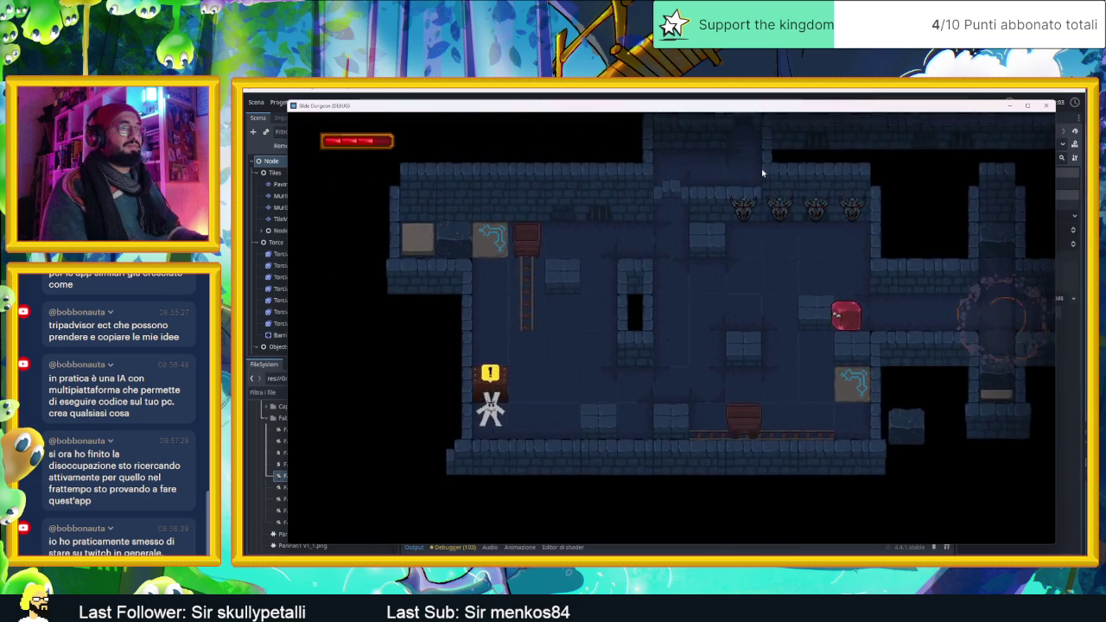
{"action": "key", "text": "Down"}
{"action": "key", "text": "Up"}
{"action": "key", "text": "Right"}
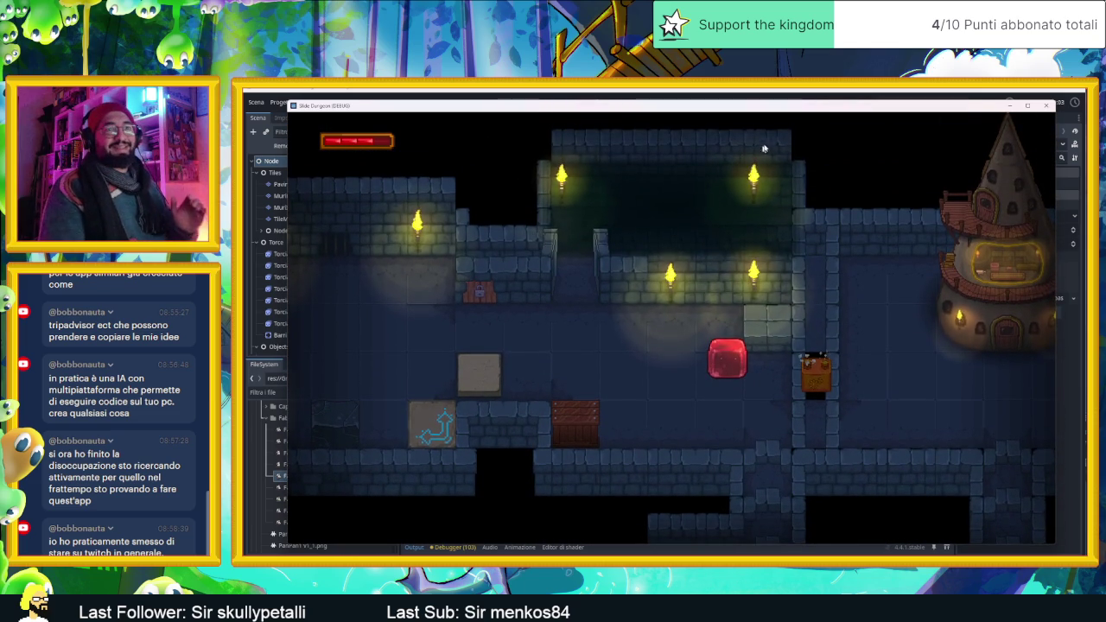
- Close the game, frame the forge in 'testing new tiles 04_05', and select the Fabbro folder
{"action": "left_click", "coordinate": [1045, 106]}
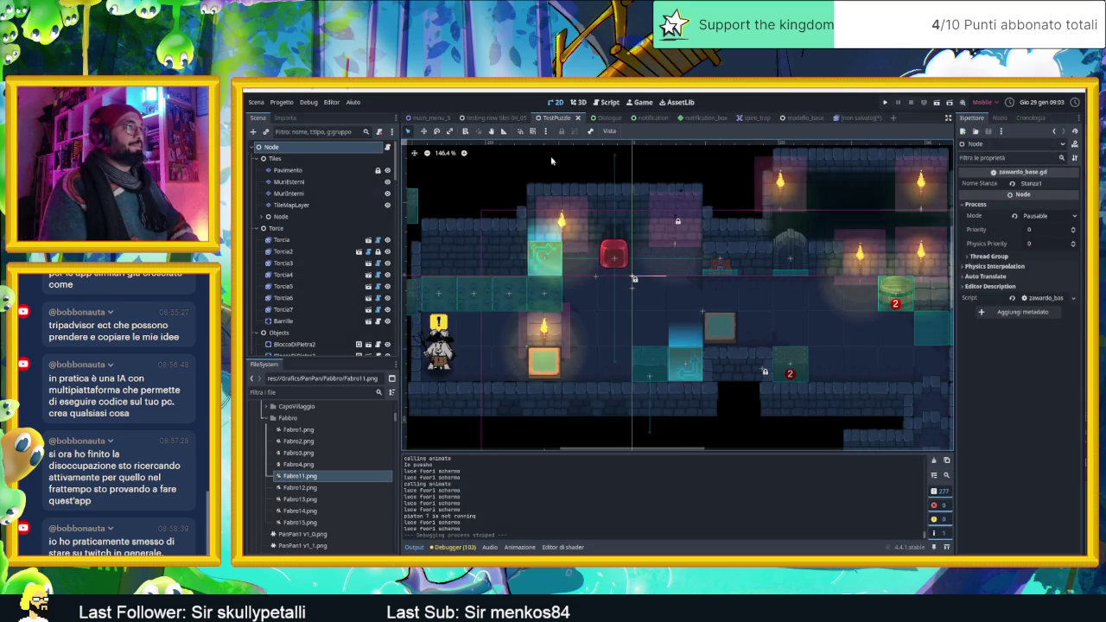
{"action": "left_click", "coordinate": [510, 119]}
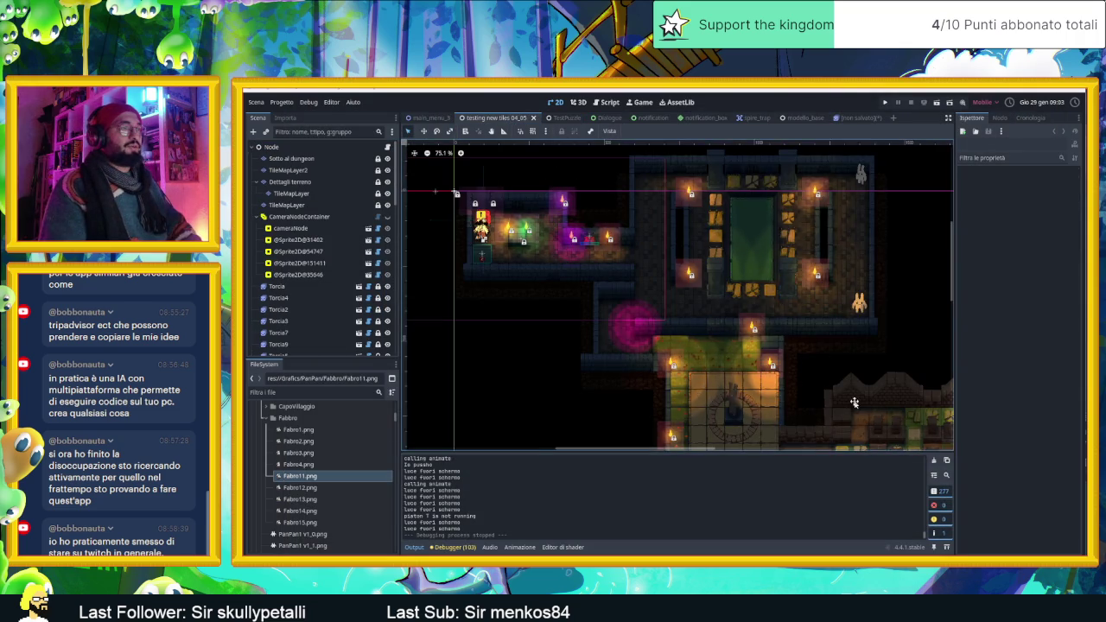
{"action": "left_click_drag", "start_coordinate": [843, 335], "coordinate": [688, 286]}
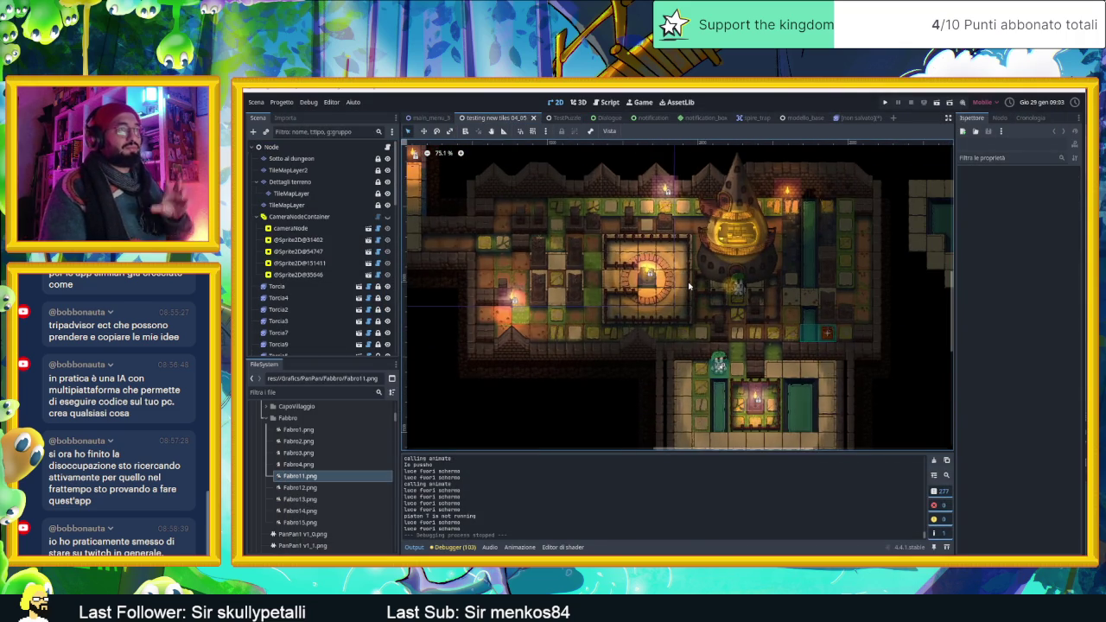
{"action": "scroll", "coordinate": [688, 286], "scroll_direction": "up", "scroll_amount": 5}
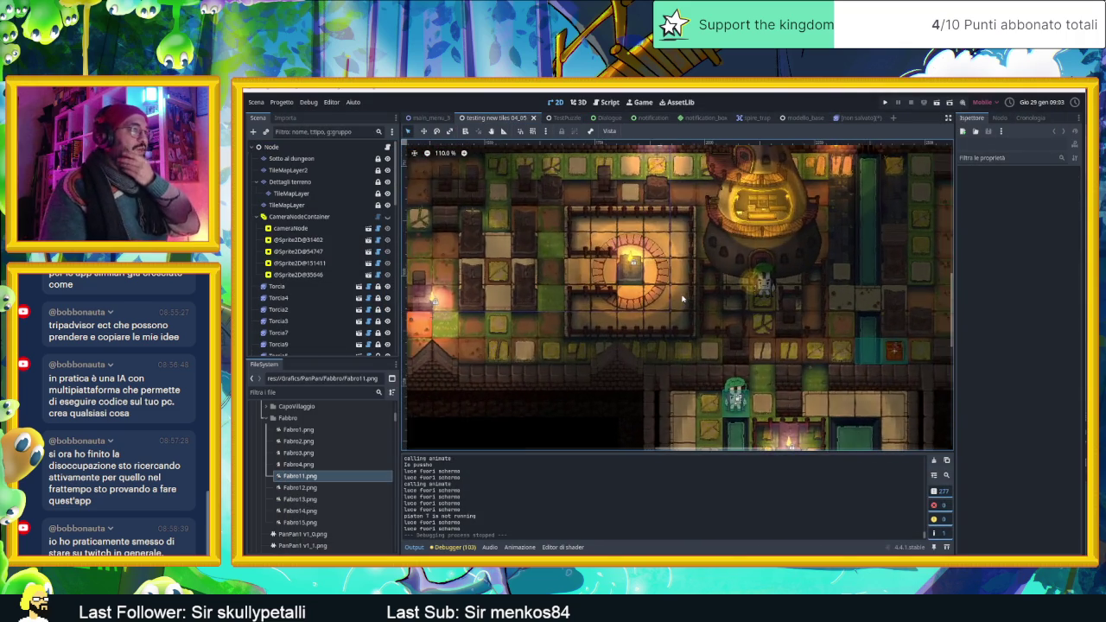
{"action": "left_click_drag", "start_coordinate": [596, 264], "coordinate": [655, 287]}
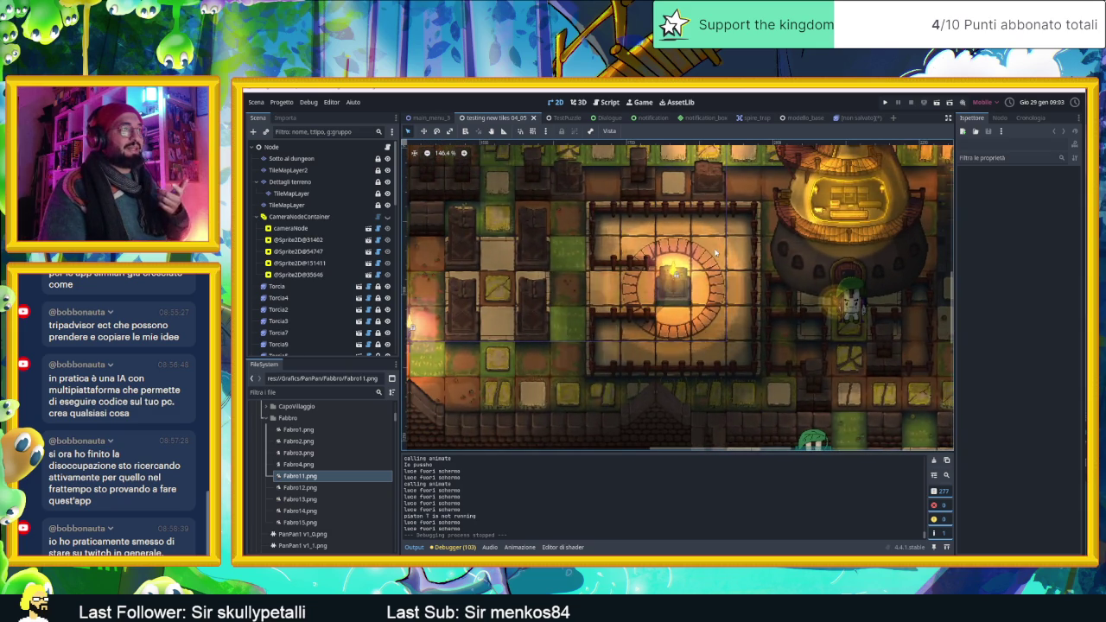
{"action": "left_click", "coordinate": [285, 422]}
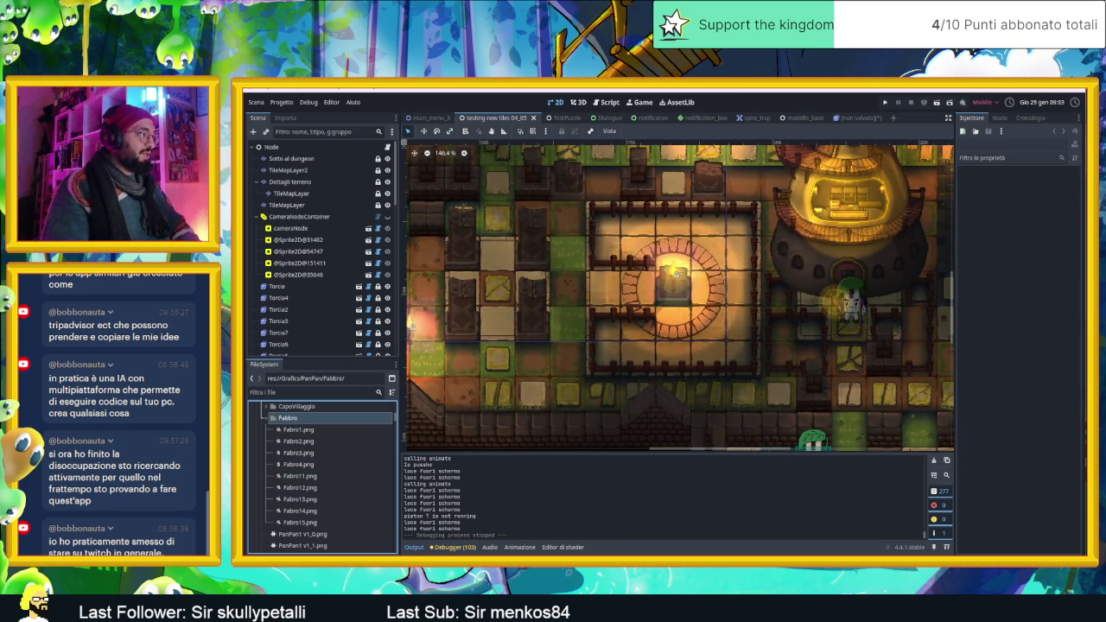
{"action": "key", "text": "alt+Tab"}
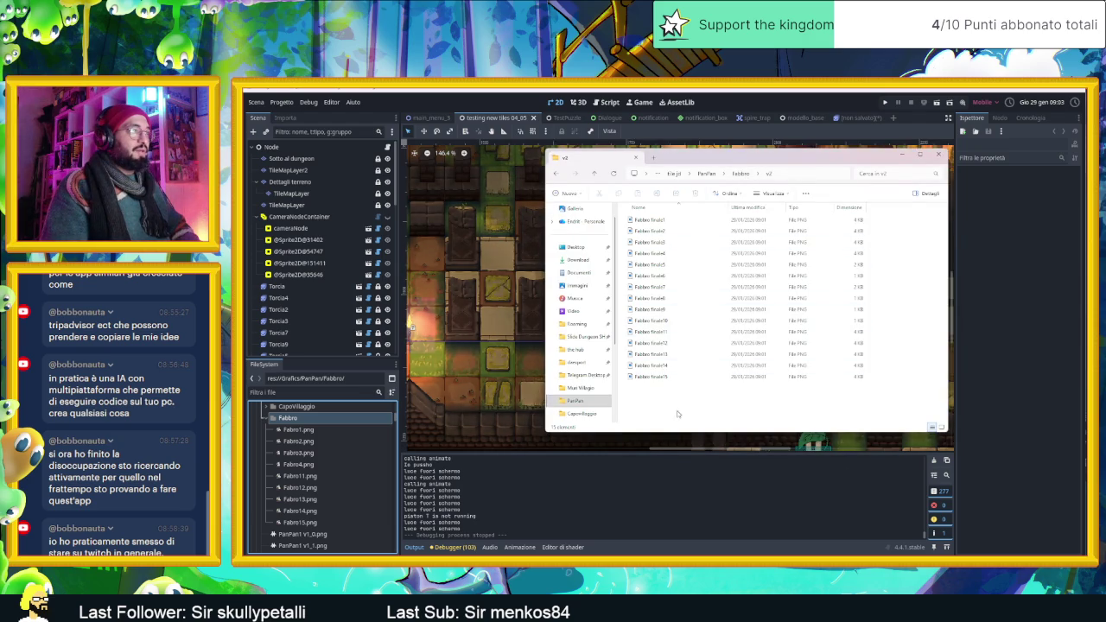
- Drag all 15 Fabbro finale PNGs from the v2 folder into Godot's Fabbro folder
{"action": "left_click_drag", "start_coordinate": [674, 398], "coordinate": [643, 221]}
{"action": "left_click_drag", "start_coordinate": [381, 407], "coordinate": [298, 420]}
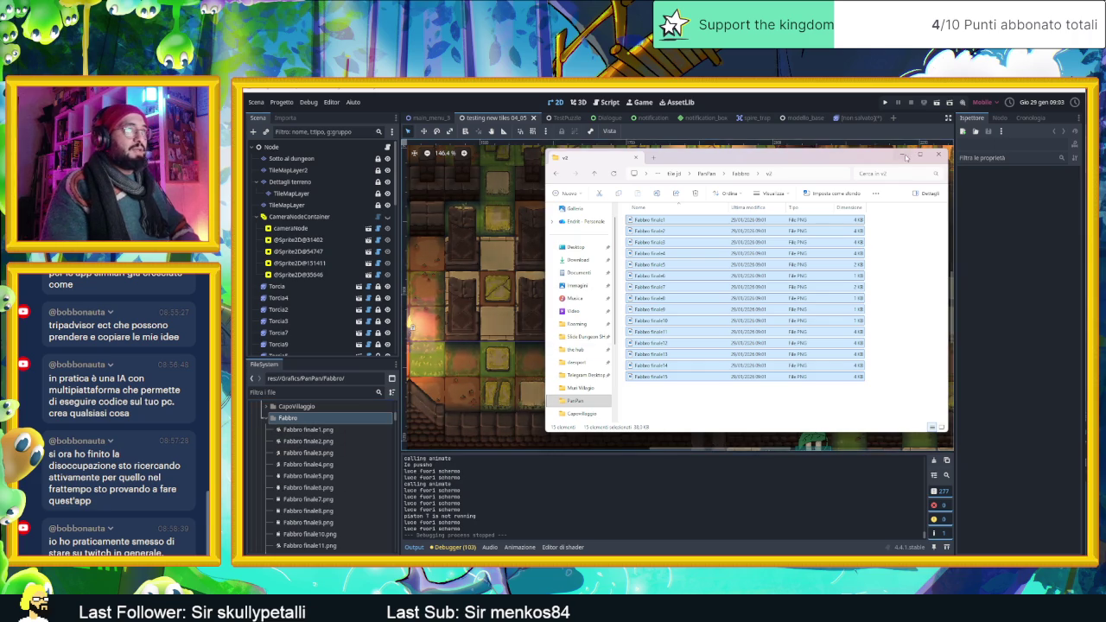
{"action": "left_click", "coordinate": [997, 145]}
{"action": "scroll", "coordinate": [327, 267], "scroll_direction": "down", "scroll_amount": 5}
{"action": "scroll", "coordinate": [326, 267], "scroll_direction": "up", "scroll_amount": 5}
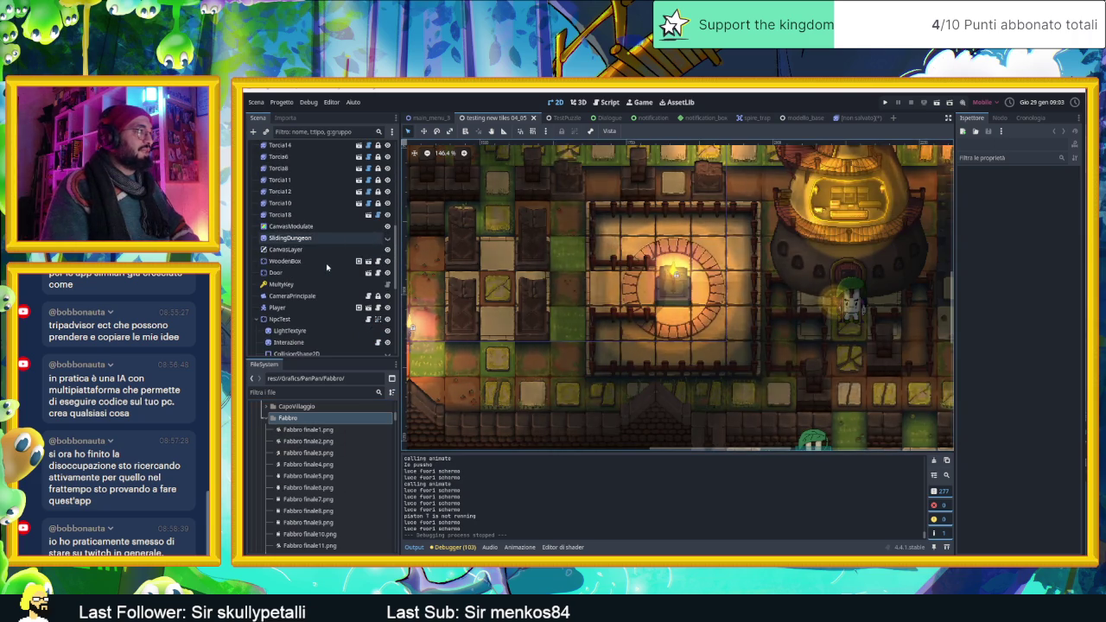
{"action": "scroll", "coordinate": [304, 292], "scroll_direction": "up", "scroll_amount": 2}
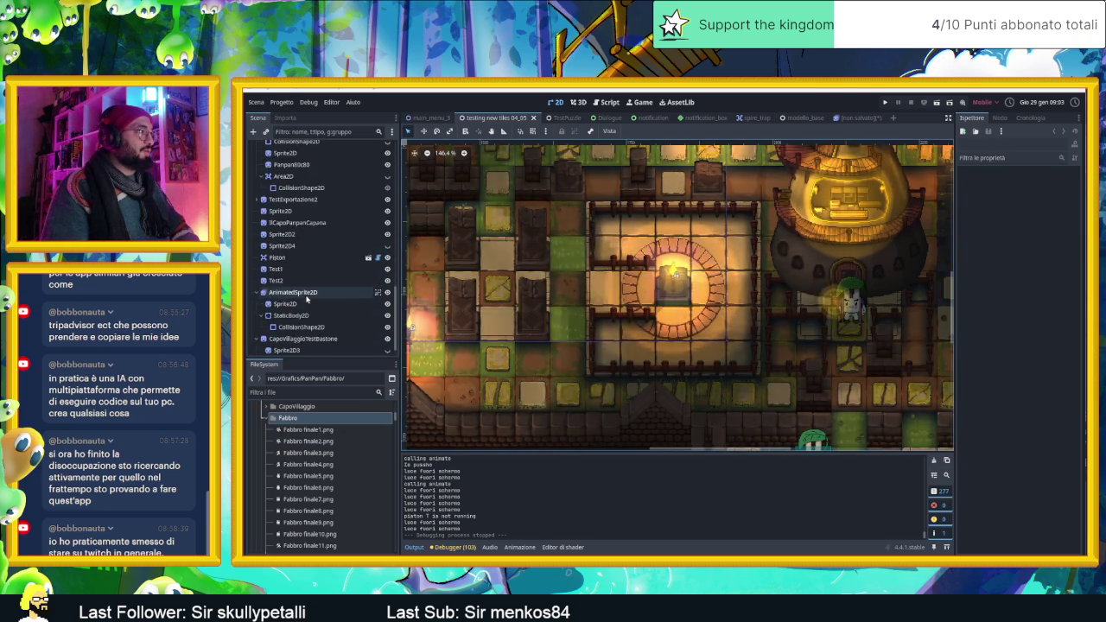
{"action": "scroll", "coordinate": [292, 174], "scroll_direction": "up", "scroll_amount": 5}
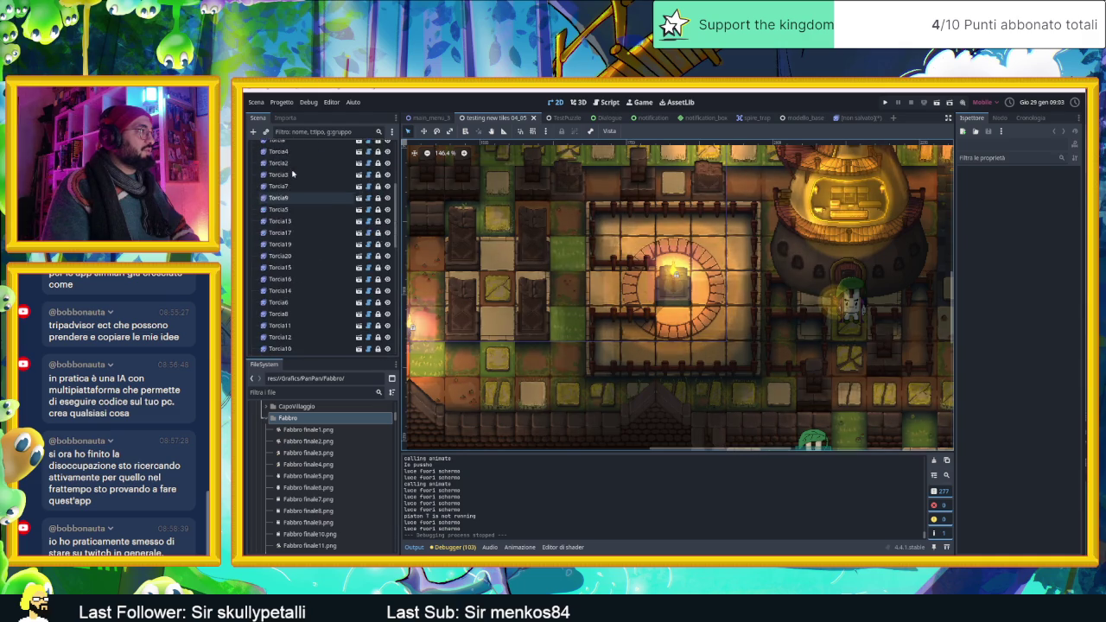
- Add an AnimatedSprite2D node under the village scene's root Node
{"action": "left_click", "coordinate": [270, 147]}
{"action": "left_click", "coordinate": [252, 132]}
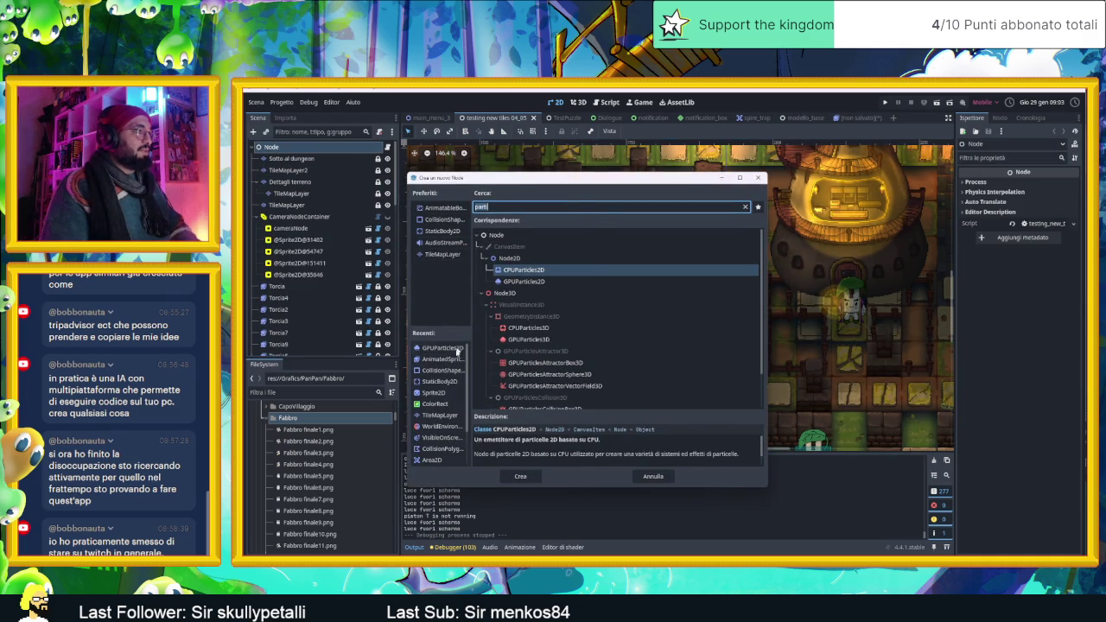
{"action": "double_click", "coordinate": [439, 359]}
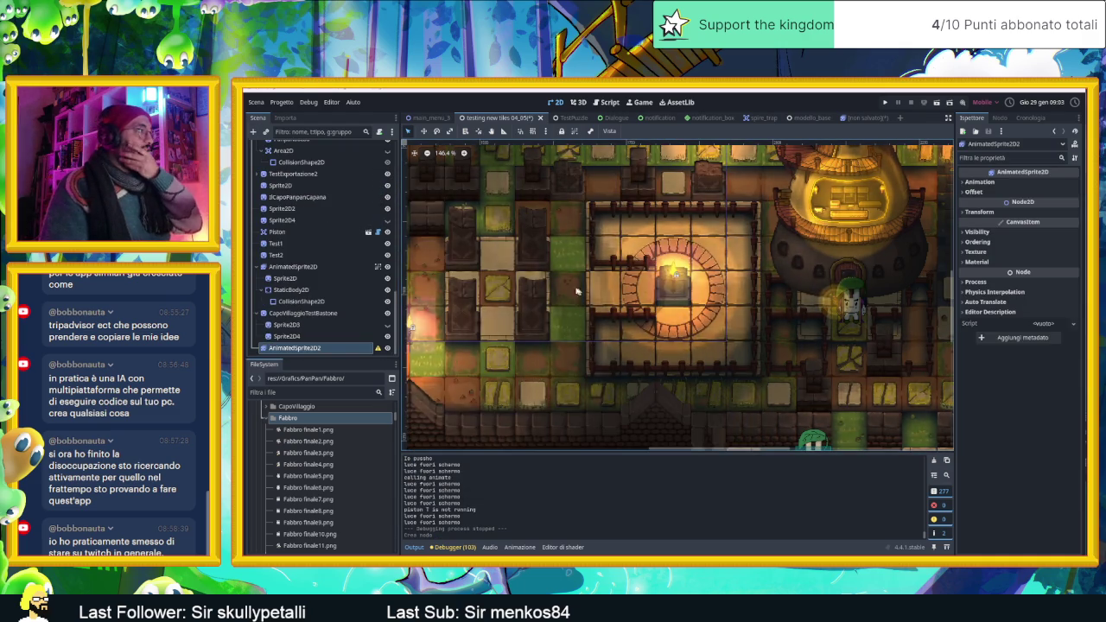
{"action": "scroll", "coordinate": [518, 337], "scroll_direction": "down", "scroll_amount": 5}
{"action": "left_click_drag", "start_coordinate": [680, 378], "coordinate": [801, 547]}
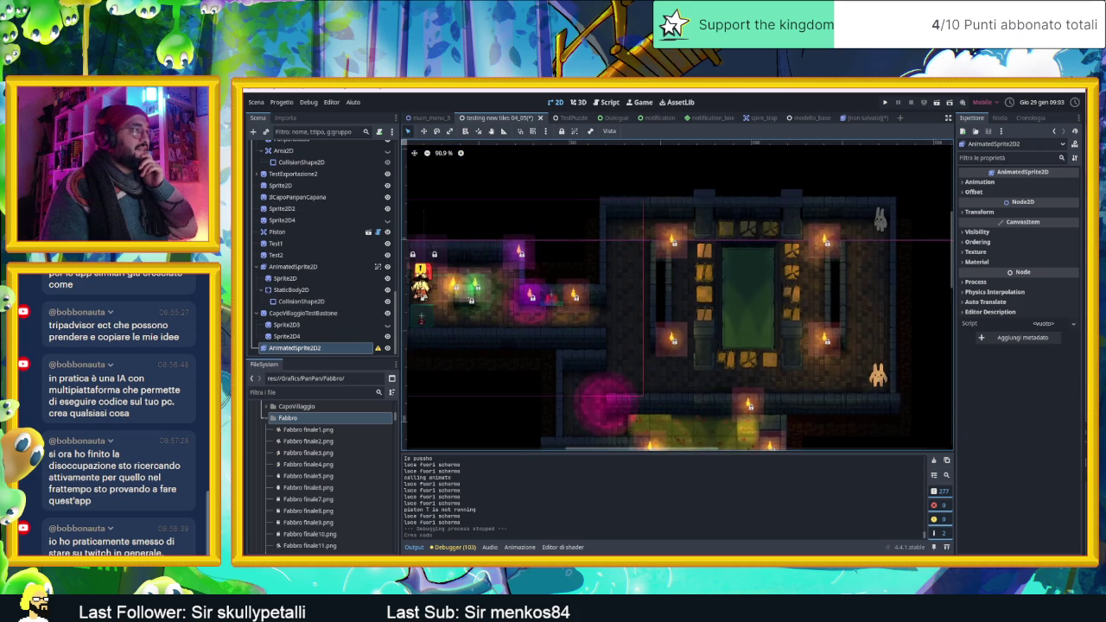
{"action": "scroll", "coordinate": [516, 275], "scroll_direction": "up", "scroll_amount": 5}
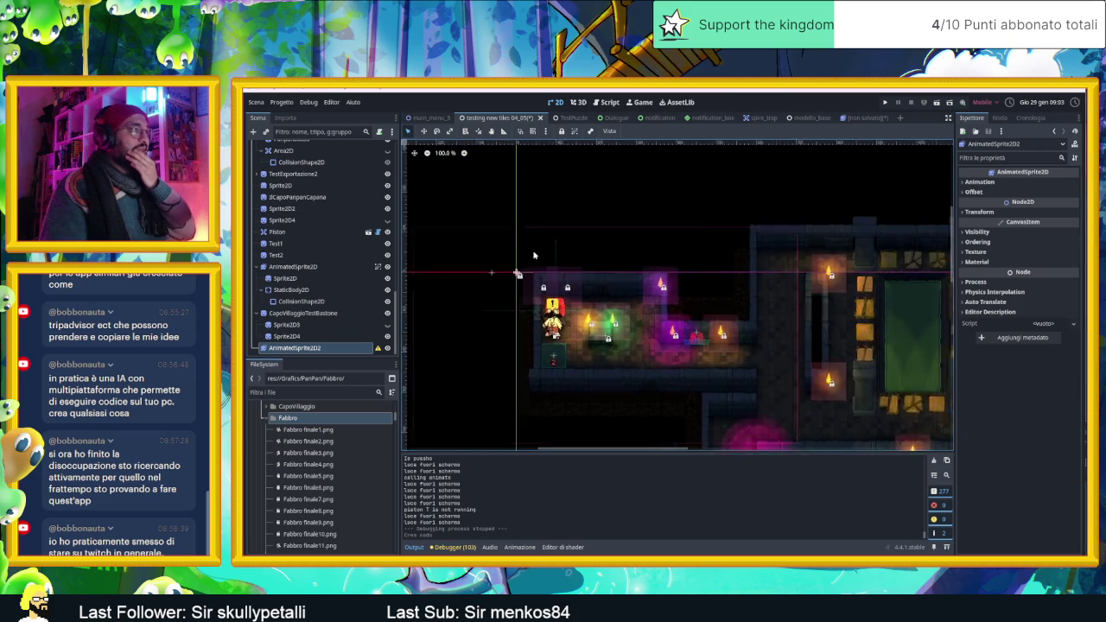
{"action": "scroll", "coordinate": [516, 275], "scroll_direction": "up", "scroll_amount": 1}
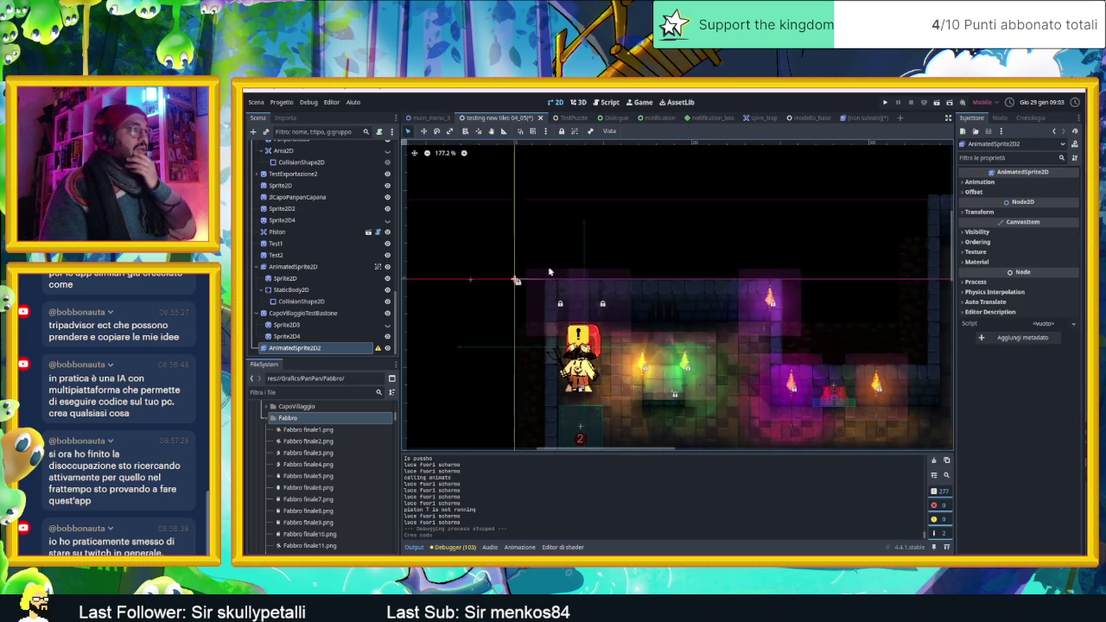
- Assign a New SpriteFrames resource to AnimatedSprite2D2 and open it in the SpriteFrames panel
{"action": "left_click", "coordinate": [1019, 183]}
{"action": "left_click", "coordinate": [1047, 194]}
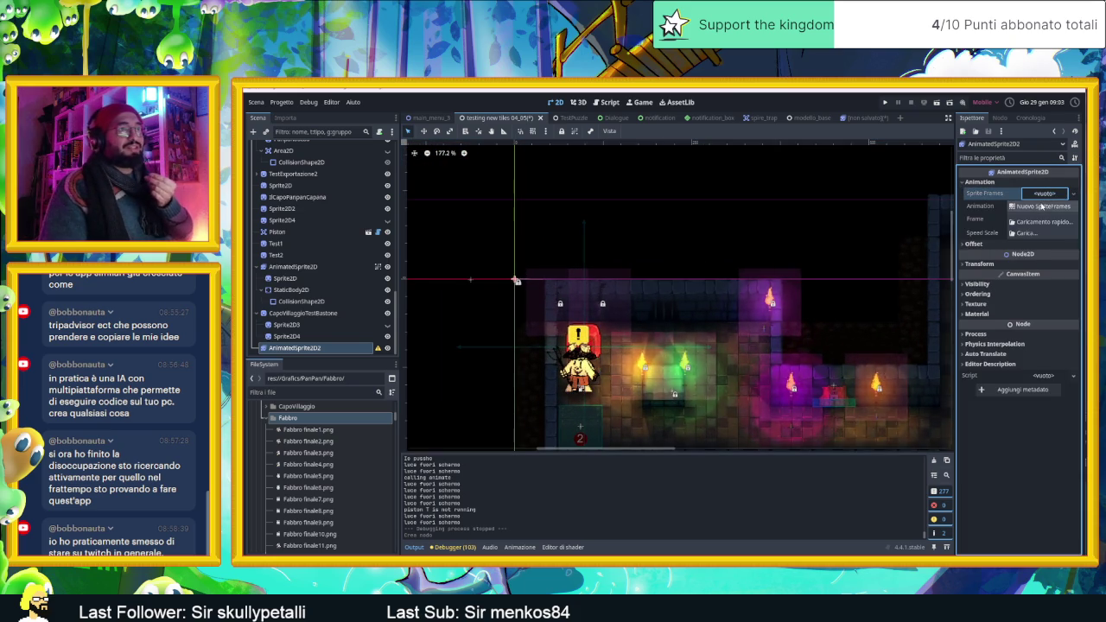
{"action": "left_click", "coordinate": [1040, 206]}
{"action": "left_click", "coordinate": [1036, 195]}
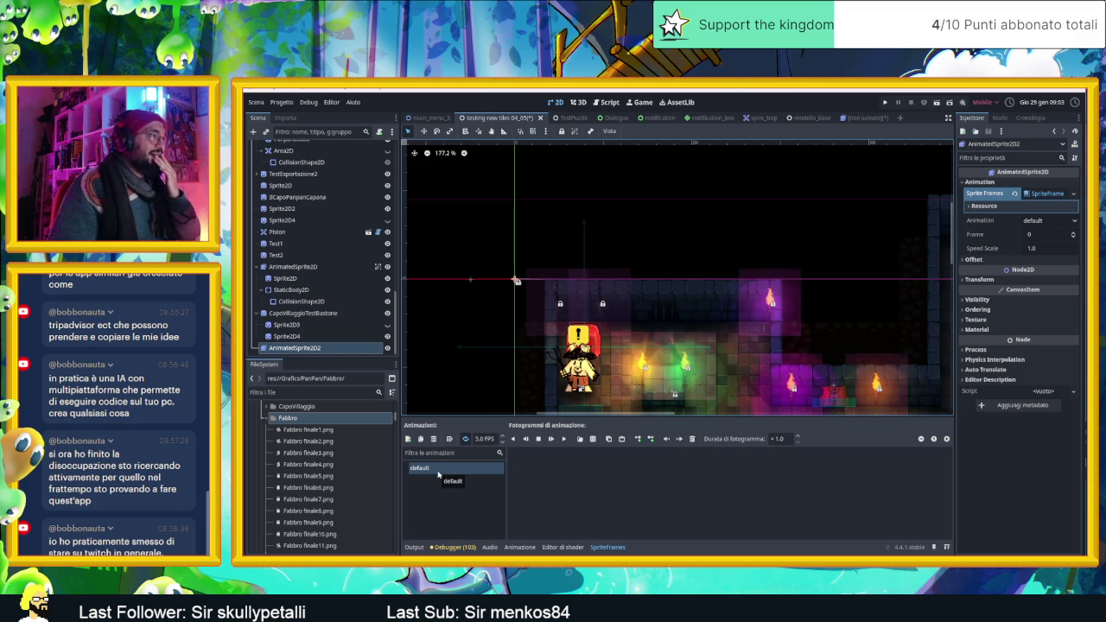
{"action": "scroll", "coordinate": [328, 437], "scroll_direction": "down", "scroll_amount": 1}
{"action": "scroll", "coordinate": [328, 434], "scroll_direction": "up", "scroll_amount": 1}
{"action": "scroll", "coordinate": [328, 435], "scroll_direction": "up", "scroll_amount": 1}
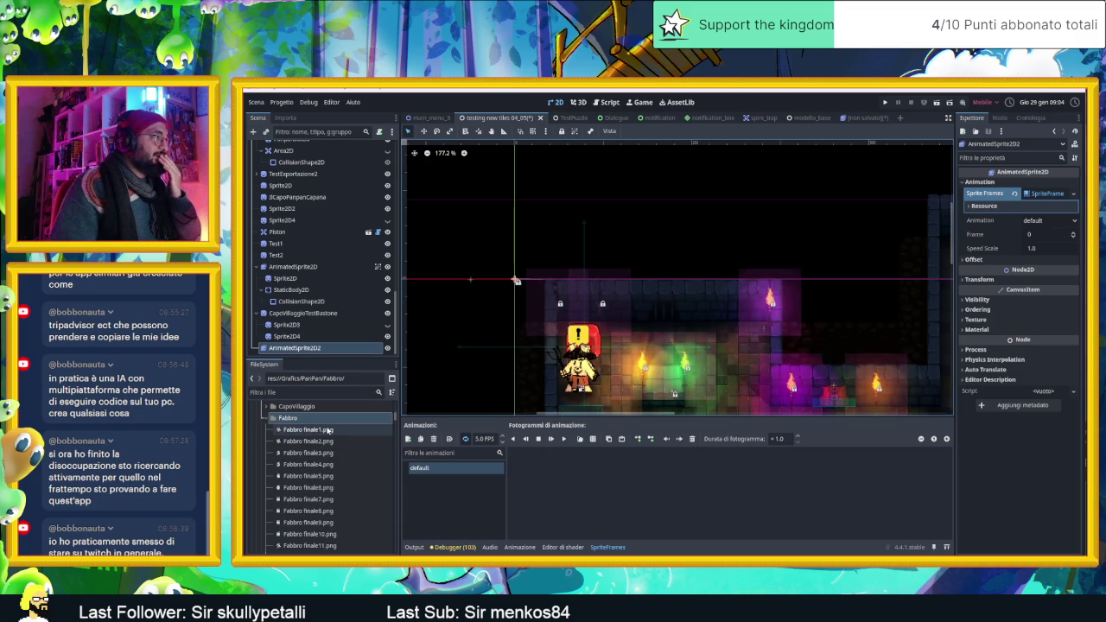
- Add the first two Fabbro finale frames to the default animation
{"action": "mouse_move", "coordinate": [328, 429]}
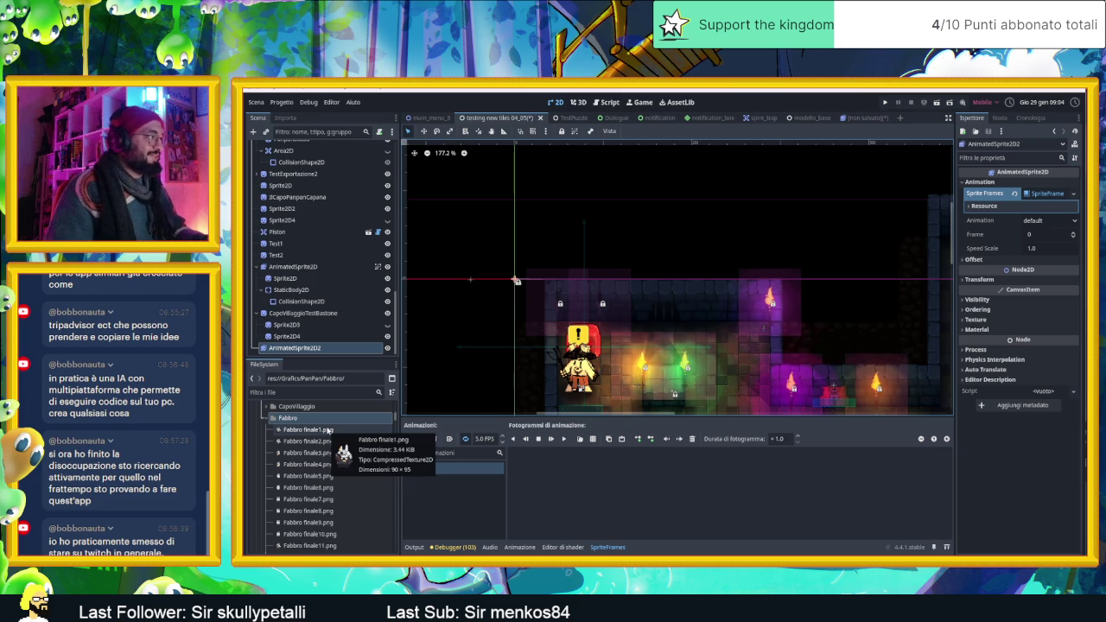
{"action": "left_click", "coordinate": [328, 429]}
{"action": "left_click", "coordinate": [329, 439], "text": "shift"}
{"action": "left_click_drag", "start_coordinate": [587, 475], "coordinate": [589, 475]}
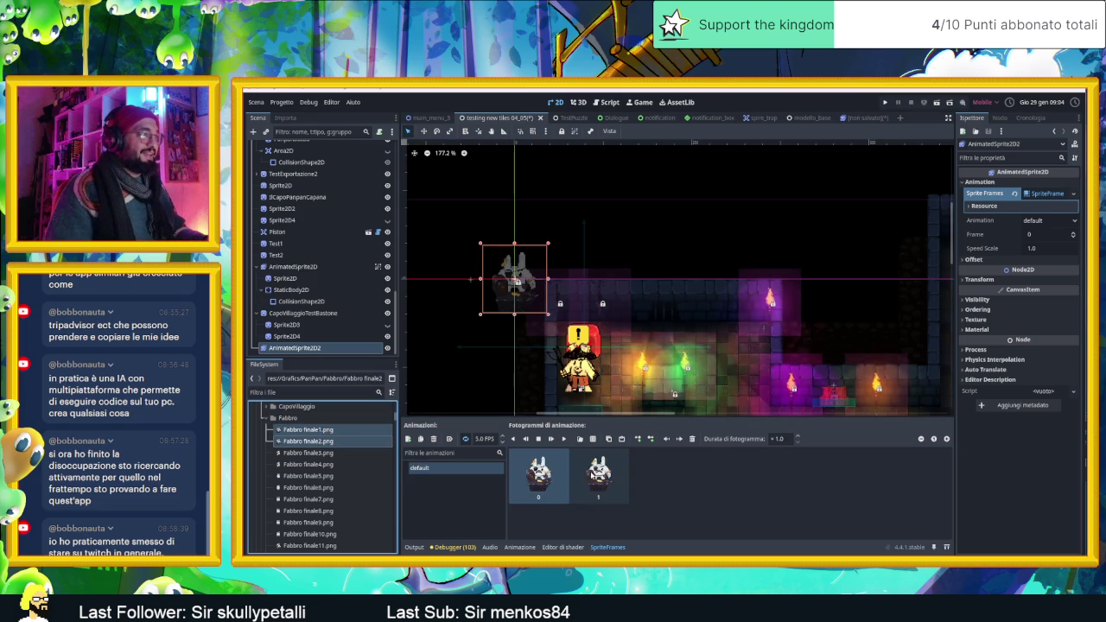
{"action": "left_click", "coordinate": [654, 474]}
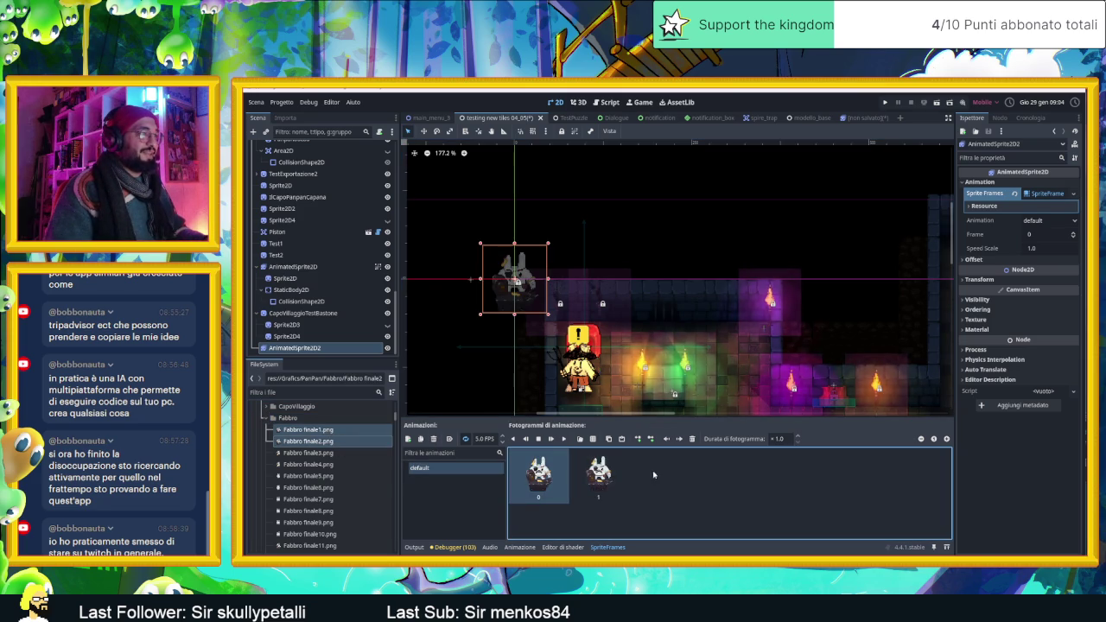
{"action": "left_click", "coordinate": [600, 474]}
{"action": "left_click", "coordinate": [552, 475]}
- Set the default animation to 2.5 FPS and enable Autoplay on Load
{"action": "left_click", "coordinate": [485, 438]}
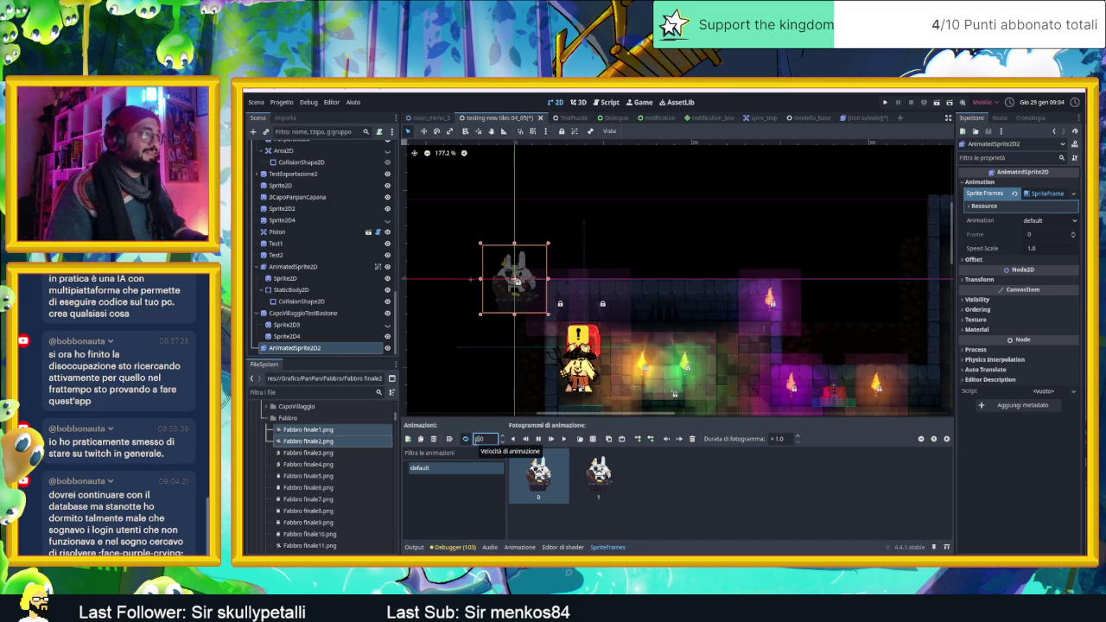
{"action": "type", "text": "2"}
{"action": "key", "text": "Return"}
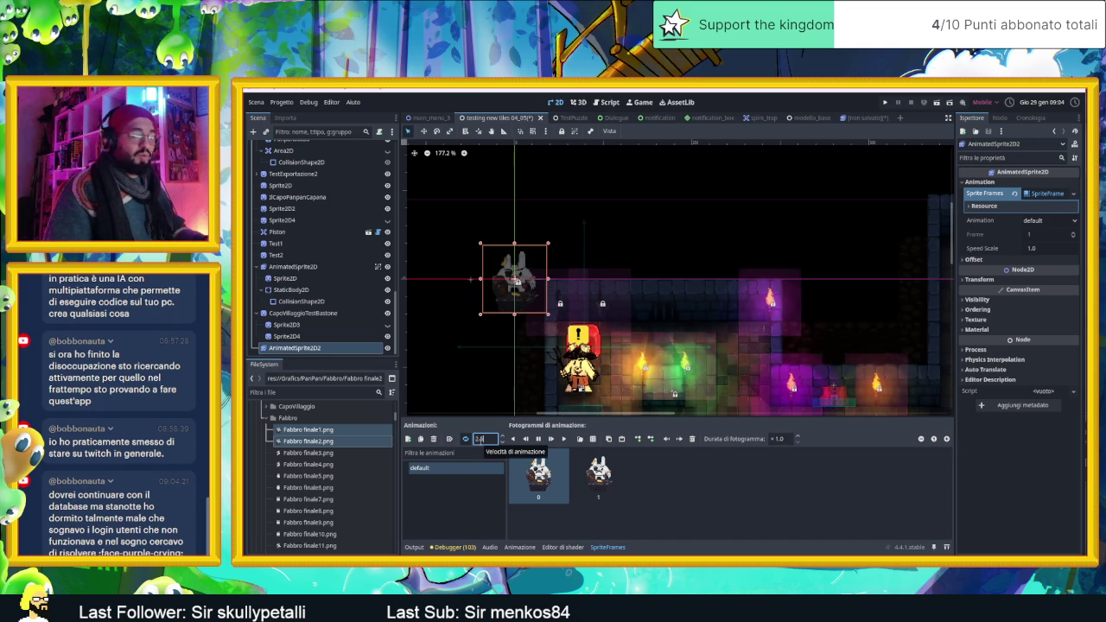
{"action": "left_click", "coordinate": [469, 506]}
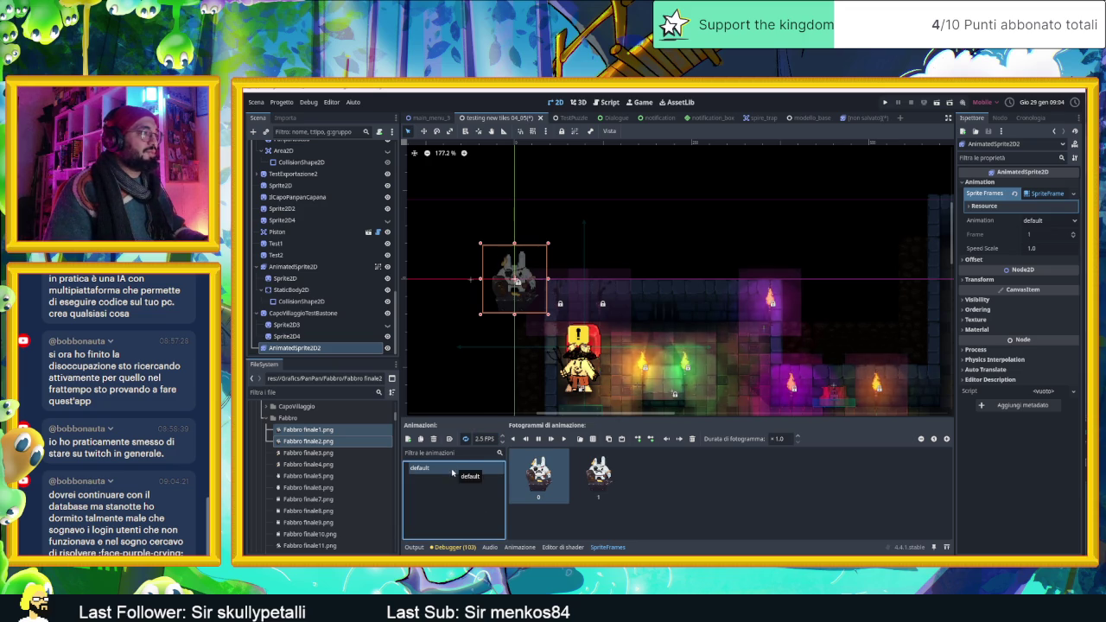
{"action": "left_click", "coordinate": [451, 469]}
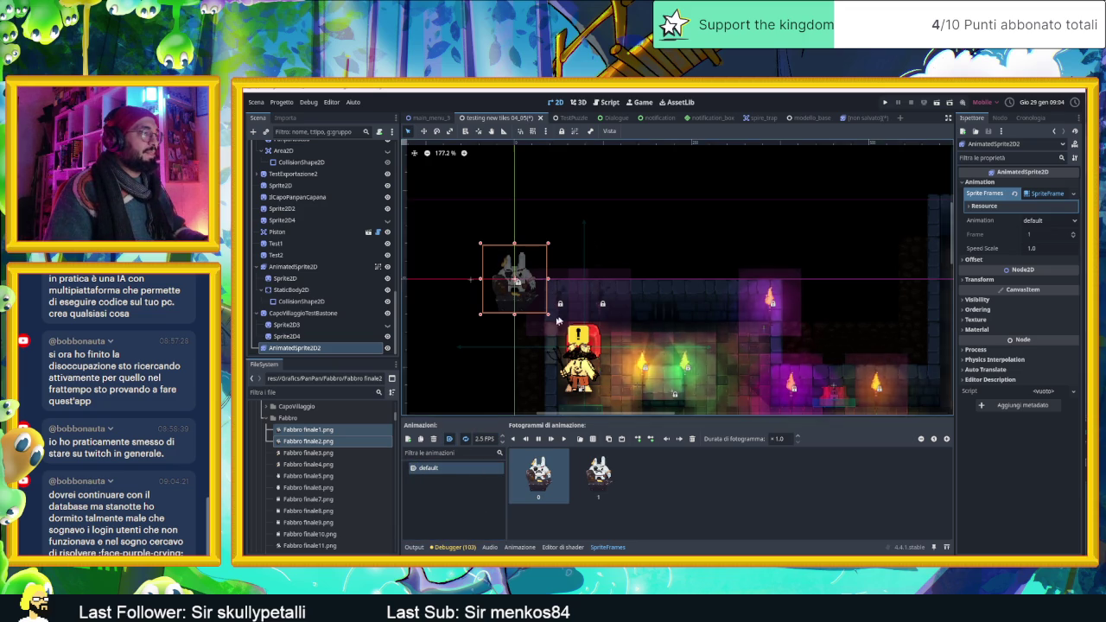
- Move the bunny blacksmith sprite into the forge room, just above the glowing furnace
{"action": "scroll", "coordinate": [546, 327], "scroll_direction": "down", "scroll_amount": 5}
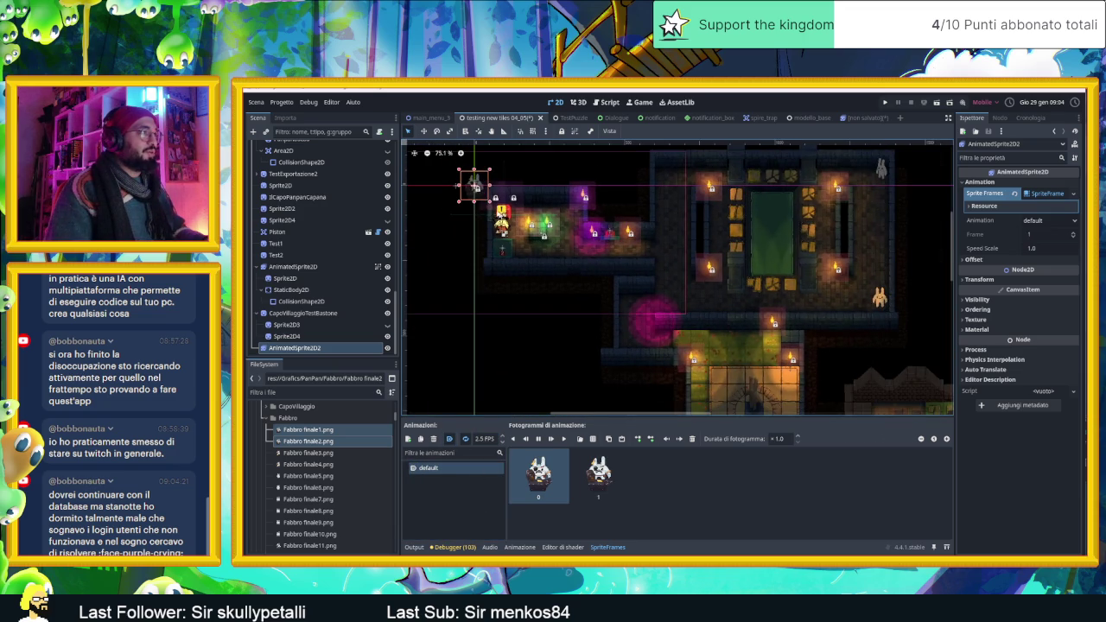
{"action": "left_click_drag", "start_coordinate": [477, 194], "coordinate": [553, 250]}
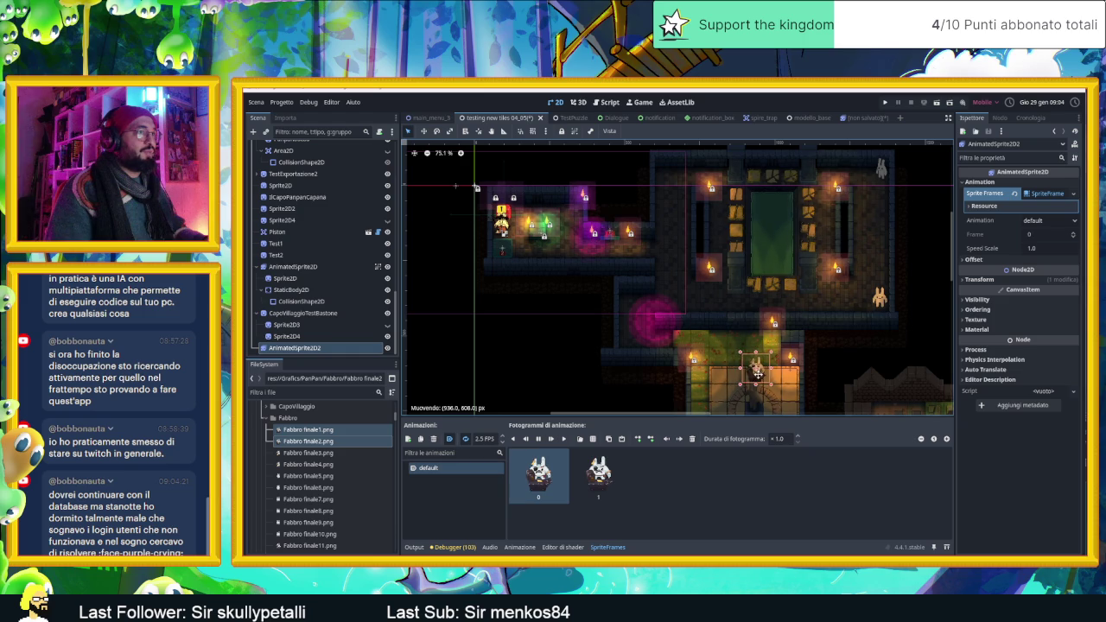
{"action": "mouse_move", "coordinate": [757, 372]}
{"action": "left_mouse_down"}
{"action": "mouse_move", "coordinate": [595, 271]}
{"action": "mouse_move", "coordinate": [786, 323]}
{"action": "mouse_move", "coordinate": [825, 318]}
{"action": "left_mouse_up"}
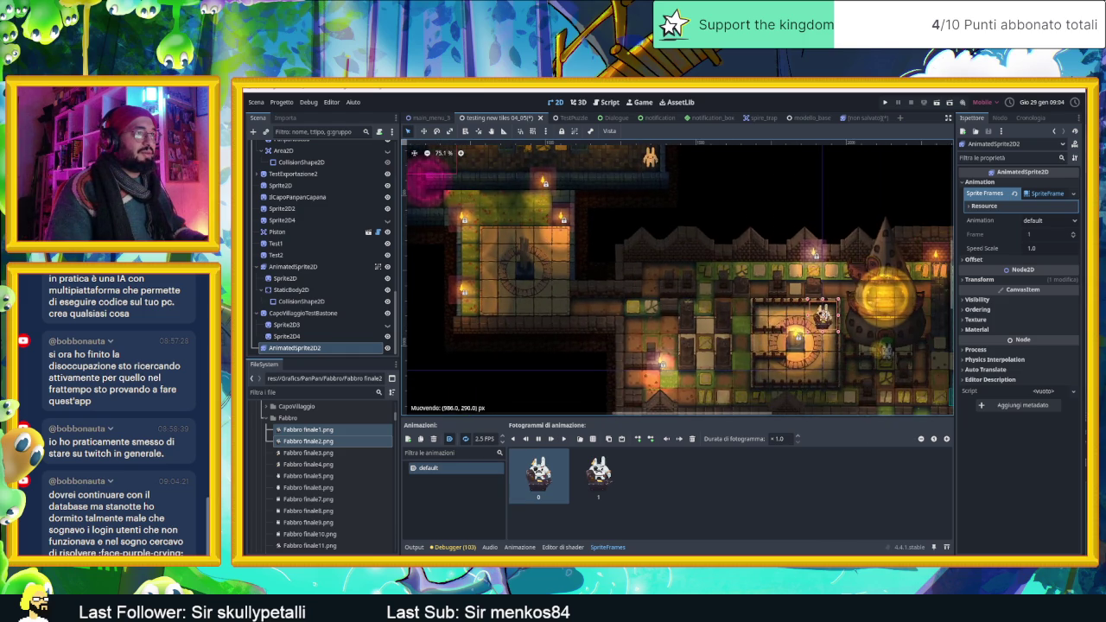
{"action": "scroll", "coordinate": [858, 316], "scroll_direction": "up", "scroll_amount": 5}
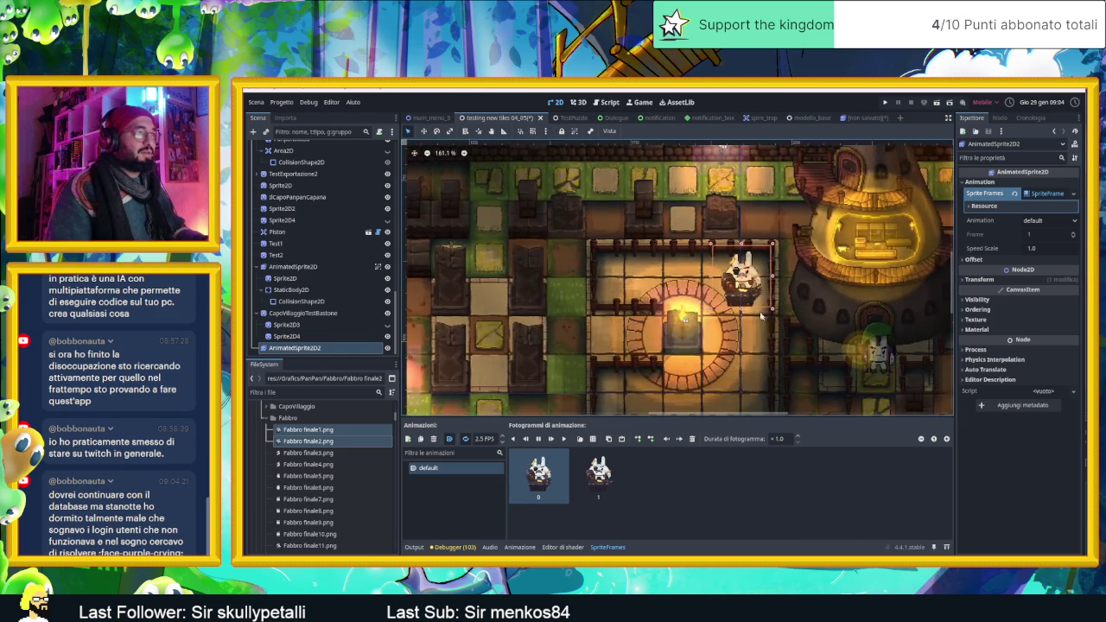
{"action": "scroll", "coordinate": [762, 319], "scroll_direction": "up", "scroll_amount": 2}
{"action": "mouse_move", "coordinate": [731, 331]}
{"action": "left_mouse_down"}
{"action": "mouse_move", "coordinate": [727, 255]}
{"action": "mouse_move", "coordinate": [709, 258]}
{"action": "left_mouse_up"}
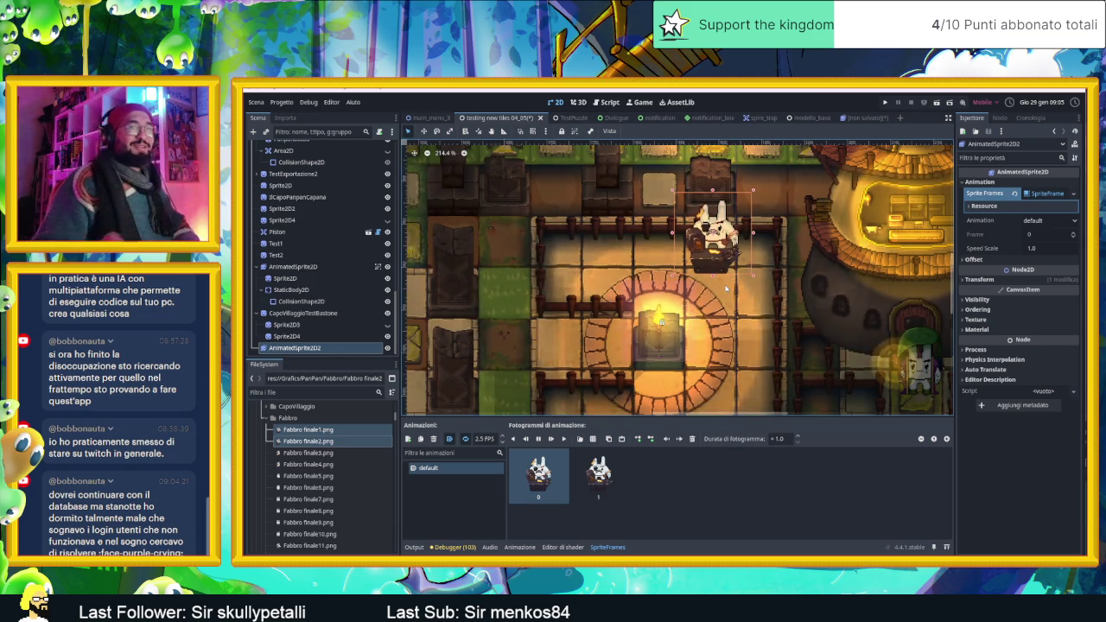
{"action": "left_click", "coordinate": [414, 486]}
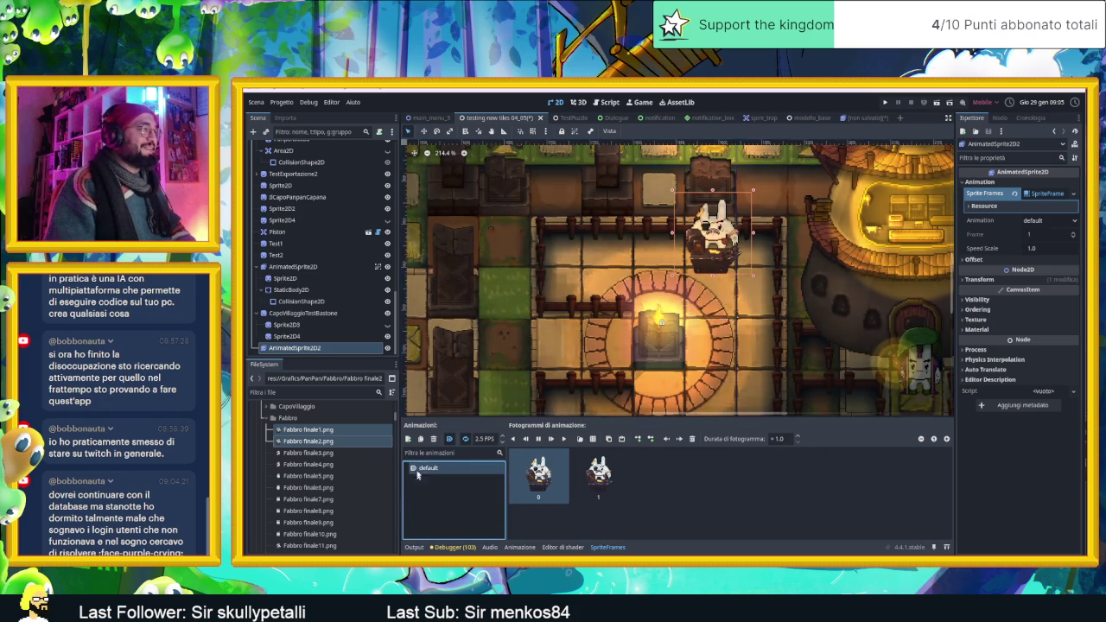
- Add a new SpriteFrames animation and name it 'batti il ferro'
{"action": "left_click", "coordinate": [408, 438]}
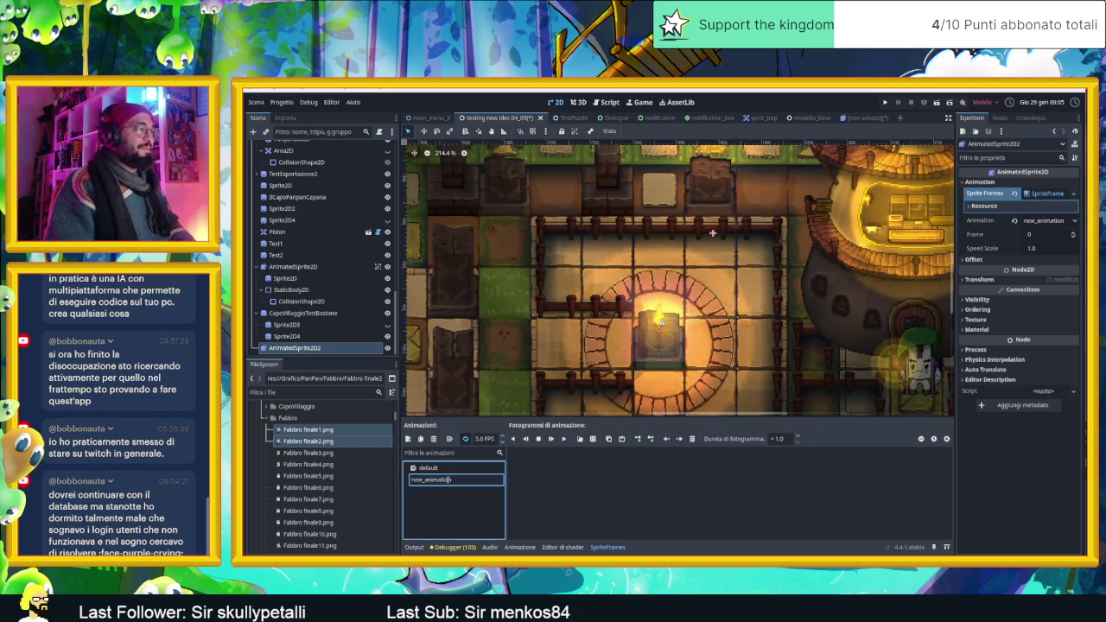
{"action": "type", "text": "batti i"}
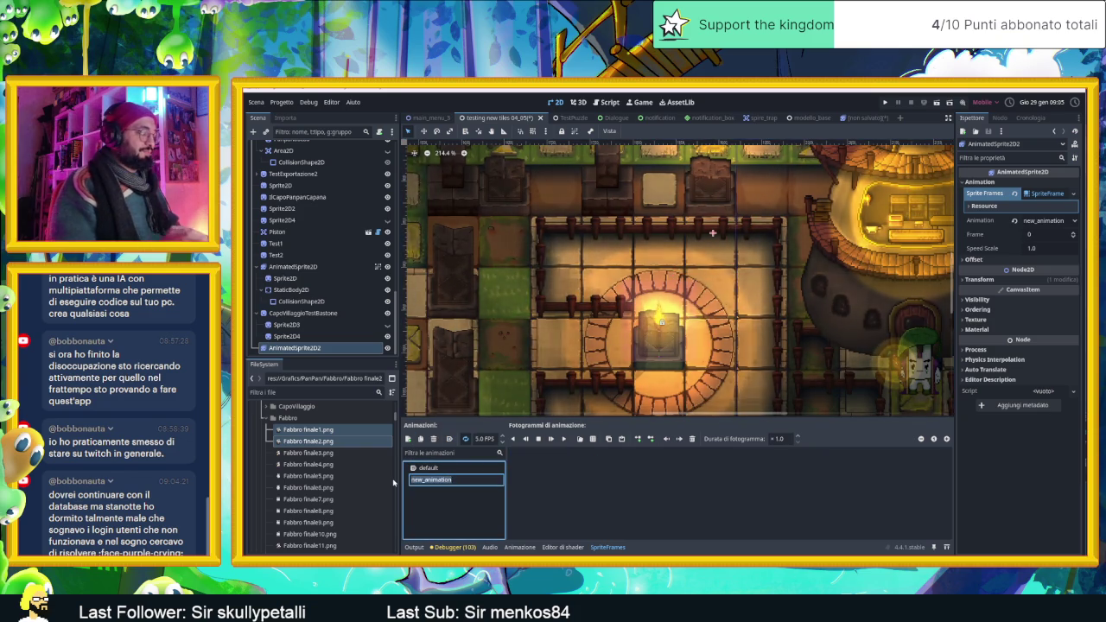
{"action": "type", "text": "l ferro"}
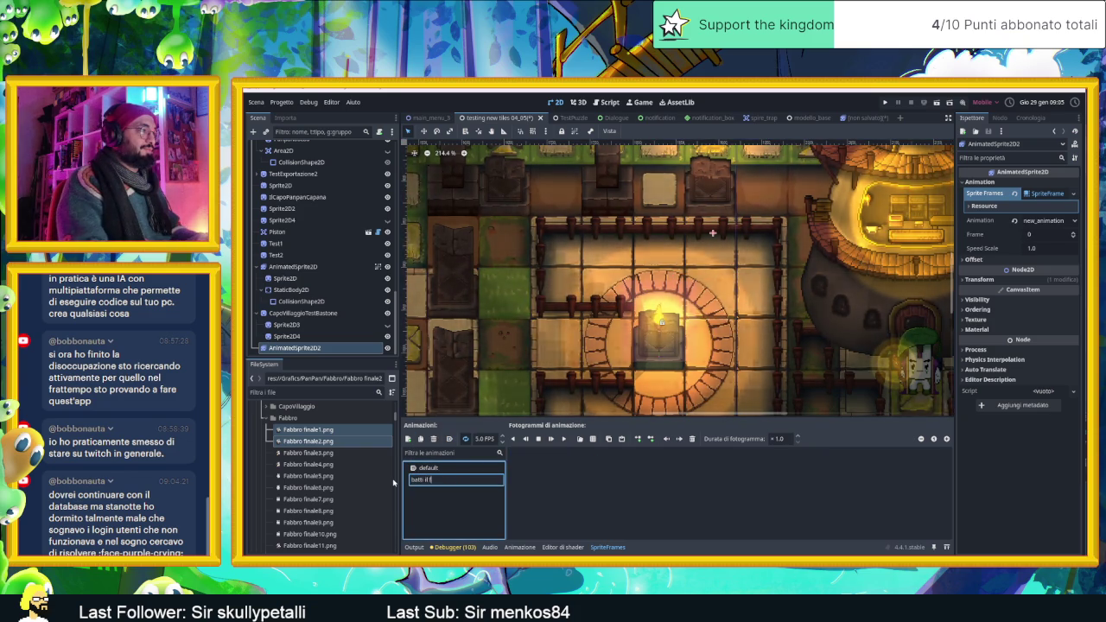
{"action": "key", "text": "Return"}
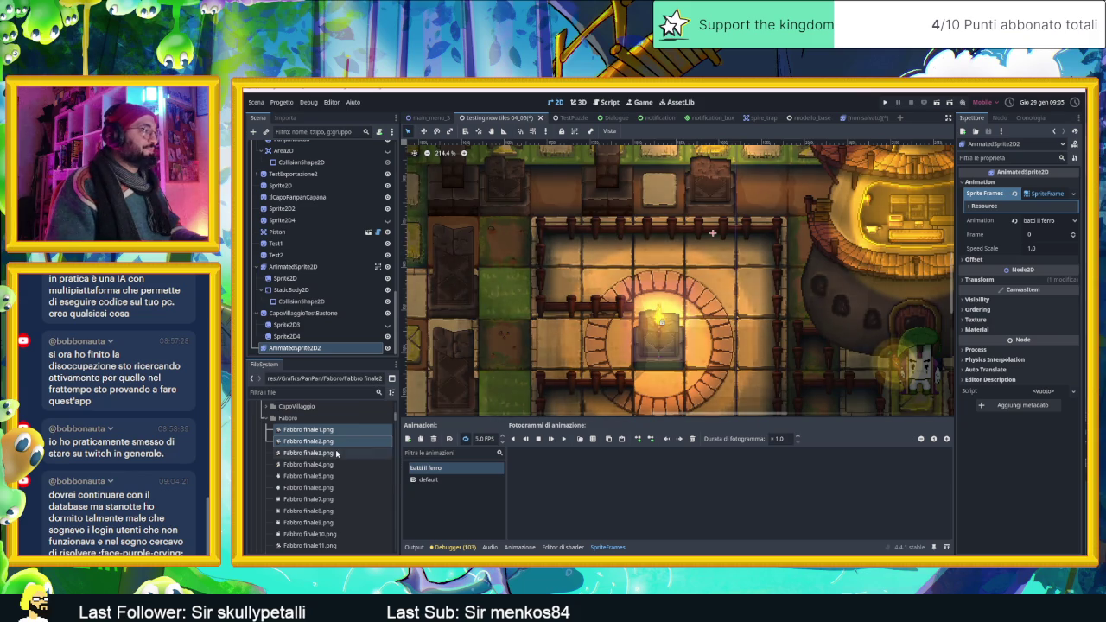
{"action": "scroll", "coordinate": [349, 505], "scroll_direction": "down", "scroll_amount": 2}
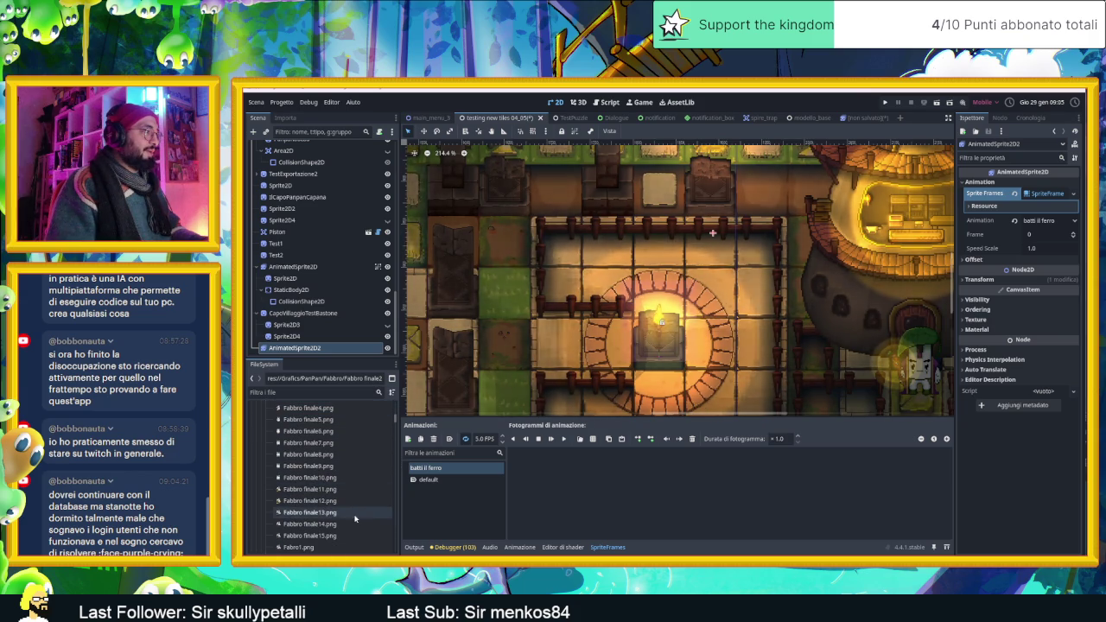
{"action": "scroll", "coordinate": [339, 496], "scroll_direction": "down", "scroll_amount": 1}
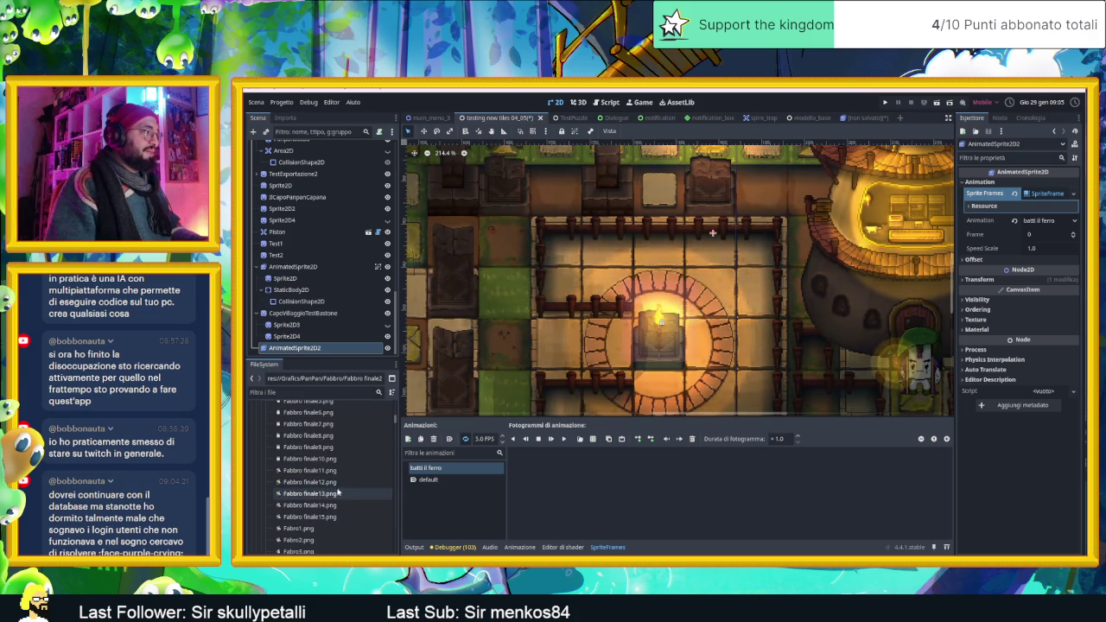
- Add Fabbro finale11–15.png as frames of the batti il ferro animation
{"action": "left_click", "coordinate": [320, 470]}
{"action": "left_click", "coordinate": [329, 517], "text": "shift"}
{"action": "mouse_move", "coordinate": [329, 516]}
{"action": "left_mouse_down"}
{"action": "mouse_move", "coordinate": [639, 494]}
{"action": "mouse_move", "coordinate": [639, 484]}
{"action": "left_mouse_up"}
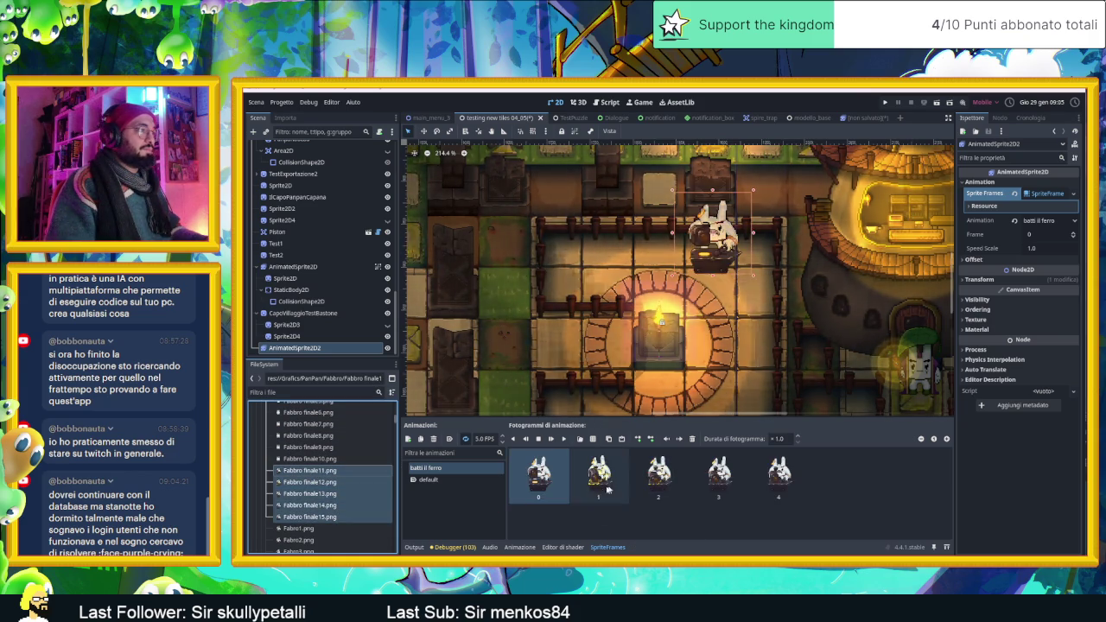
- Enable Autoplay on batti il ferro, preview it, and set its playback speed
{"action": "left_click", "coordinate": [484, 438]}
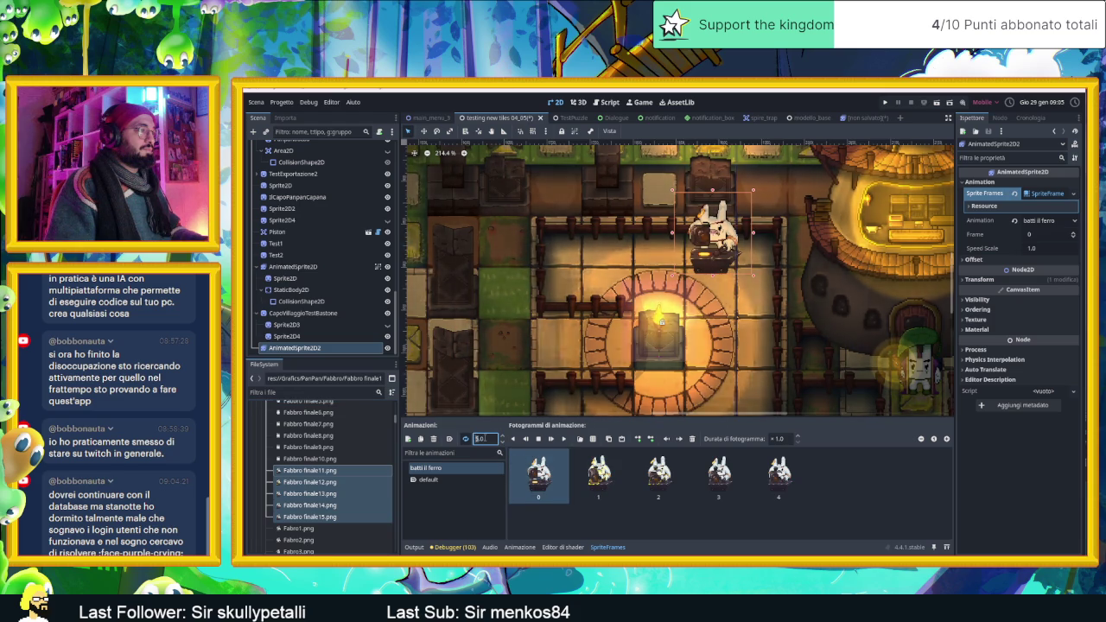
{"action": "left_click", "coordinate": [473, 472]}
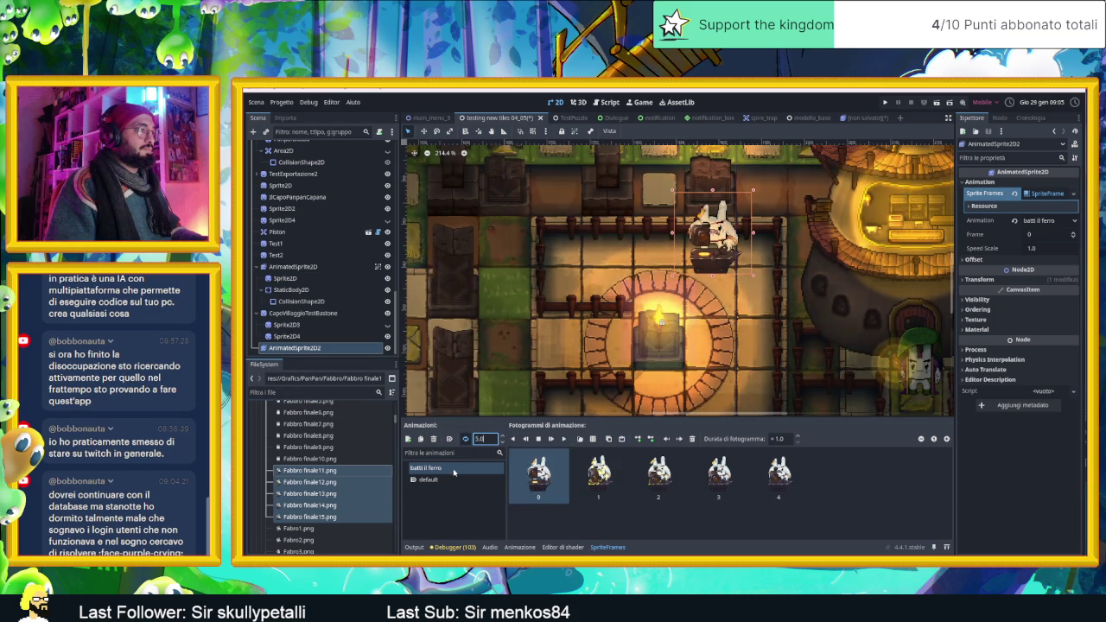
{"action": "left_click", "coordinate": [448, 438]}
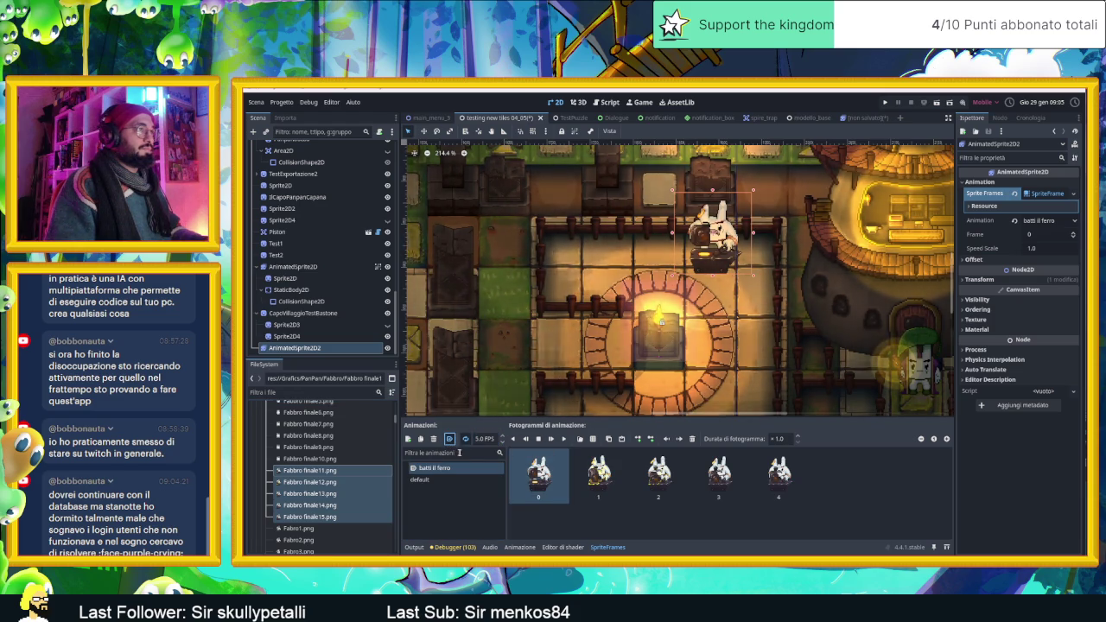
{"action": "left_click", "coordinate": [563, 438]}
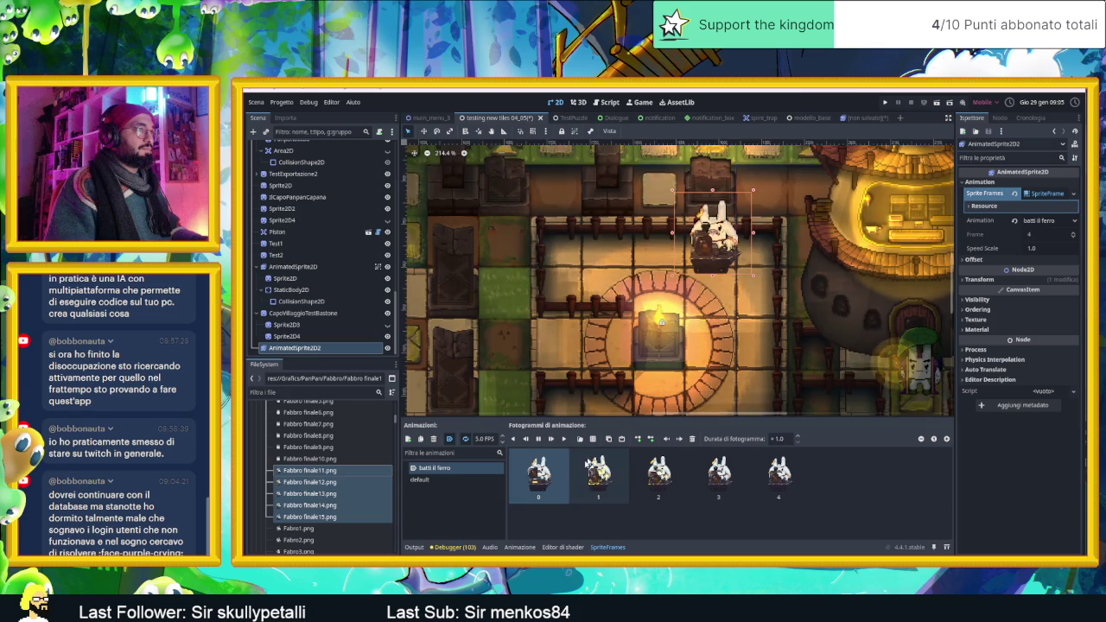
{"action": "scroll", "coordinate": [694, 262], "scroll_direction": "up", "scroll_amount": 2}
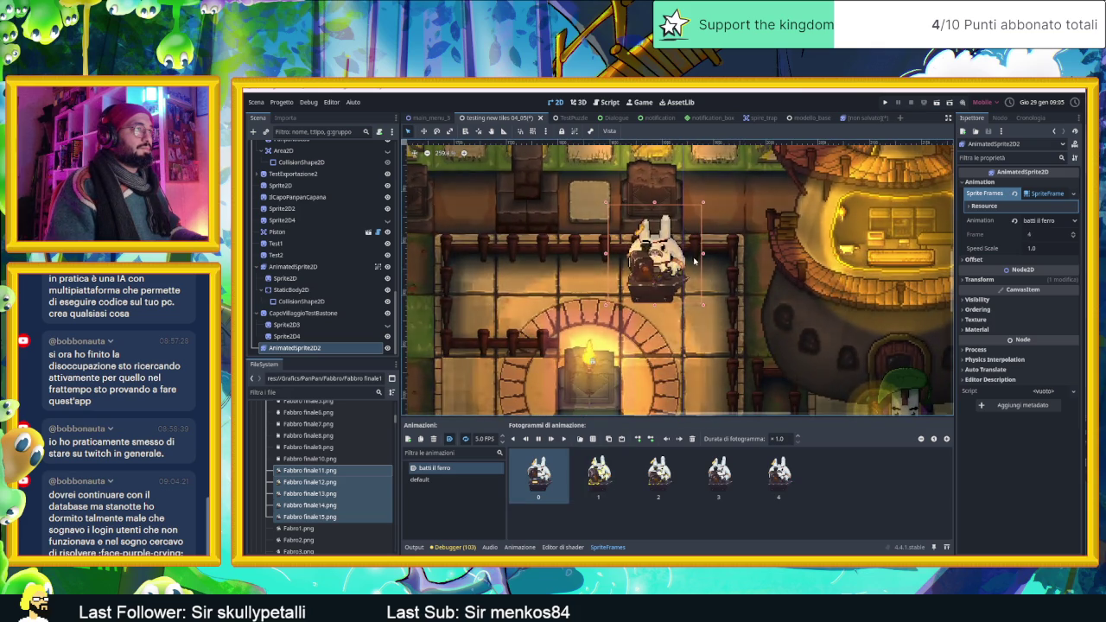
{"action": "scroll", "coordinate": [693, 262], "scroll_direction": "up", "scroll_amount": 1}
{"action": "double_click", "coordinate": [477, 439]}
{"action": "type", "text": "10"}
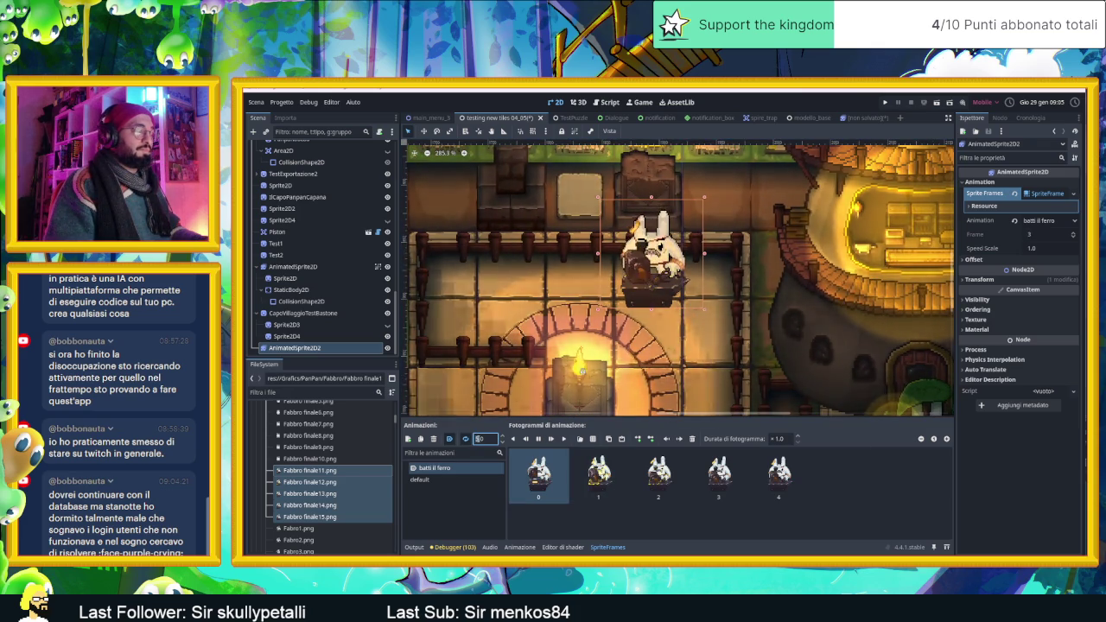
{"action": "key", "text": "Return"}
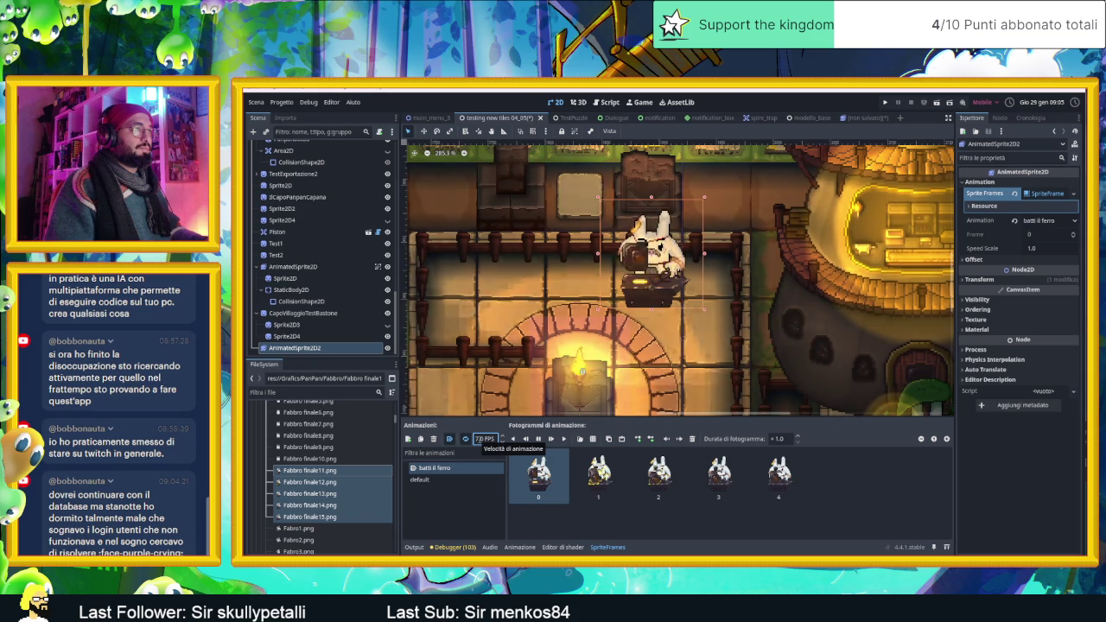
- Duplicate the last frame, frame 4, so the animation holds six frames
{"action": "scroll", "coordinate": [484, 439], "scroll_direction": "down", "scroll_amount": 5}
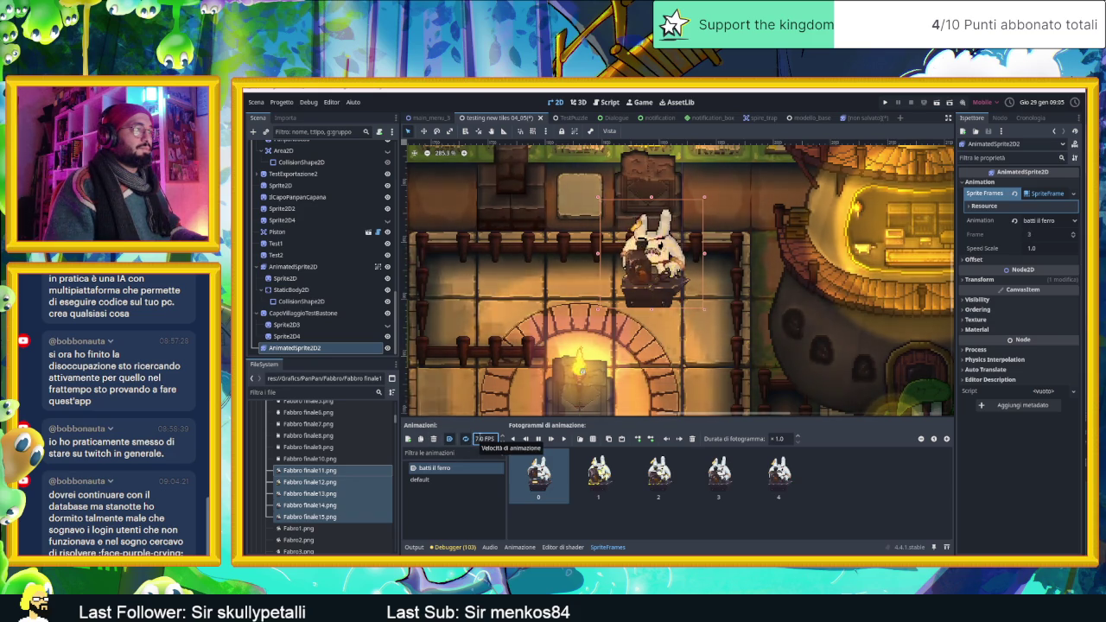
{"action": "scroll", "coordinate": [484, 439], "scroll_direction": "down", "scroll_amount": 2}
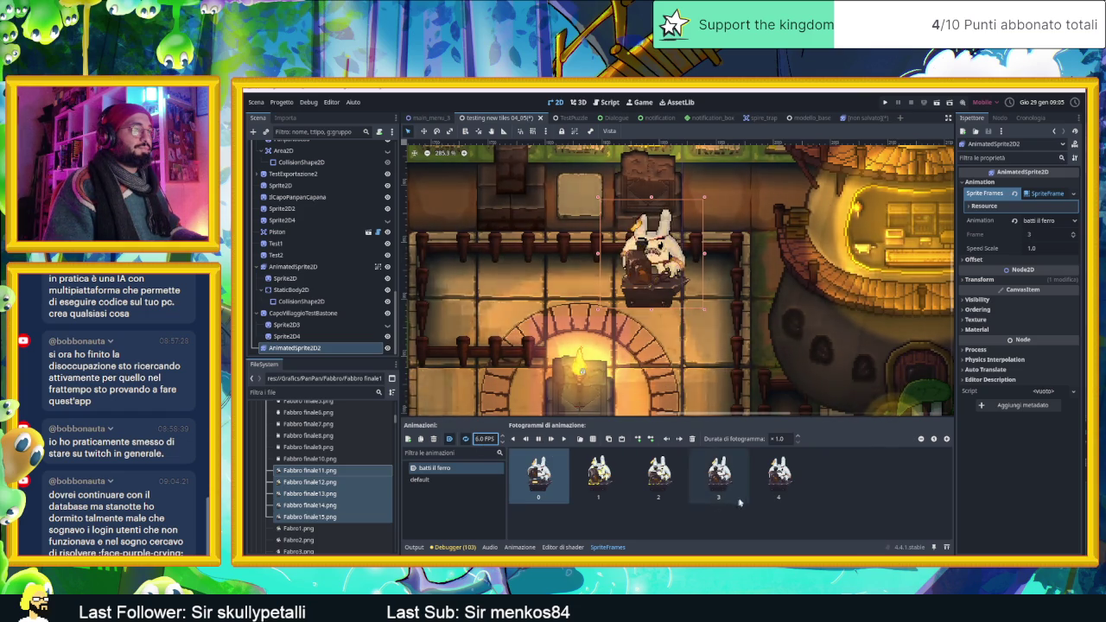
{"action": "left_click", "coordinate": [777, 482]}
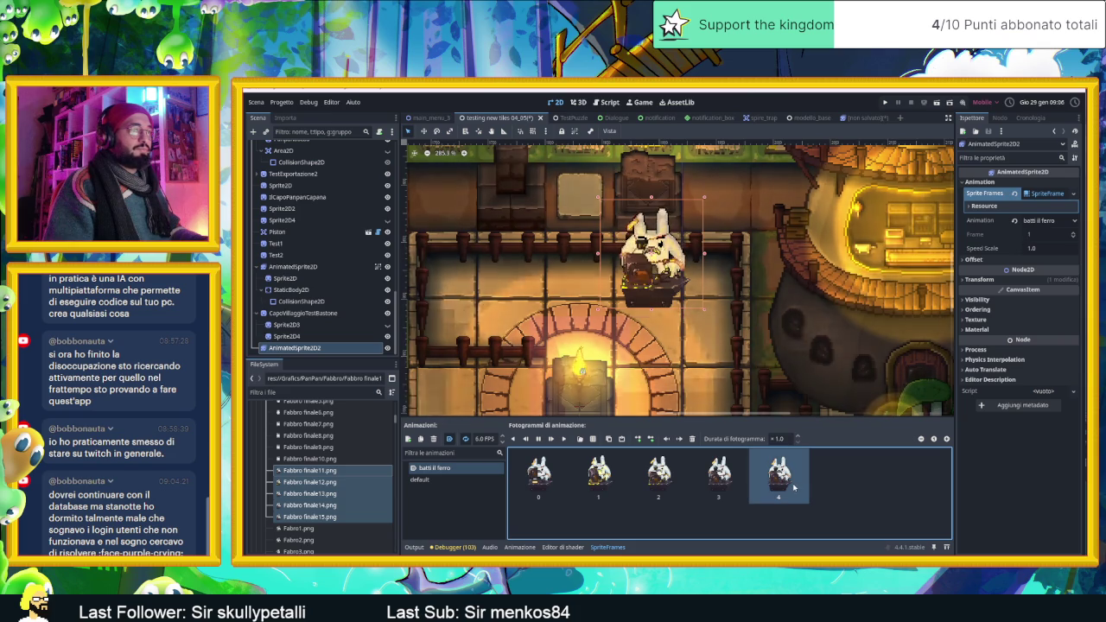
{"action": "left_click", "coordinate": [608, 438]}
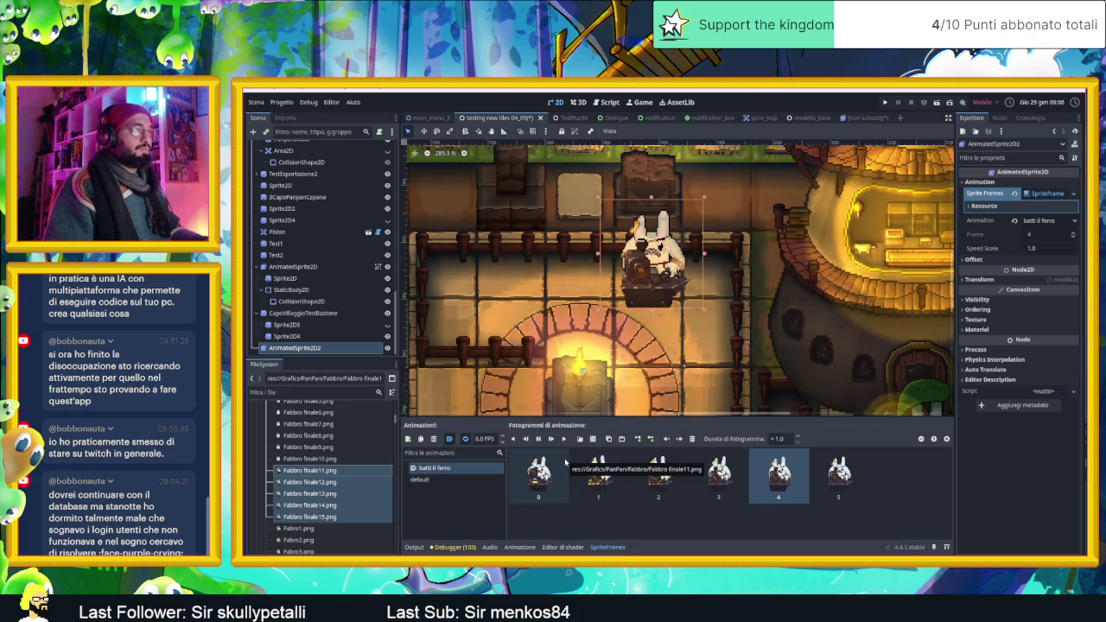
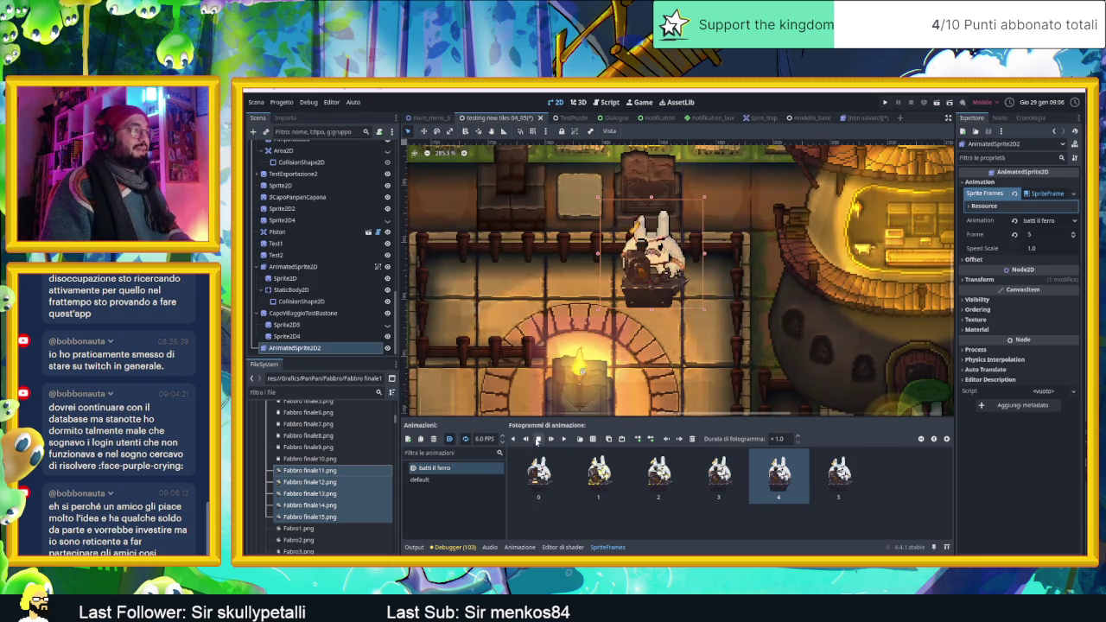
- Search Google for 'cloud code' and open the Claude Code result to reach the Claude login page
{"action": "left_click", "coordinate": [846, 512]}
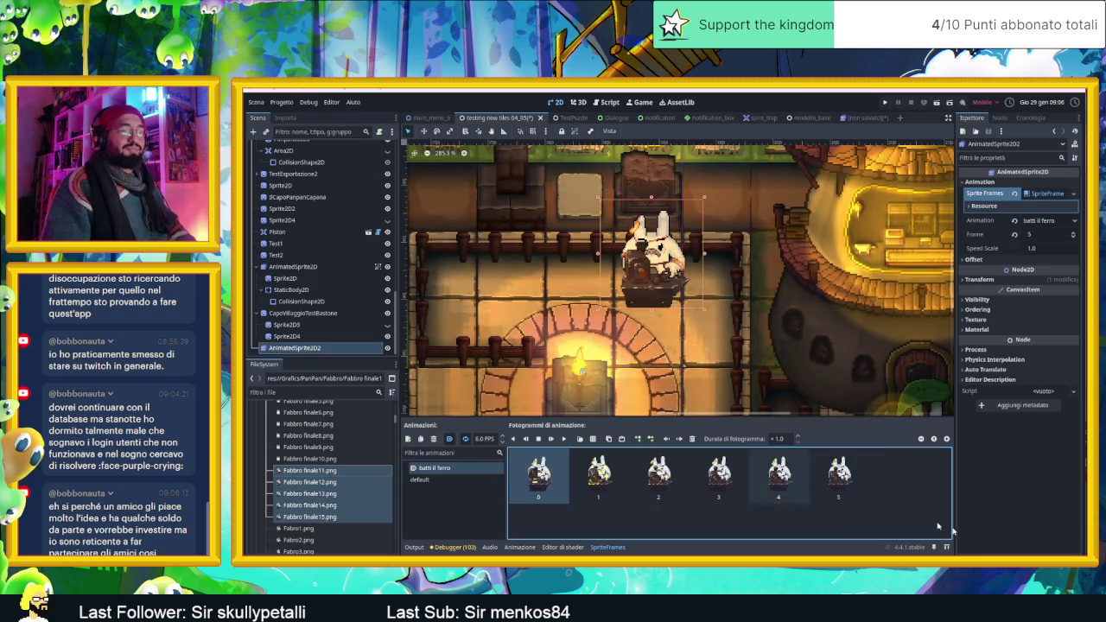
{"action": "key", "text": "alt+Tab"}
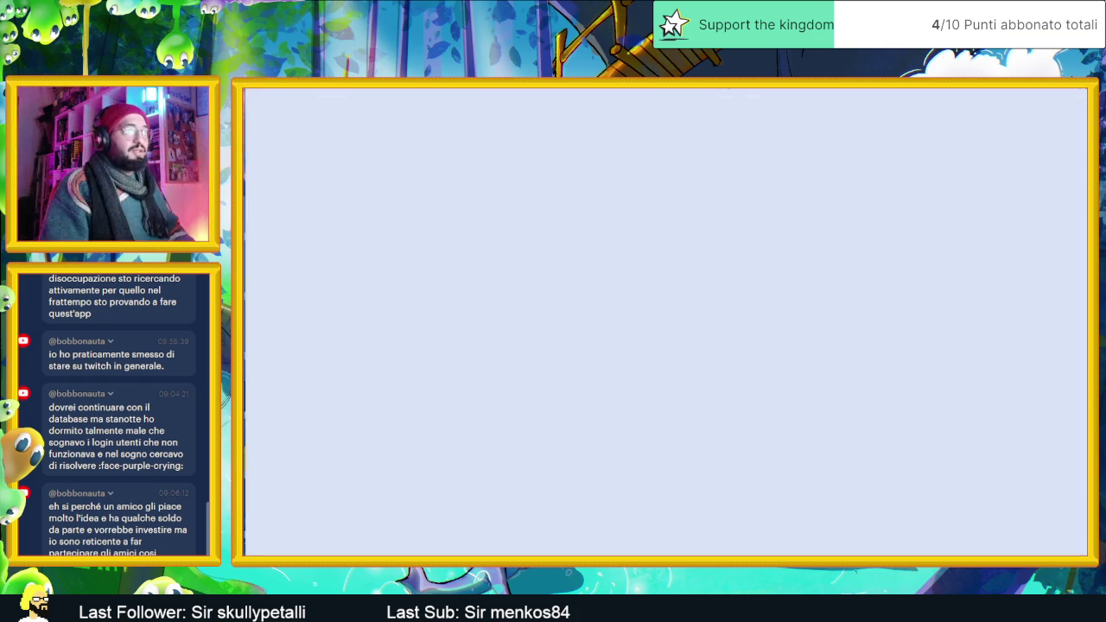
{"action": "left_click", "coordinate": [742, 92]}
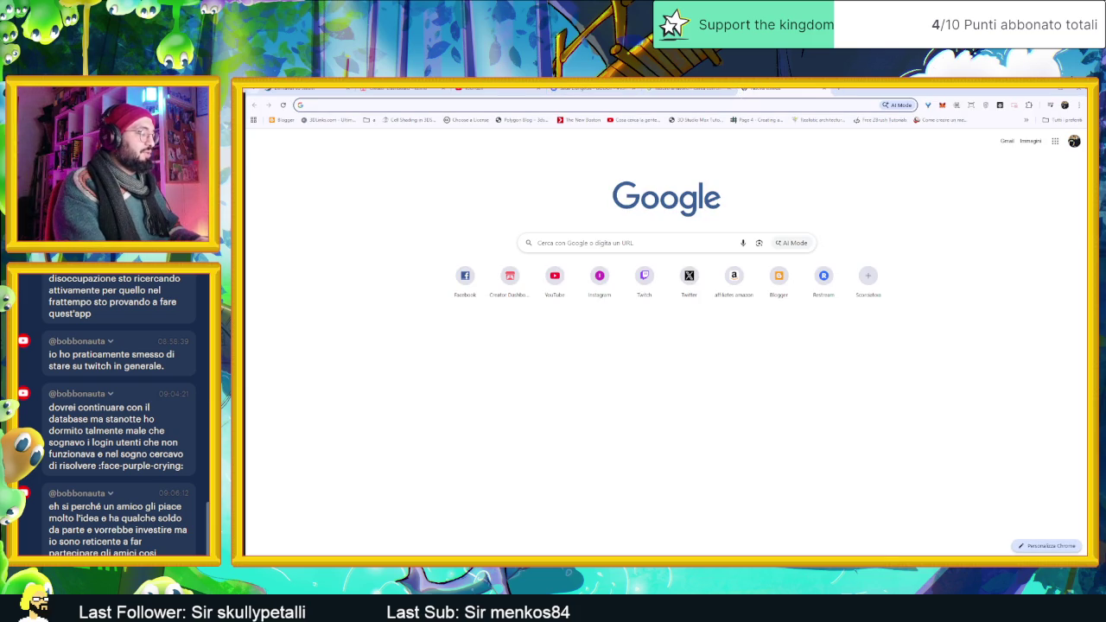
{"action": "type", "text": "cl"}
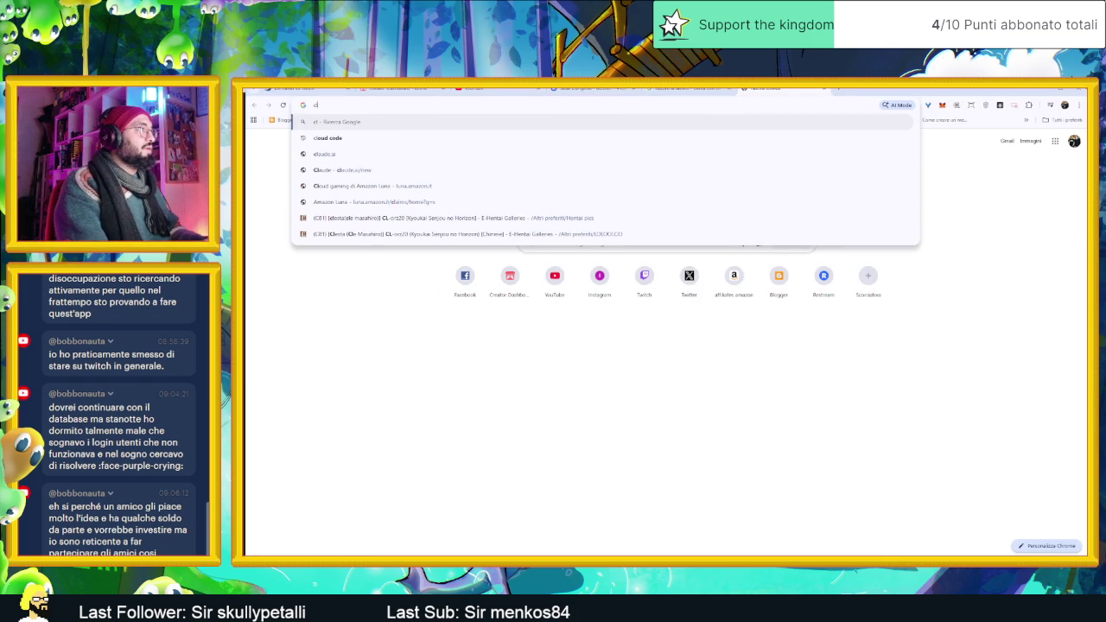
{"action": "key", "text": "Down"}
{"action": "key", "text": "Return"}
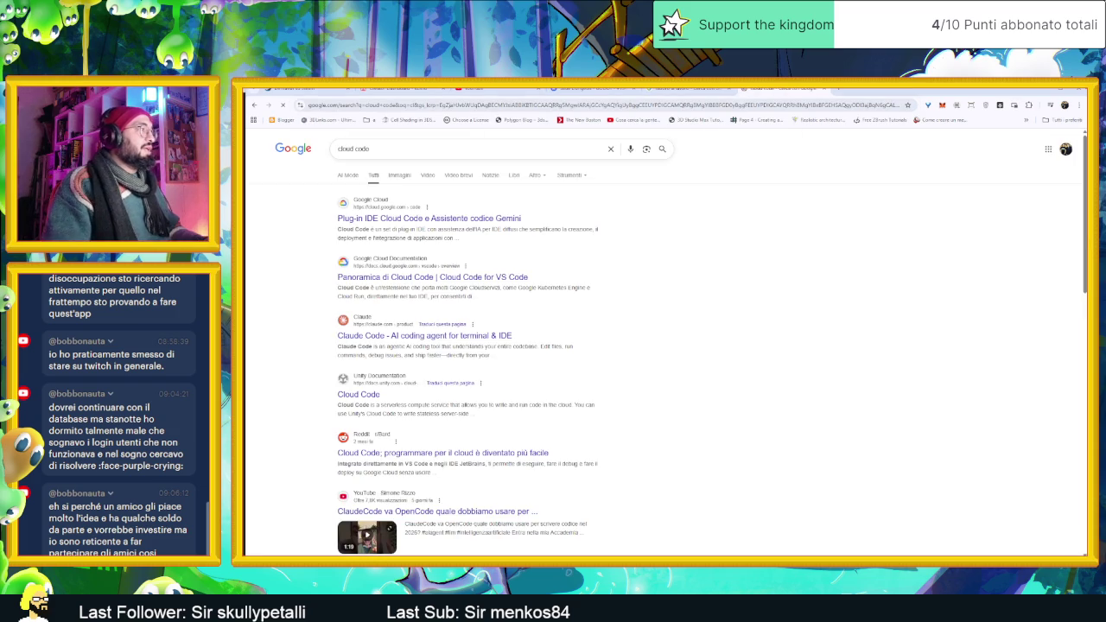
{"action": "left_click", "coordinate": [416, 335]}
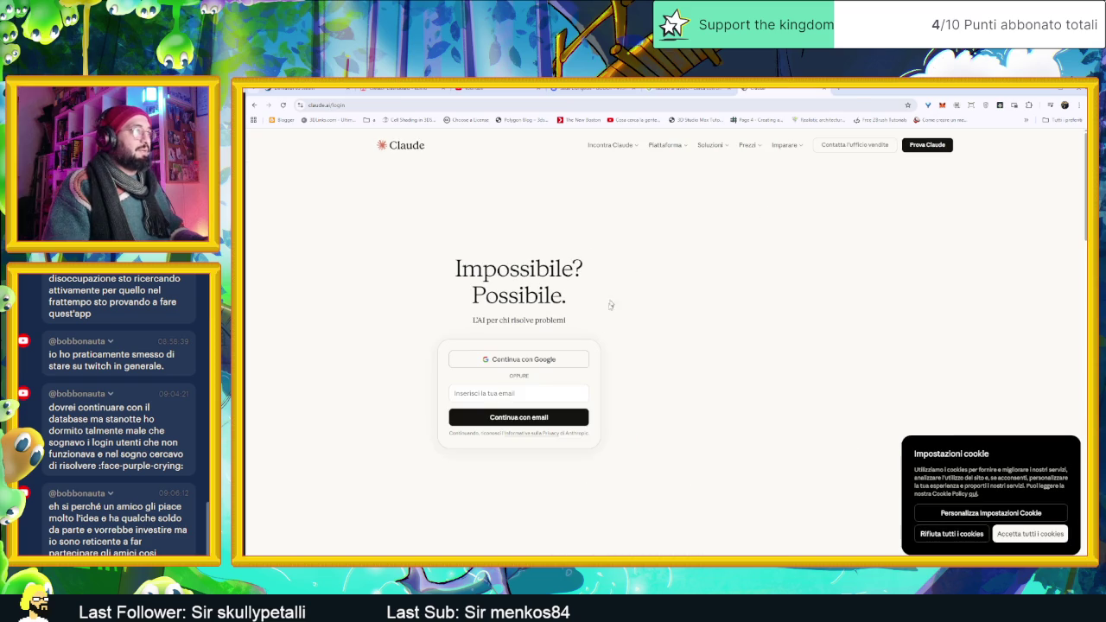
- Sign in to Claude with the Google account, accept all cookies, and expand the Recents sidebar
{"action": "left_click", "coordinate": [563, 361]}
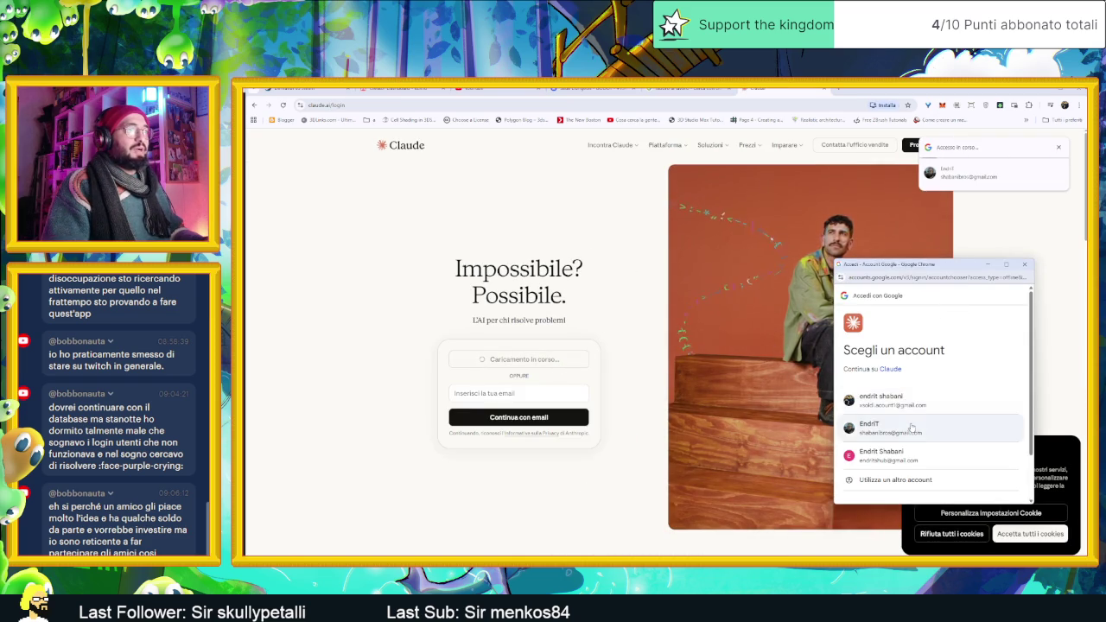
{"action": "left_click", "coordinate": [913, 425]}
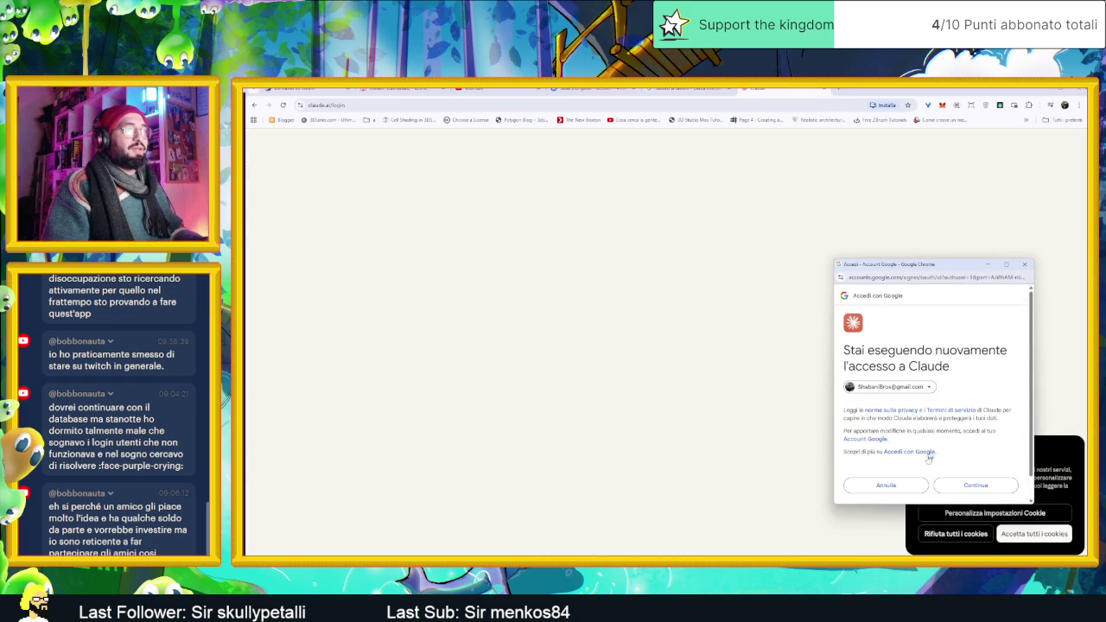
{"action": "left_click", "coordinate": [974, 485]}
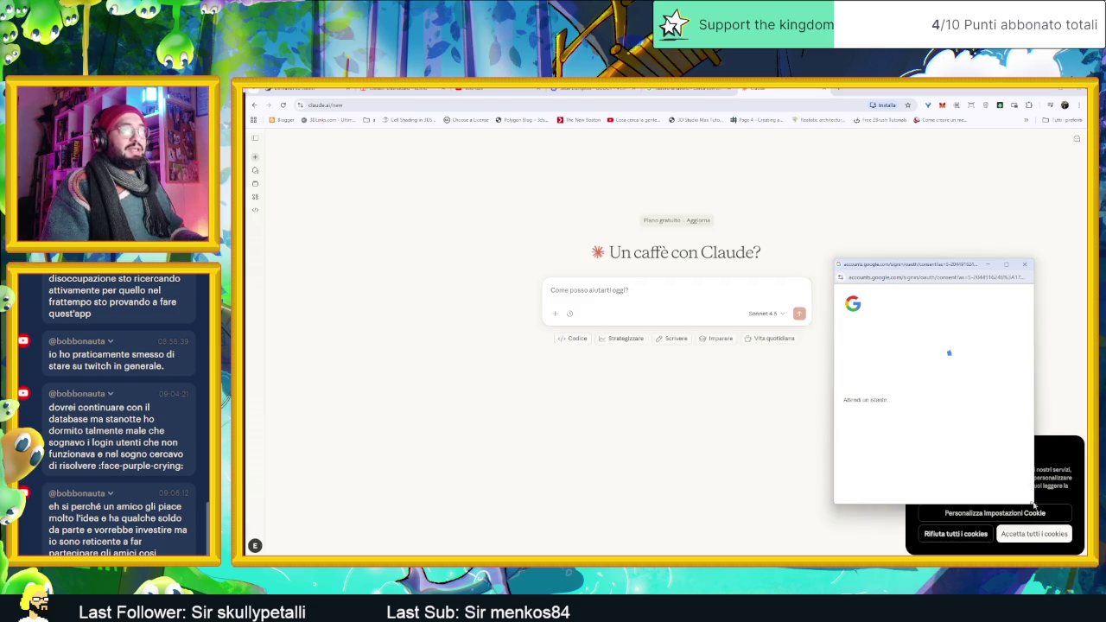
{"action": "left_click", "coordinate": [1032, 534]}
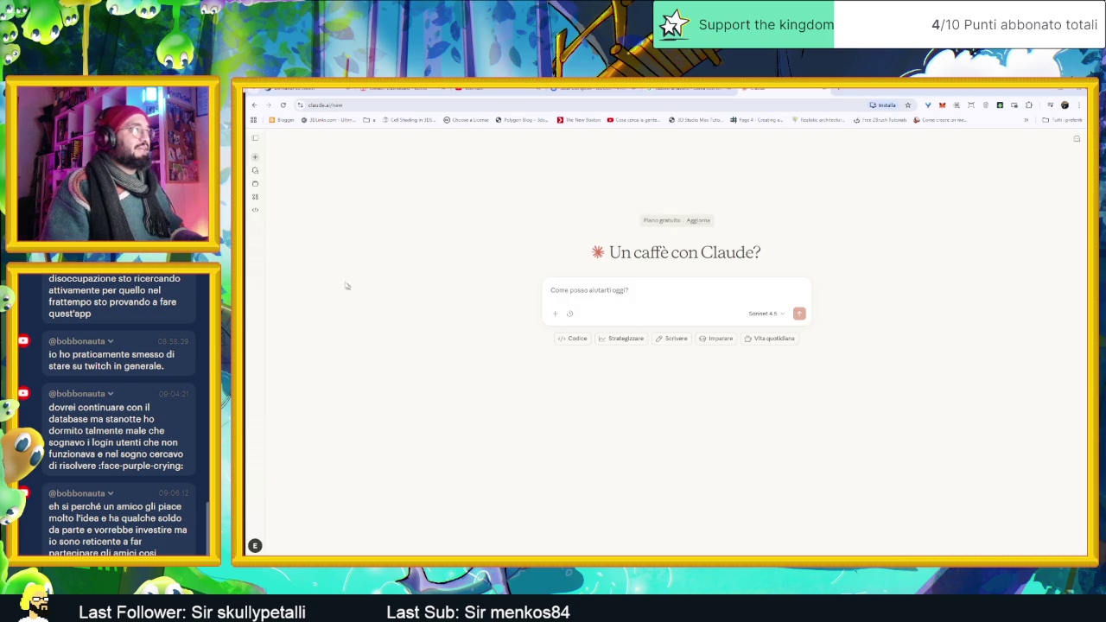
{"action": "left_click", "coordinate": [255, 138]}
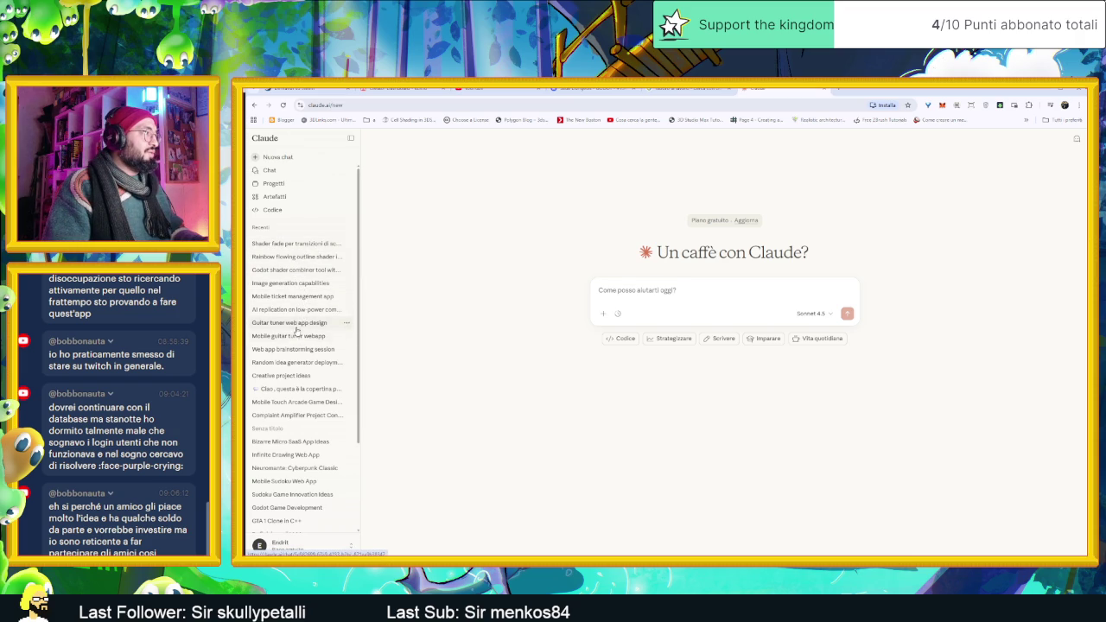
- Open the 'Mobile Sudoku Web App' chat from Recents and show its Sudoku artifact preview
{"action": "left_click", "coordinate": [295, 324]}
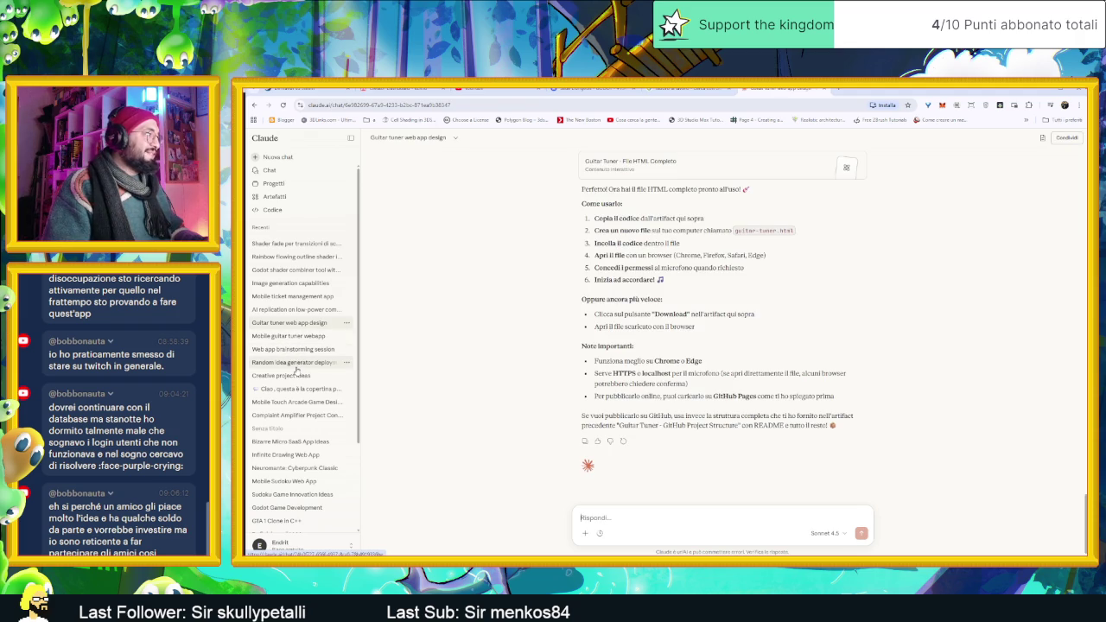
{"action": "scroll", "coordinate": [309, 389], "scroll_direction": "down", "scroll_amount": 1}
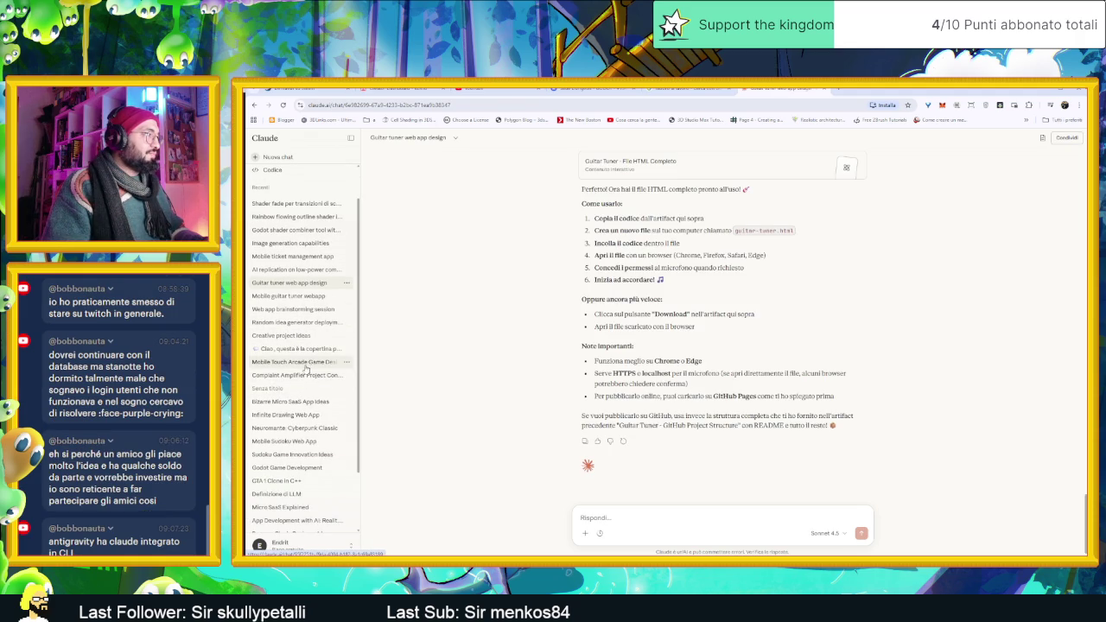
{"action": "scroll", "coordinate": [311, 406], "scroll_direction": "down", "scroll_amount": 1}
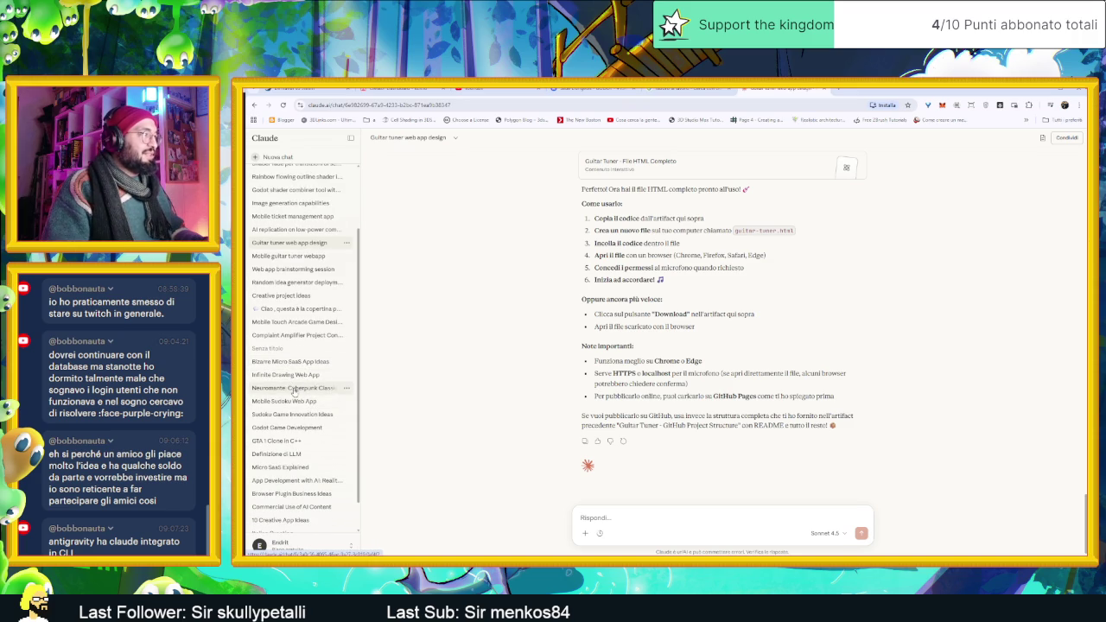
{"action": "scroll", "coordinate": [296, 401], "scroll_direction": "down", "scroll_amount": 1}
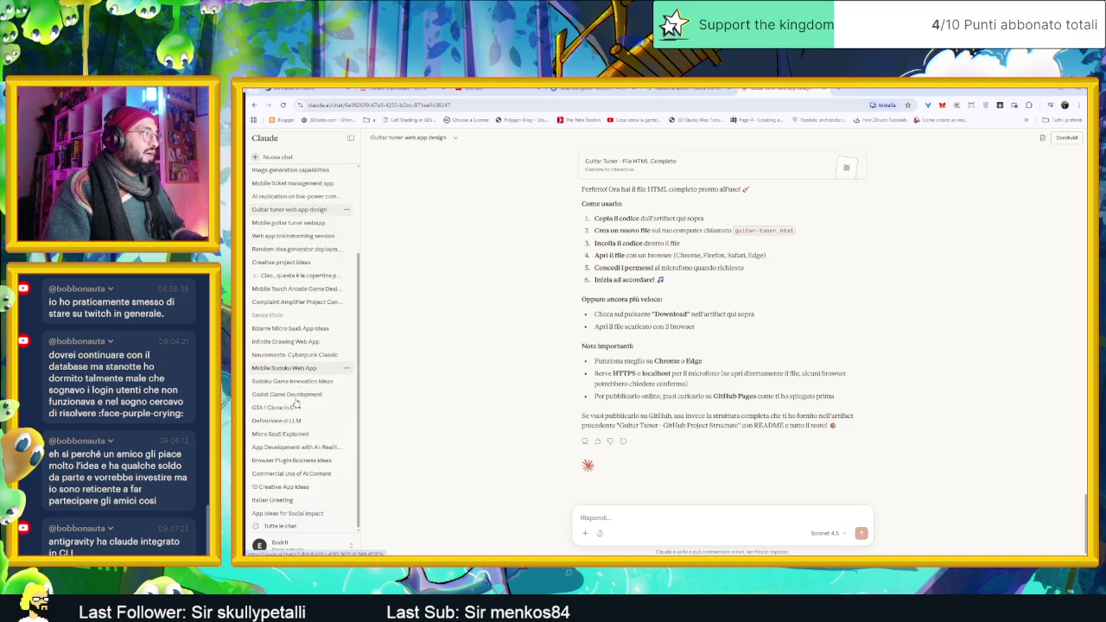
{"action": "left_click", "coordinate": [286, 370]}
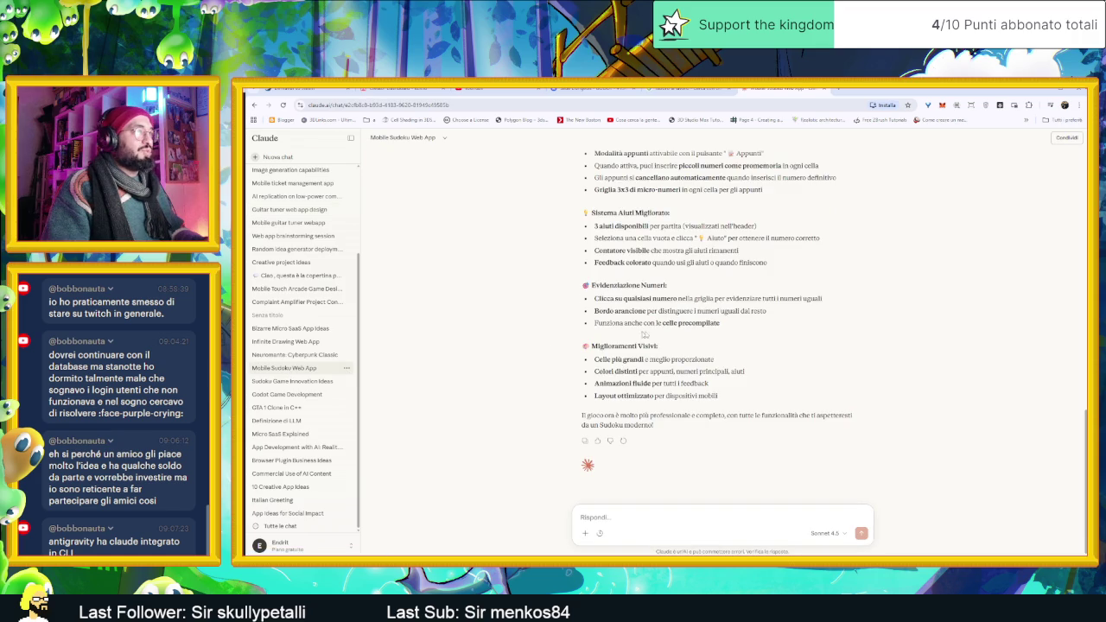
{"action": "scroll", "coordinate": [693, 354], "scroll_direction": "up", "scroll_amount": 5}
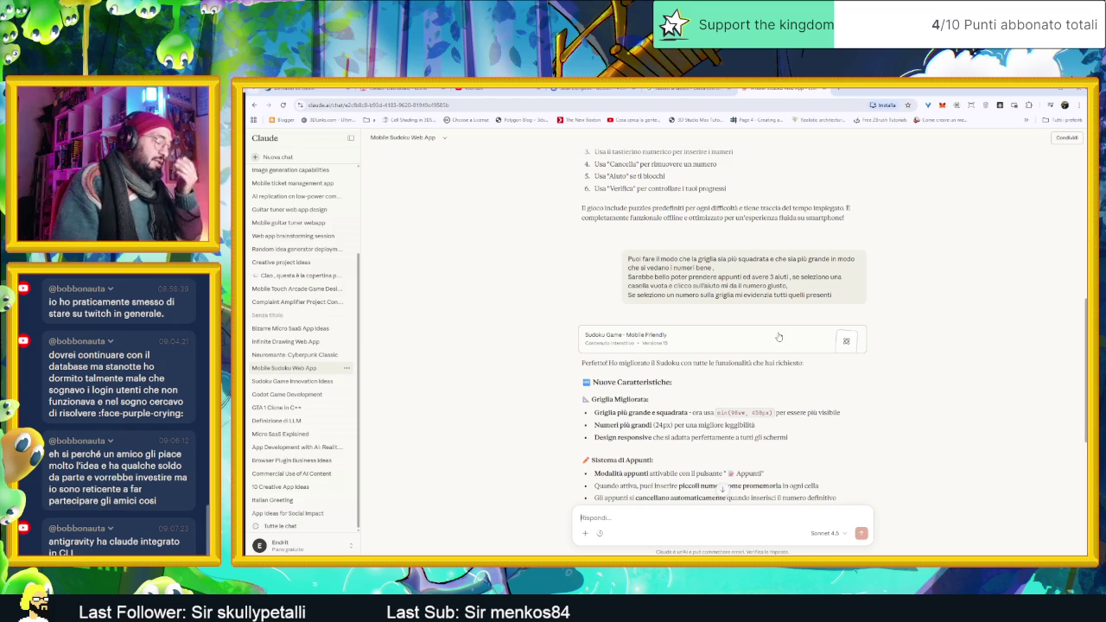
{"action": "left_click", "coordinate": [777, 337]}
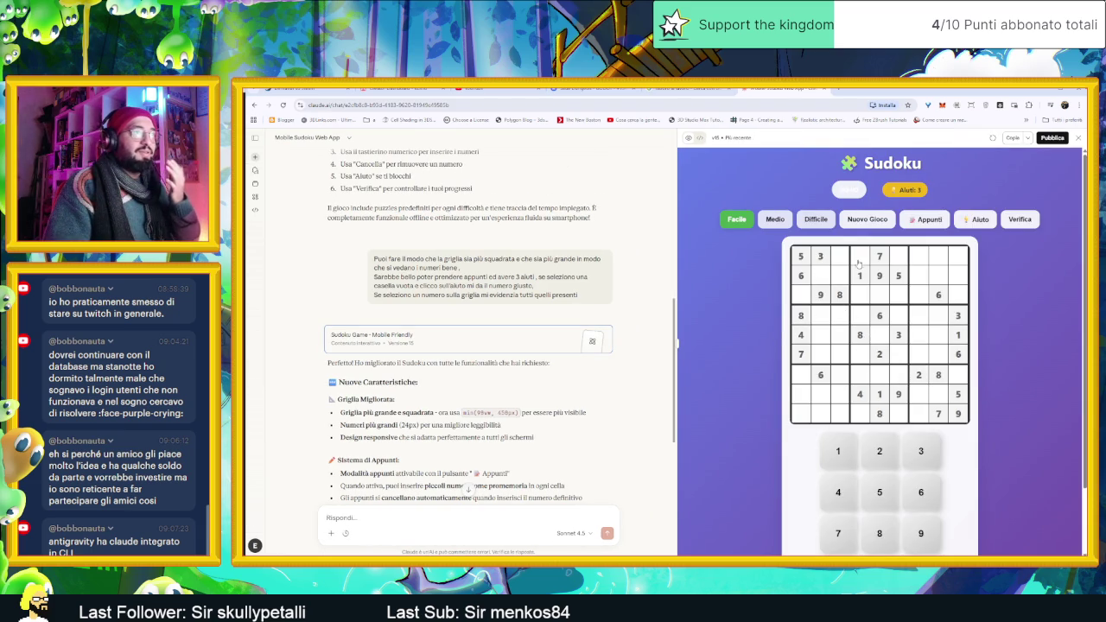
- Generate a new Difficile puzzle, then switch to Medio and start another new game
{"action": "left_click", "coordinate": [816, 220]}
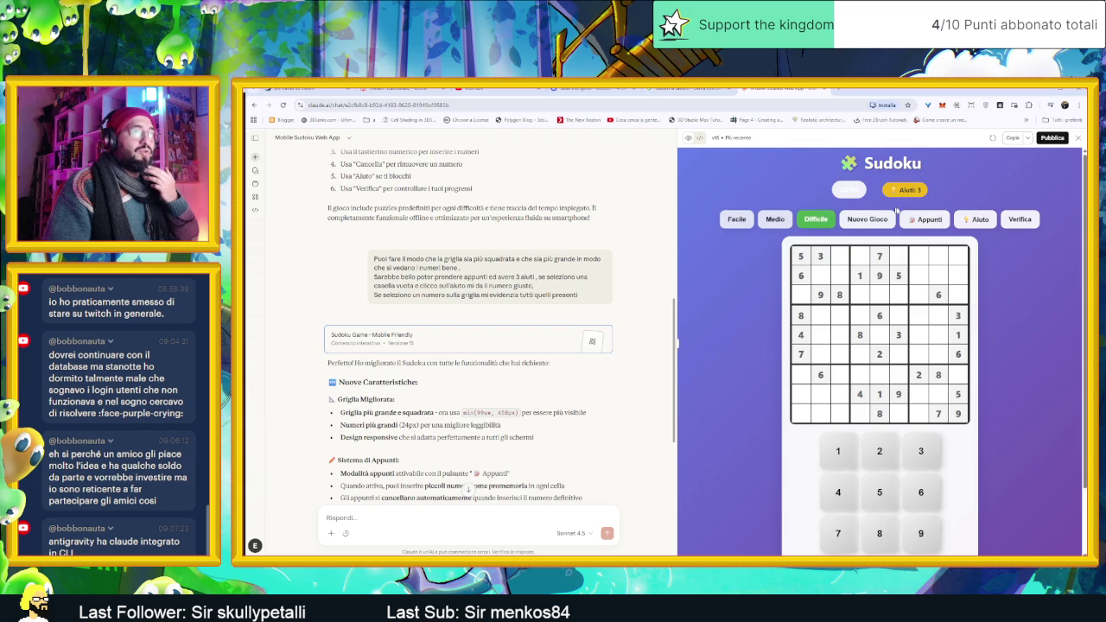
{"action": "left_click", "coordinate": [866, 219]}
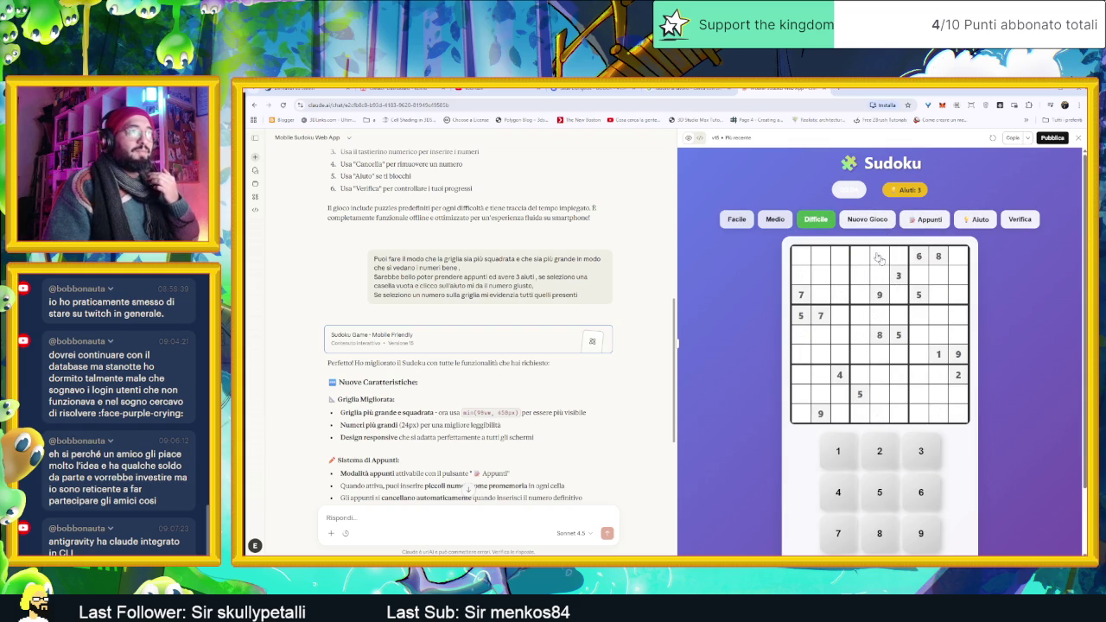
{"action": "left_click", "coordinate": [775, 219]}
{"action": "left_click", "coordinate": [852, 221]}
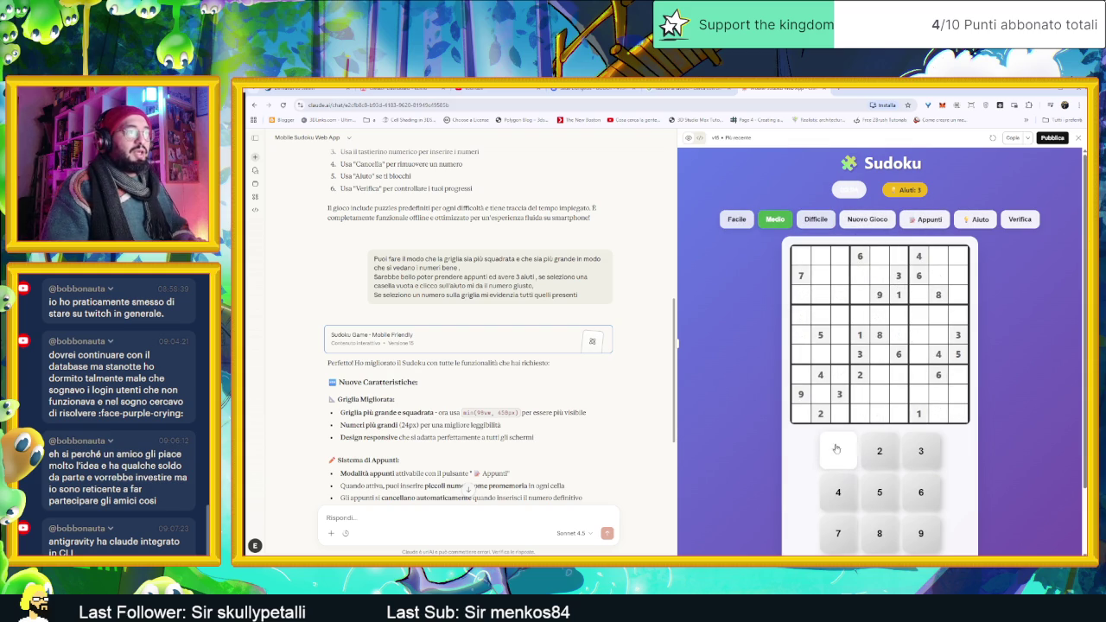
- Place a 4 in row 6, column 8 while highlighting the 1s, 3s, 5s and 6s
{"action": "left_click", "coordinate": [899, 297]}
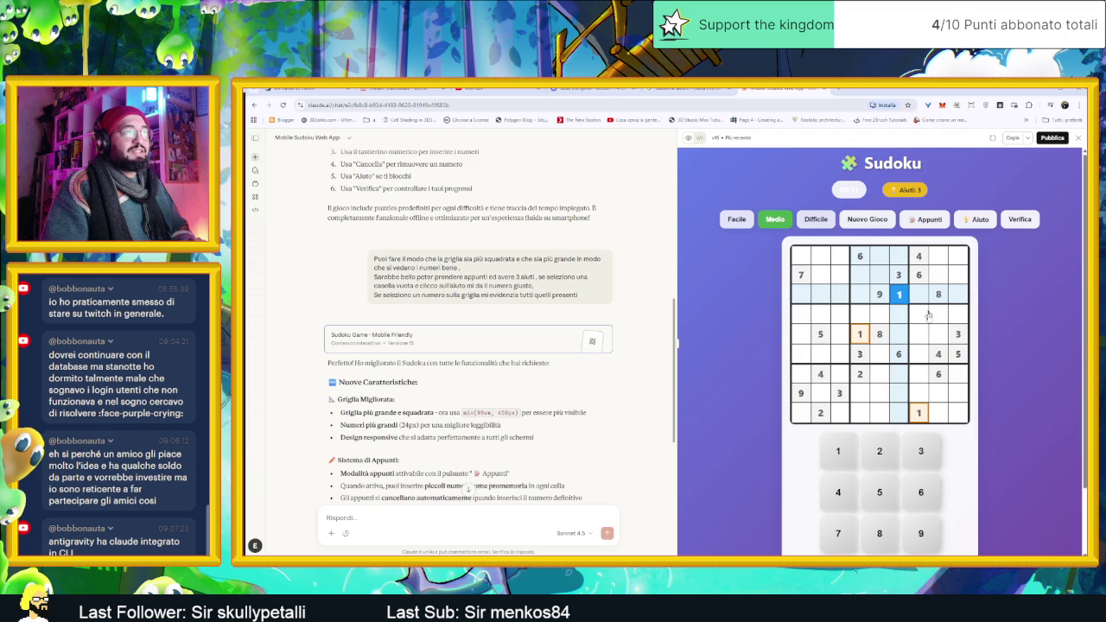
{"action": "left_click", "coordinate": [957, 336]}
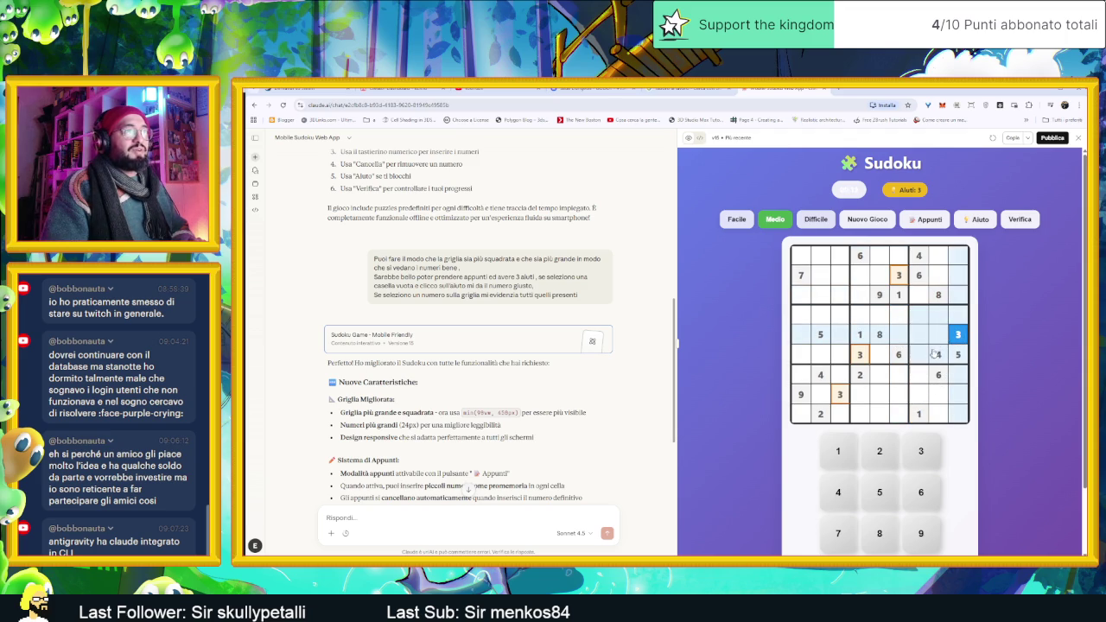
{"action": "left_click", "coordinate": [937, 355]}
{"action": "type", "text": "4"}
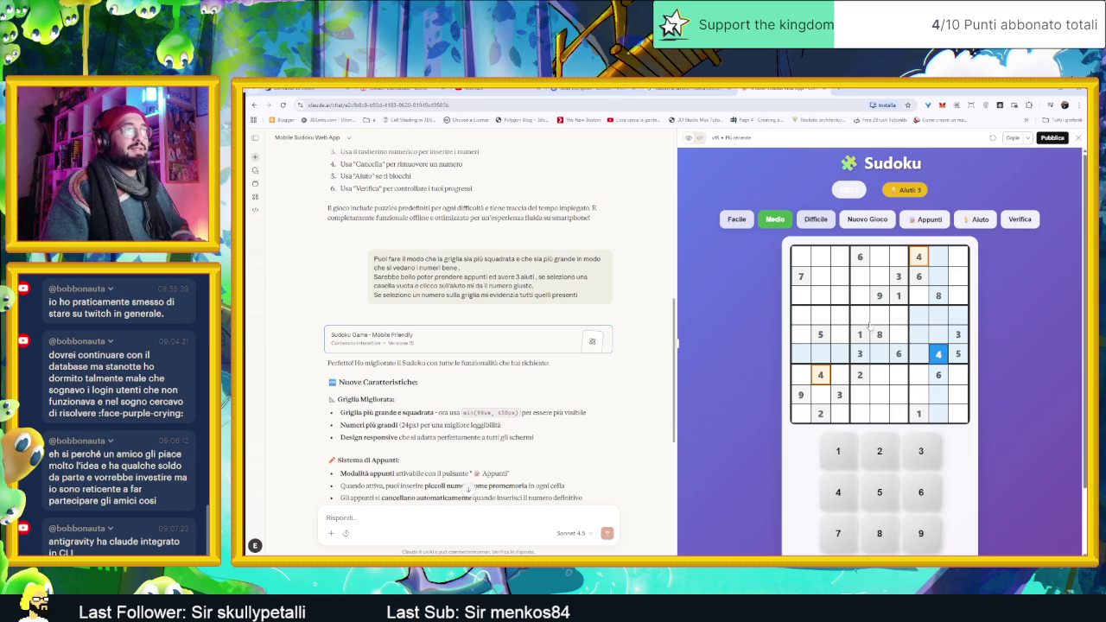
{"action": "left_click", "coordinate": [819, 335]}
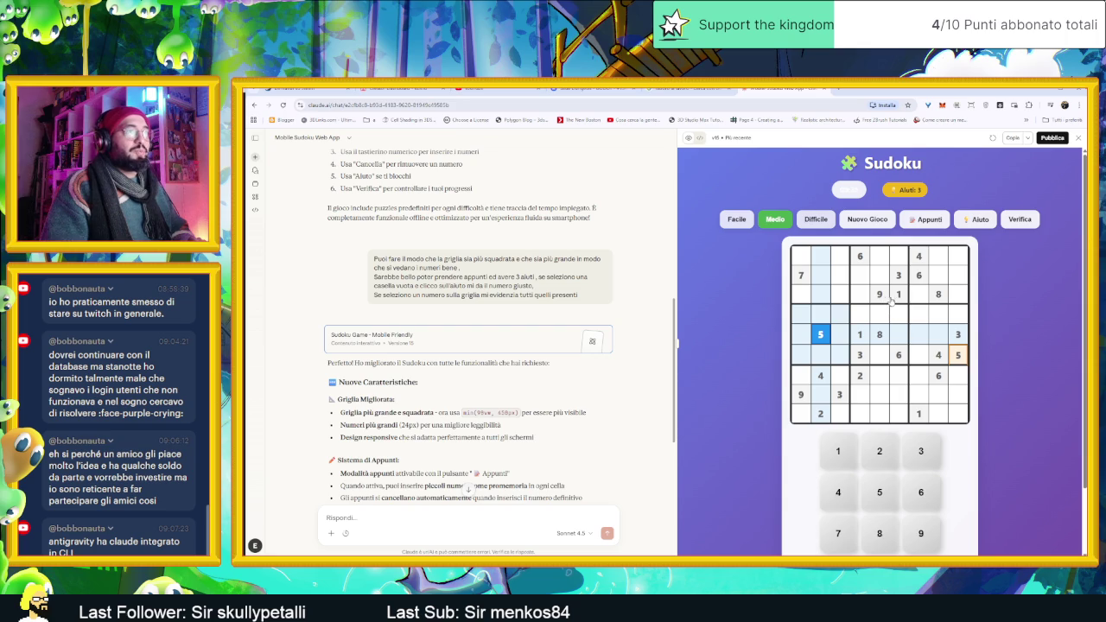
{"action": "left_click", "coordinate": [919, 277]}
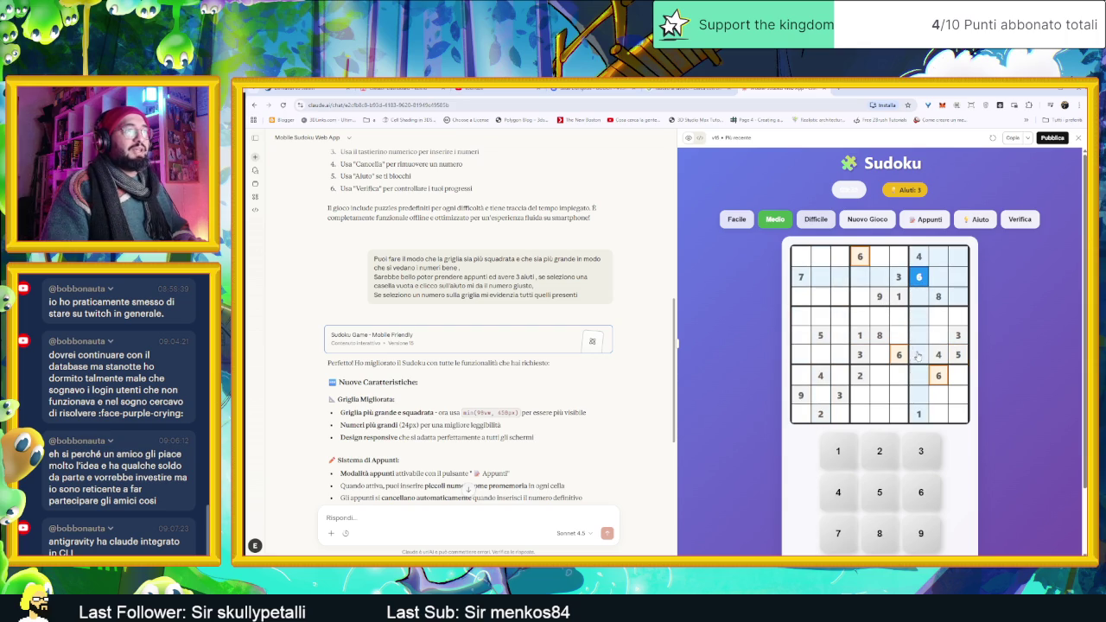
- Enter 6 in row 4, column 9 and in row 7, column 3
{"action": "left_click", "coordinate": [958, 316]}
{"action": "left_click", "coordinate": [920, 491]}
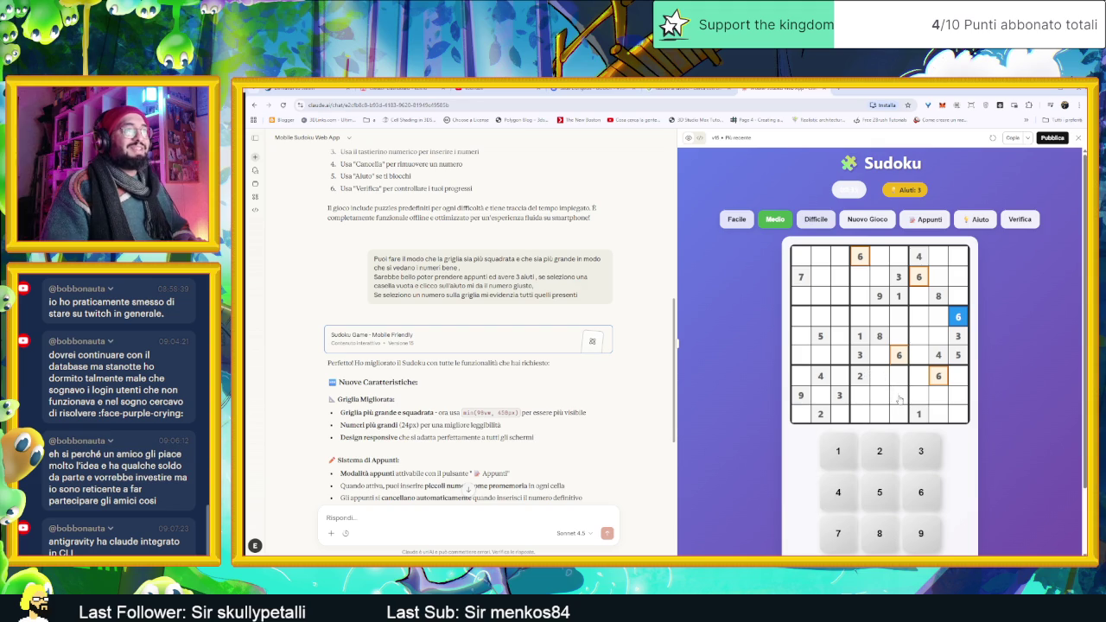
{"action": "left_click", "coordinate": [841, 378]}
{"action": "left_click", "coordinate": [920, 491]}
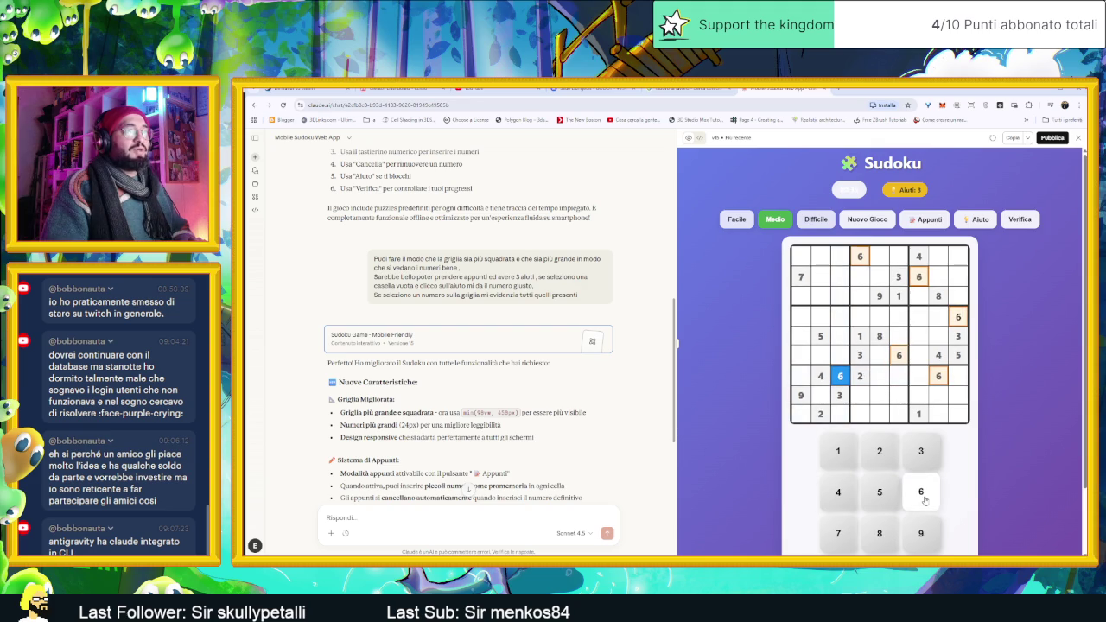
{"action": "left_click", "coordinate": [899, 374]}
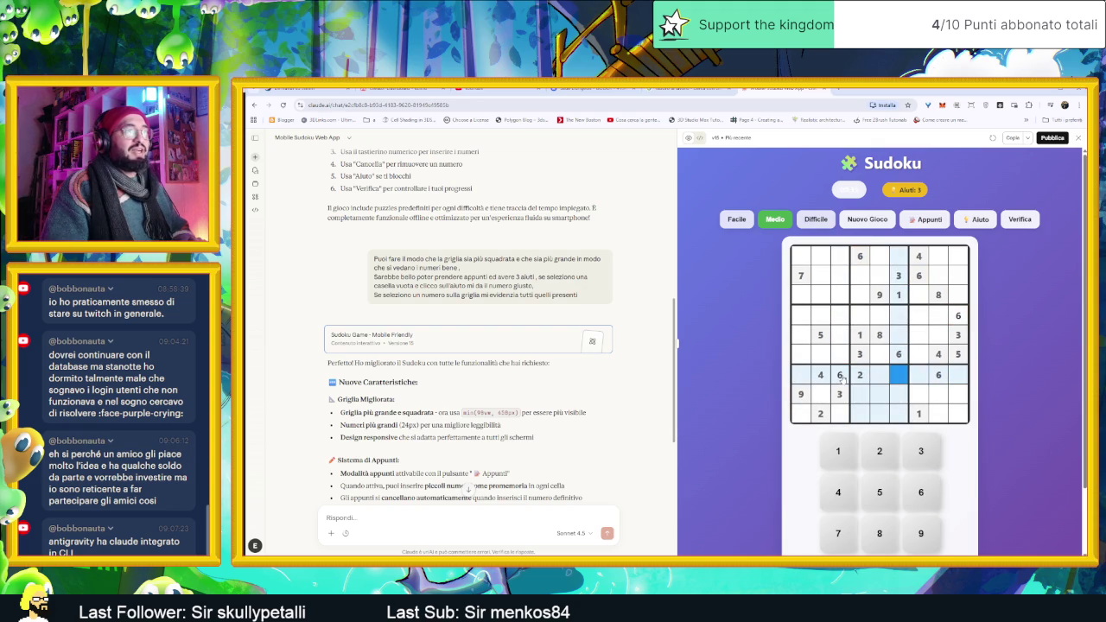
- Check the 6s and 1s, fill row 4, column 8 with 1, and highlight all 4s
{"action": "left_click", "coordinate": [839, 377]}
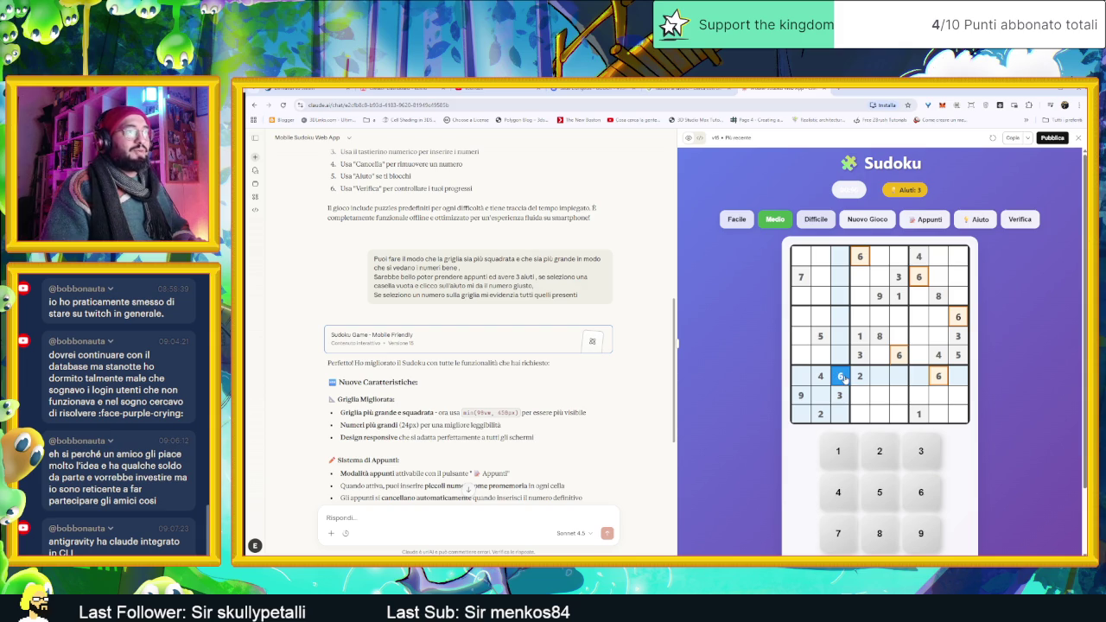
{"action": "left_click", "coordinate": [918, 414]}
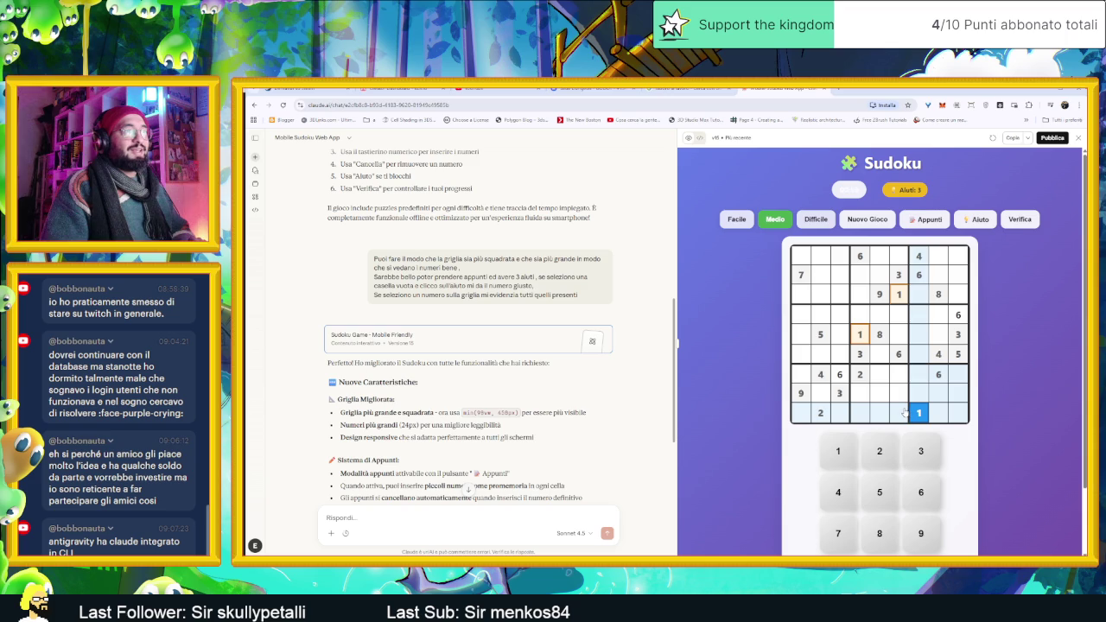
{"action": "left_click", "coordinate": [939, 315]}
{"action": "left_click", "coordinate": [837, 450]}
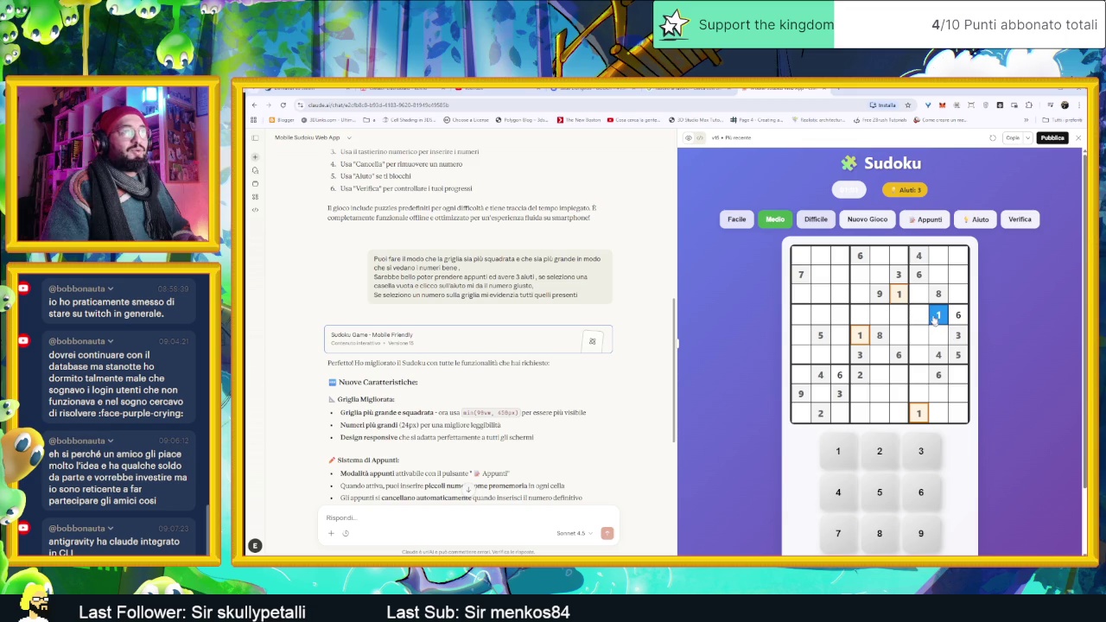
{"action": "left_click", "coordinate": [920, 264]}
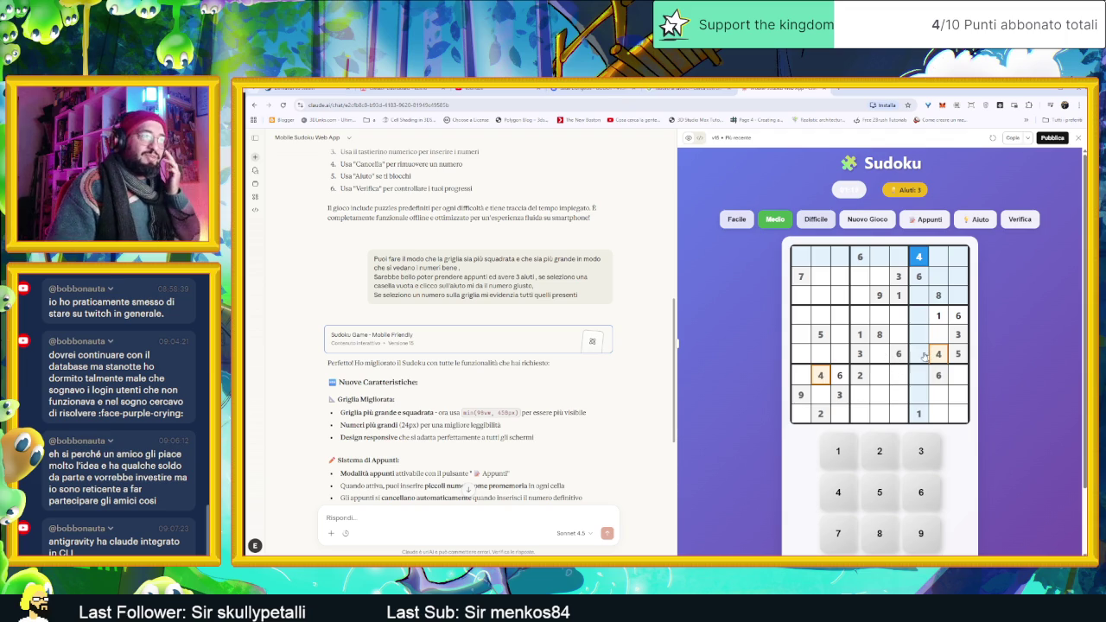
- Enter 6 in row 5, column 1 and in row 3, column 2
{"action": "left_click", "coordinate": [822, 337]}
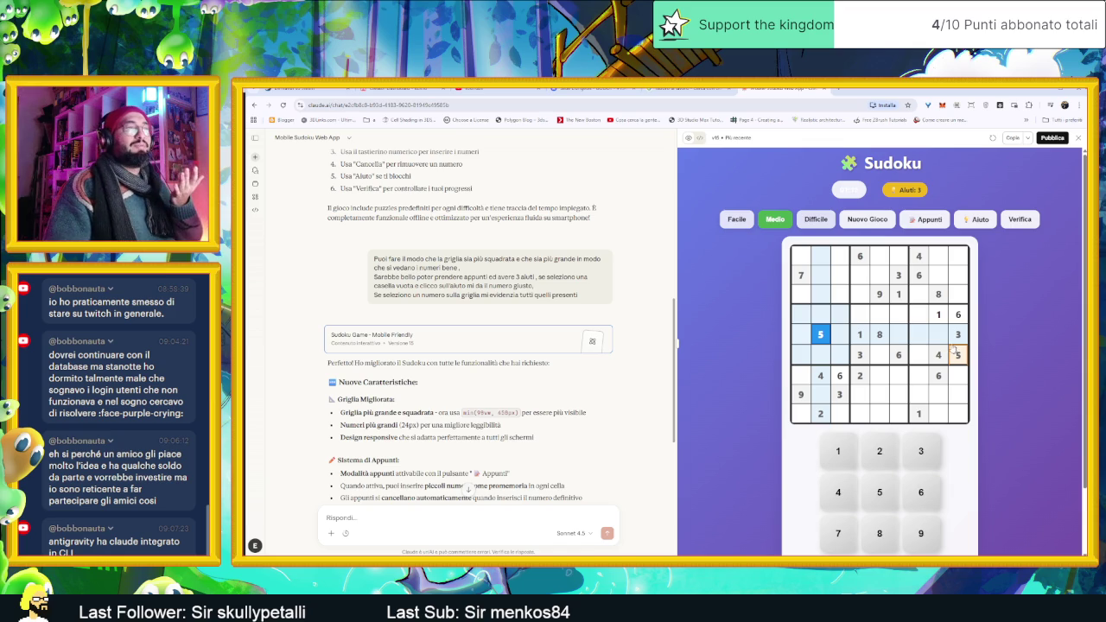
{"action": "left_click", "coordinate": [956, 318]}
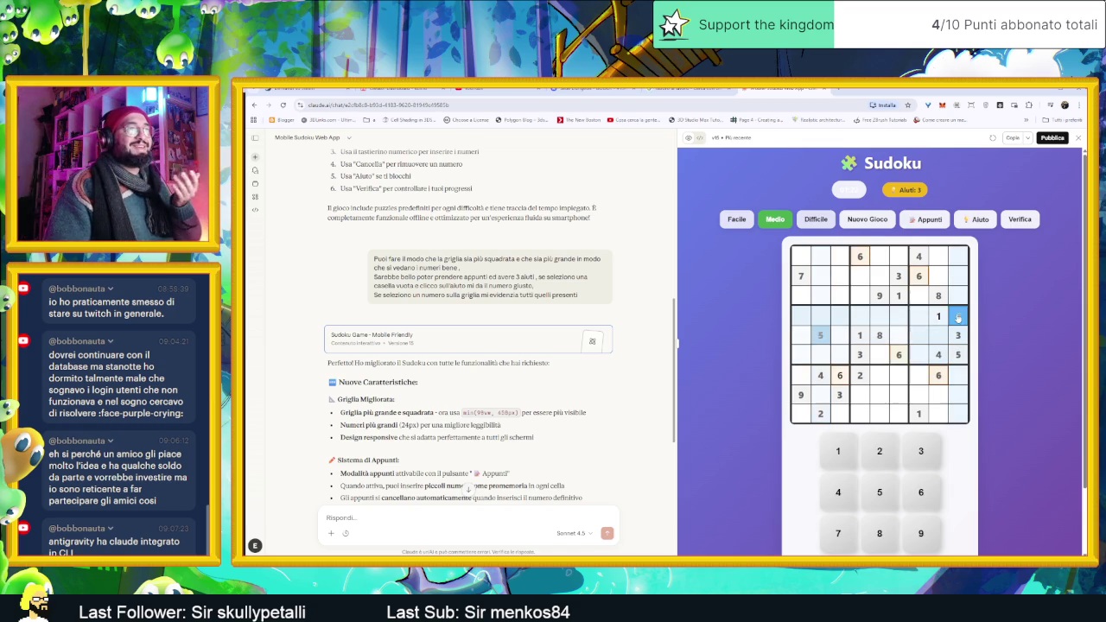
{"action": "left_click", "coordinate": [802, 336]}
{"action": "left_click", "coordinate": [927, 495]}
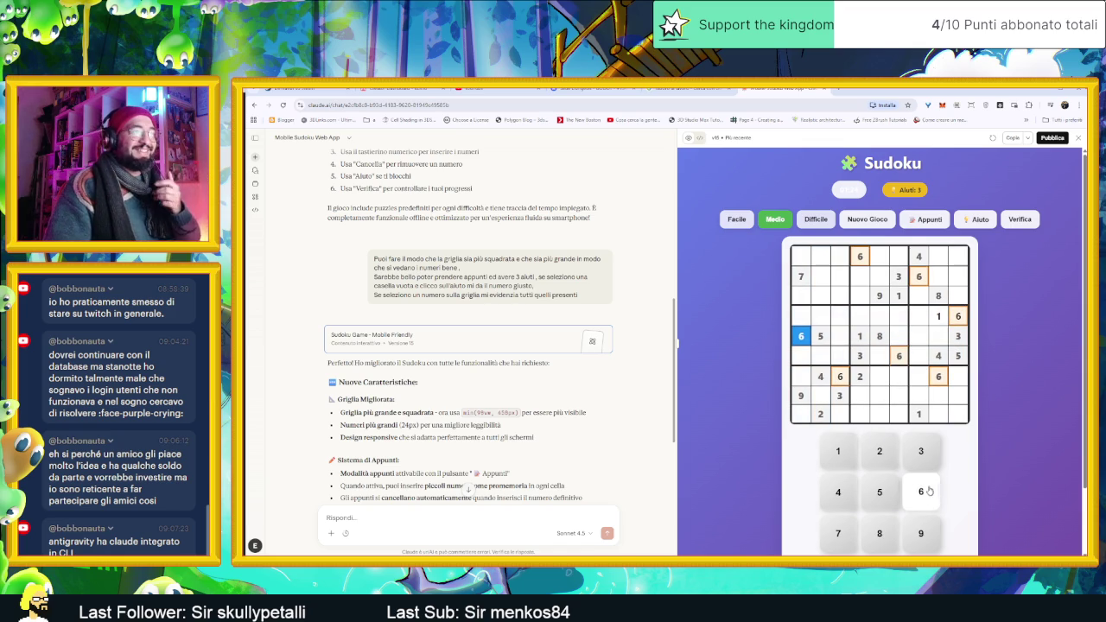
{"action": "left_click", "coordinate": [827, 298]}
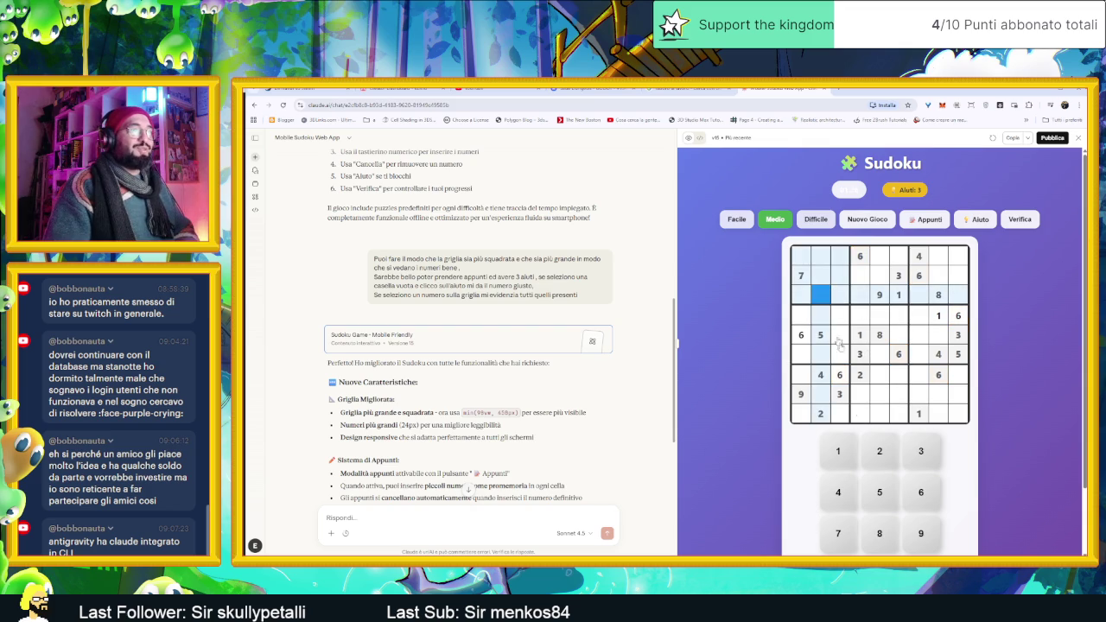
{"action": "left_click", "coordinate": [922, 495]}
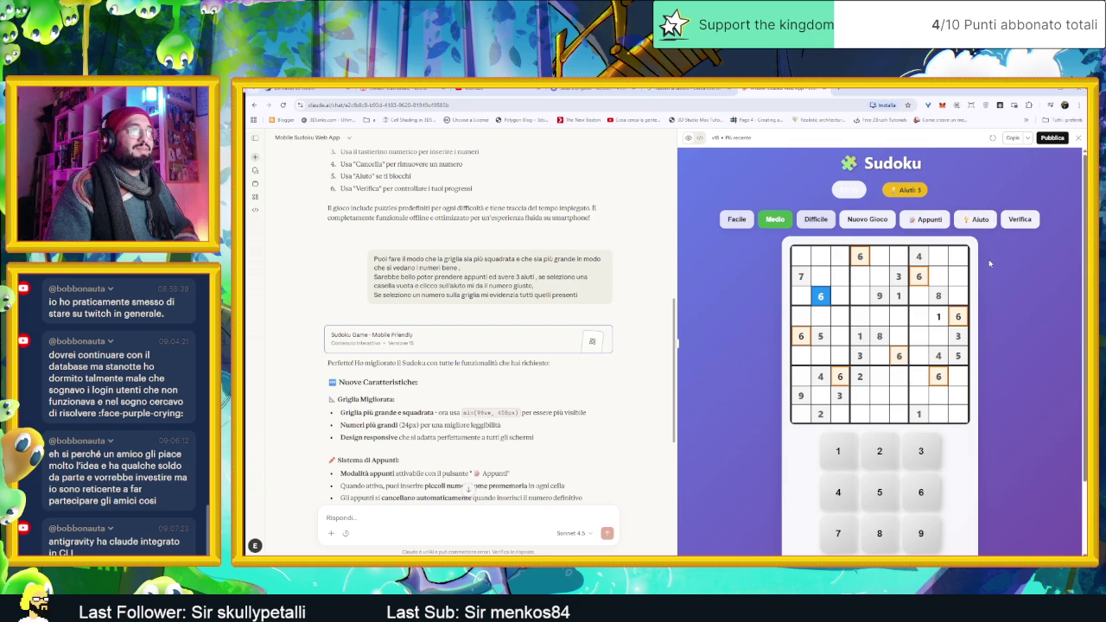
- Use Aiuto to reveal the 5 in row 2, column 8, then close the Sudoku preview
{"action": "left_click", "coordinate": [937, 276]}
{"action": "left_click", "coordinate": [980, 220]}
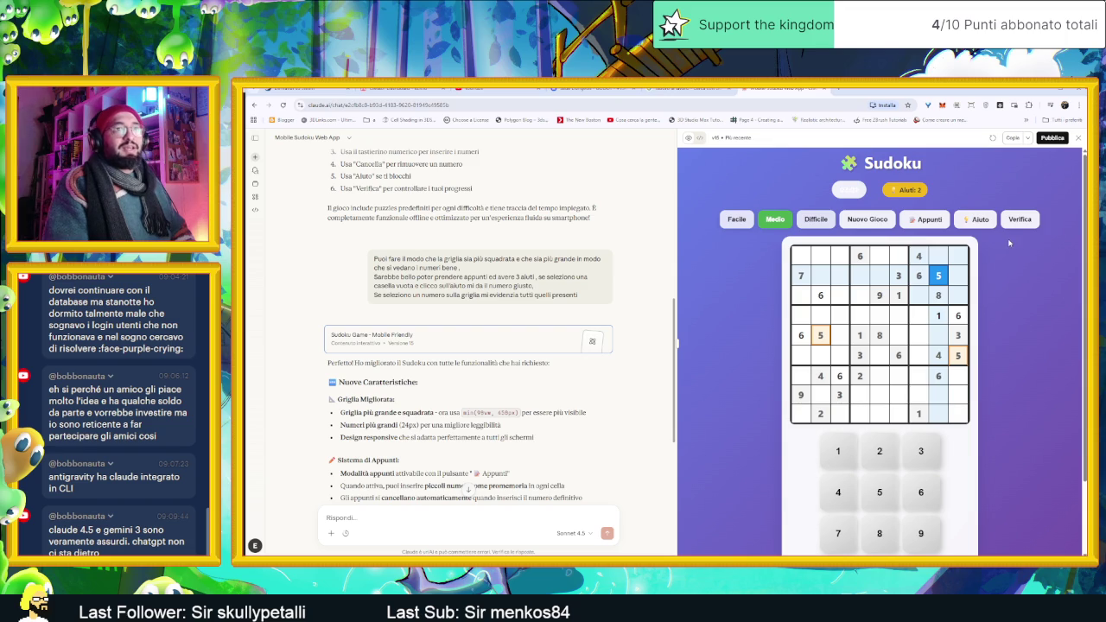
{"action": "left_click", "coordinate": [1078, 140]}
{"action": "key", "text": "alt+Tab"}
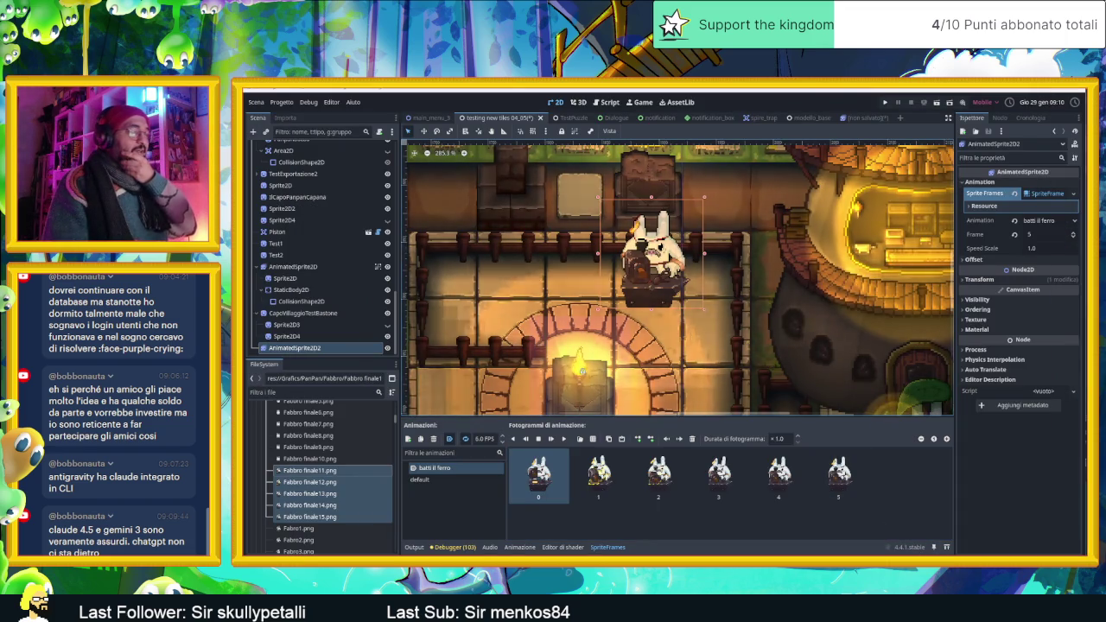
{"action": "key", "text": "alt+Tab"}
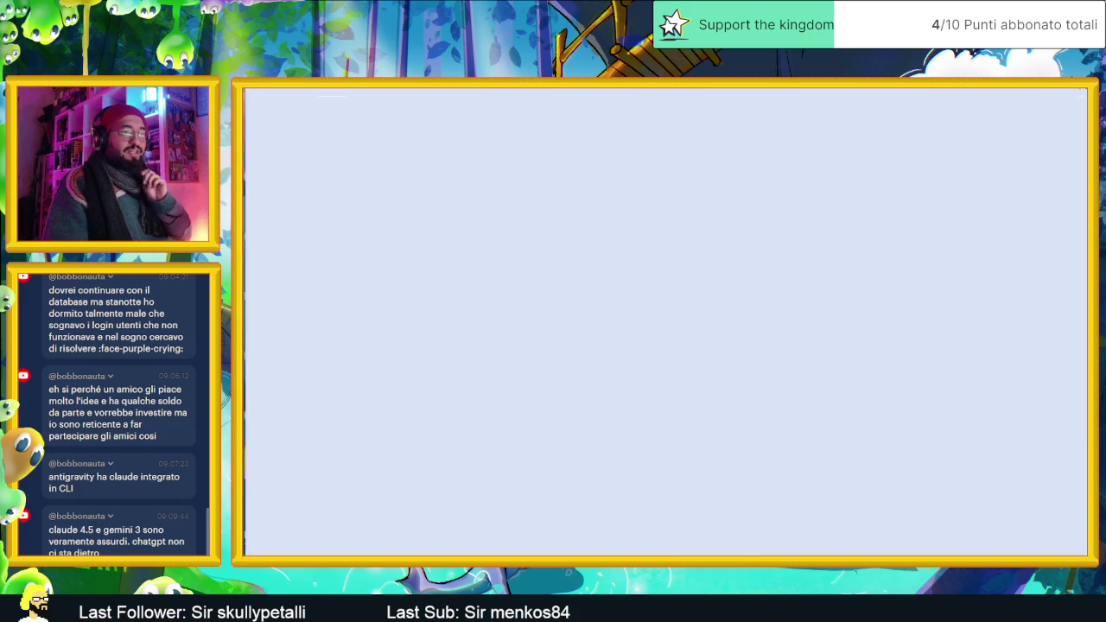
- Search YouTube for 'san filippo' and open the channel's Video tab
{"action": "left_click", "coordinate": [835, 89]}
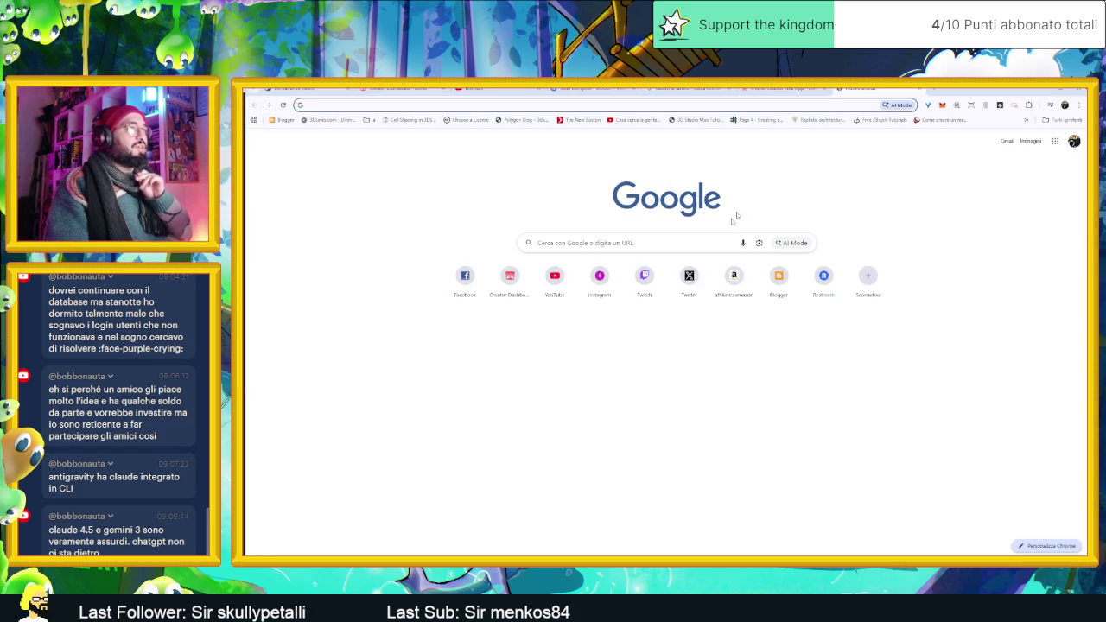
{"action": "left_click", "coordinate": [561, 277]}
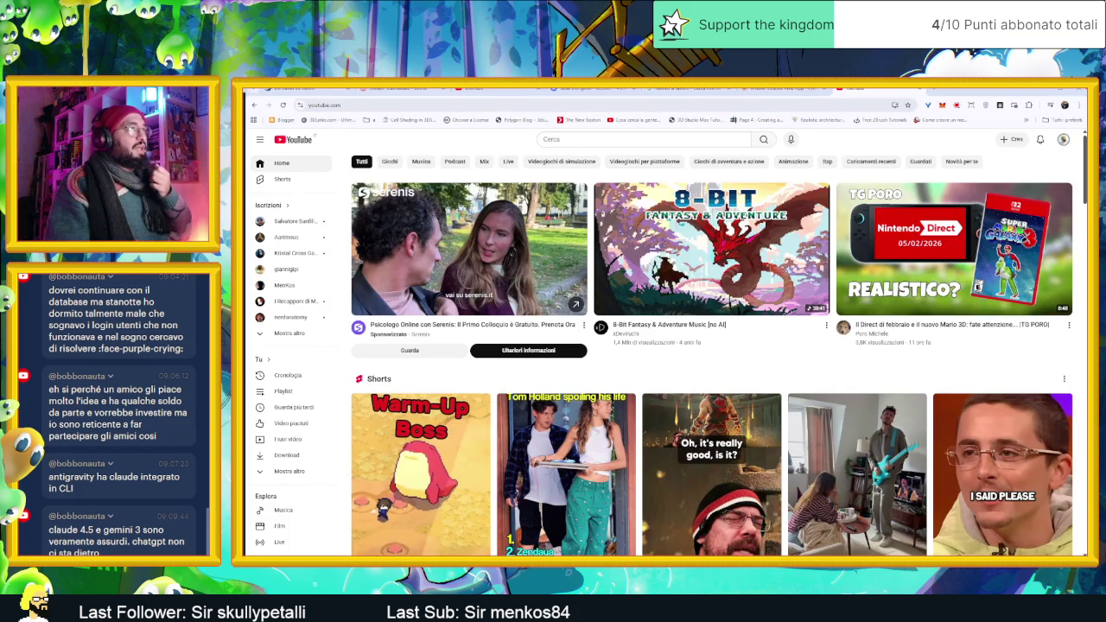
{"action": "left_click", "coordinate": [605, 139]}
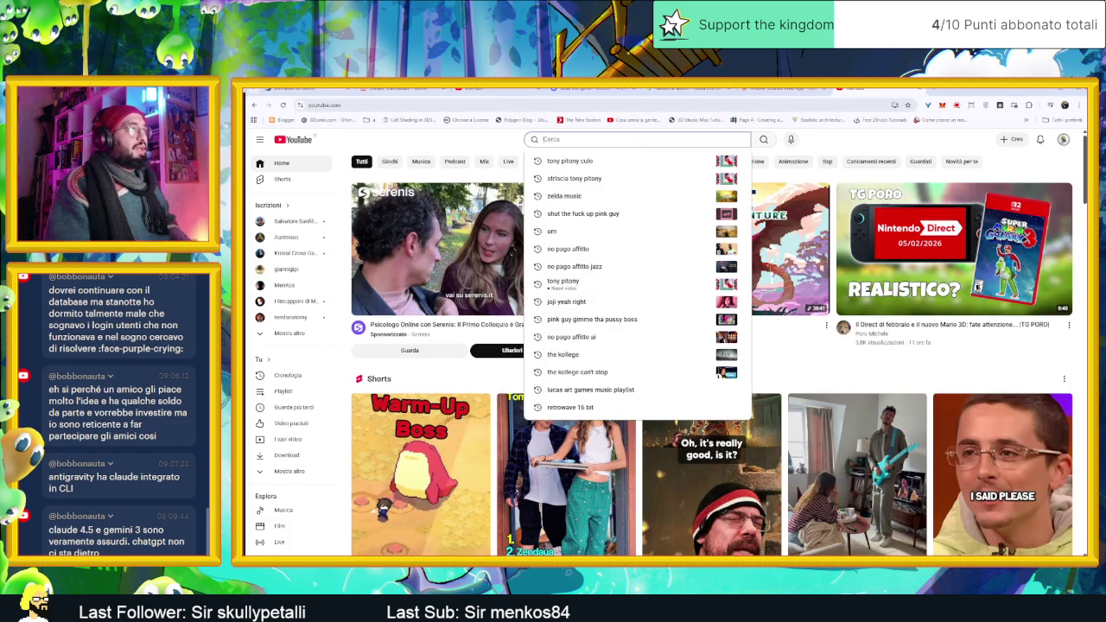
{"action": "type", "text": "san"}
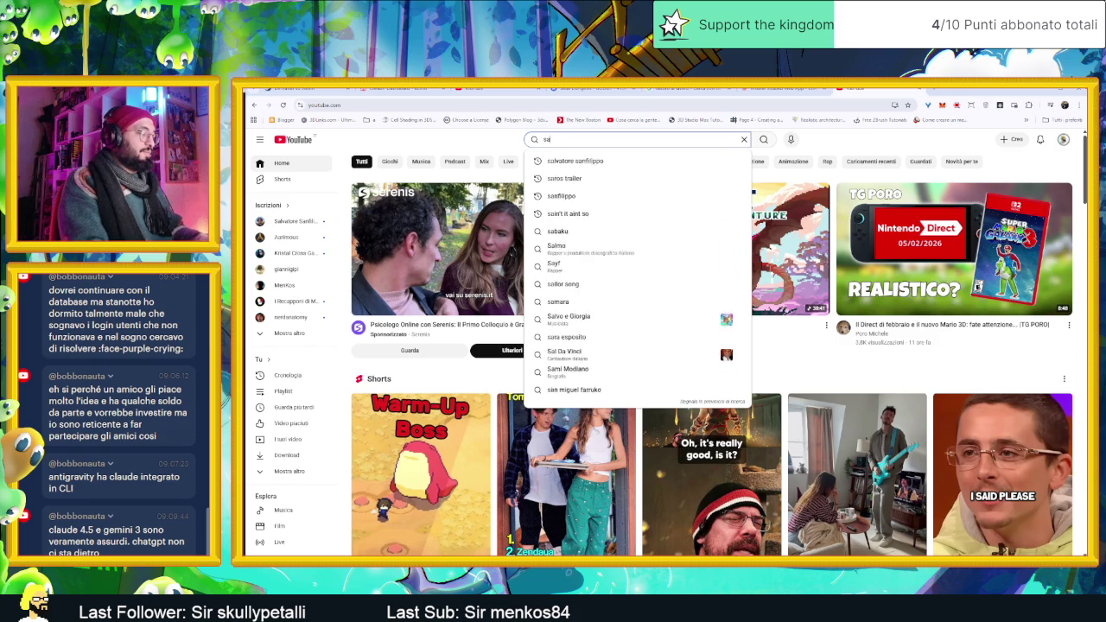
{"action": "type", "text": " filippo"}
{"action": "key", "text": "Return"}
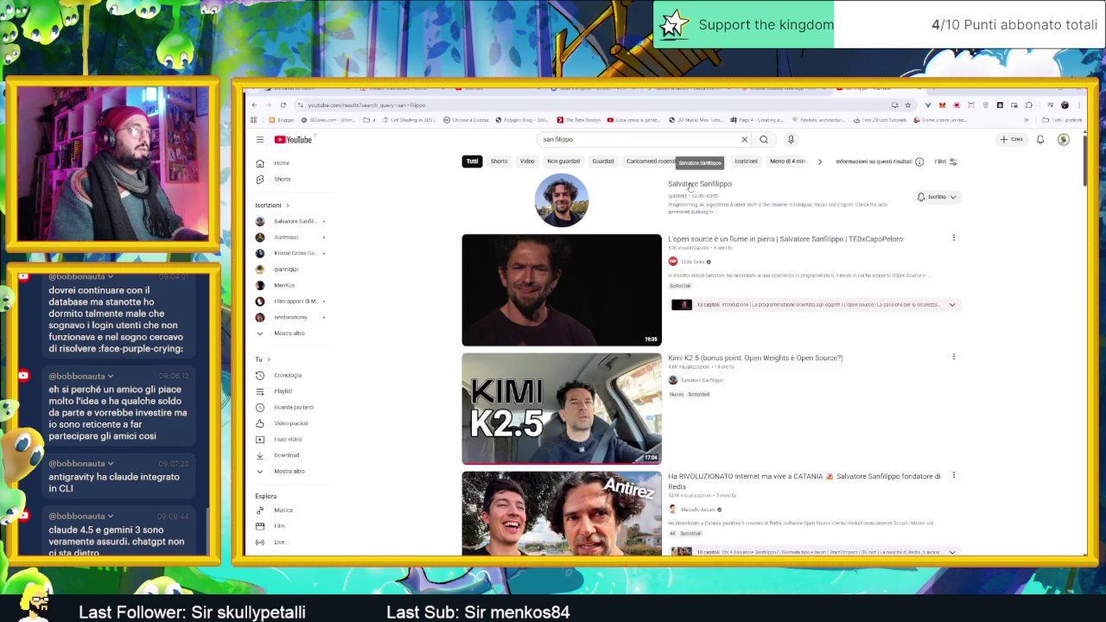
{"action": "left_click", "coordinate": [691, 187]}
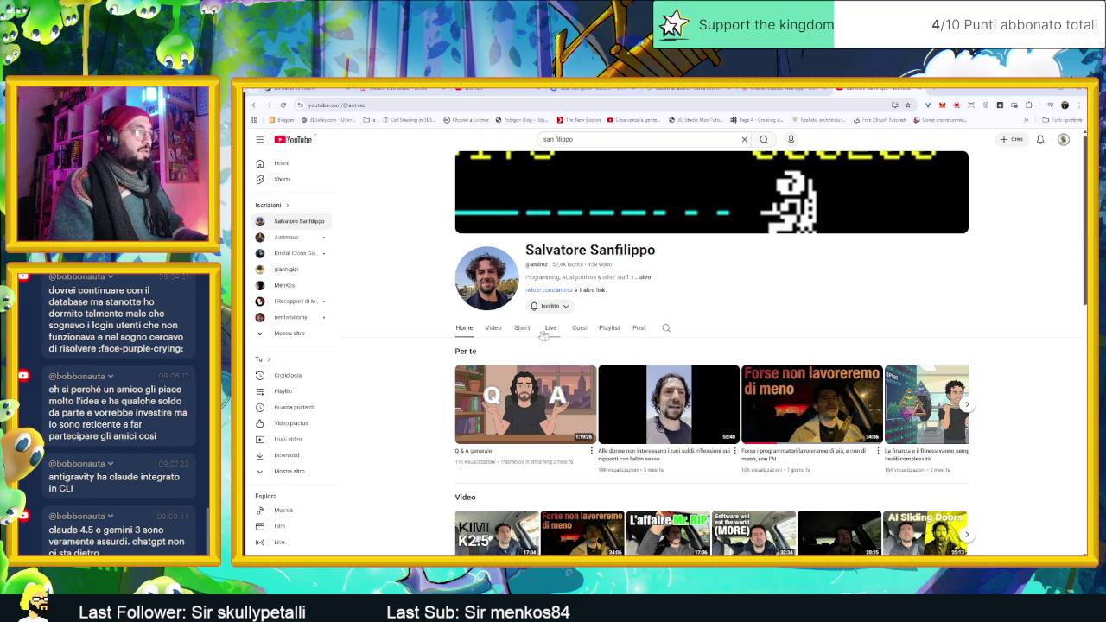
{"action": "left_click", "coordinate": [493, 331]}
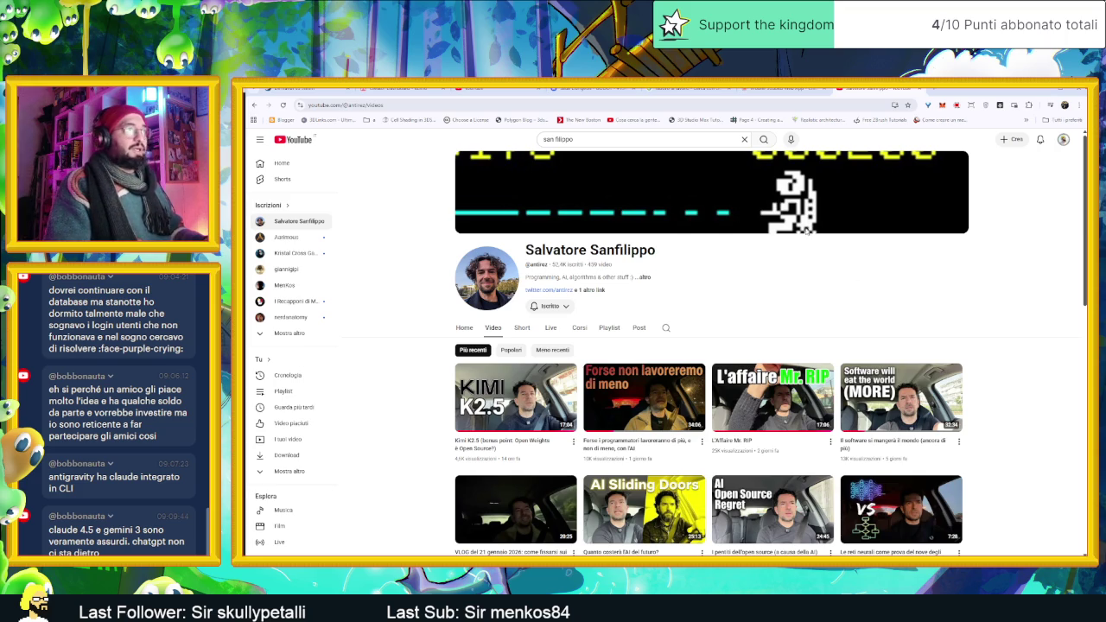
- Browse the channel's video list, leave a fresh new tab open, and minimize the browser to Godot
{"action": "scroll", "coordinate": [1015, 337], "scroll_direction": "down", "scroll_amount": 2}
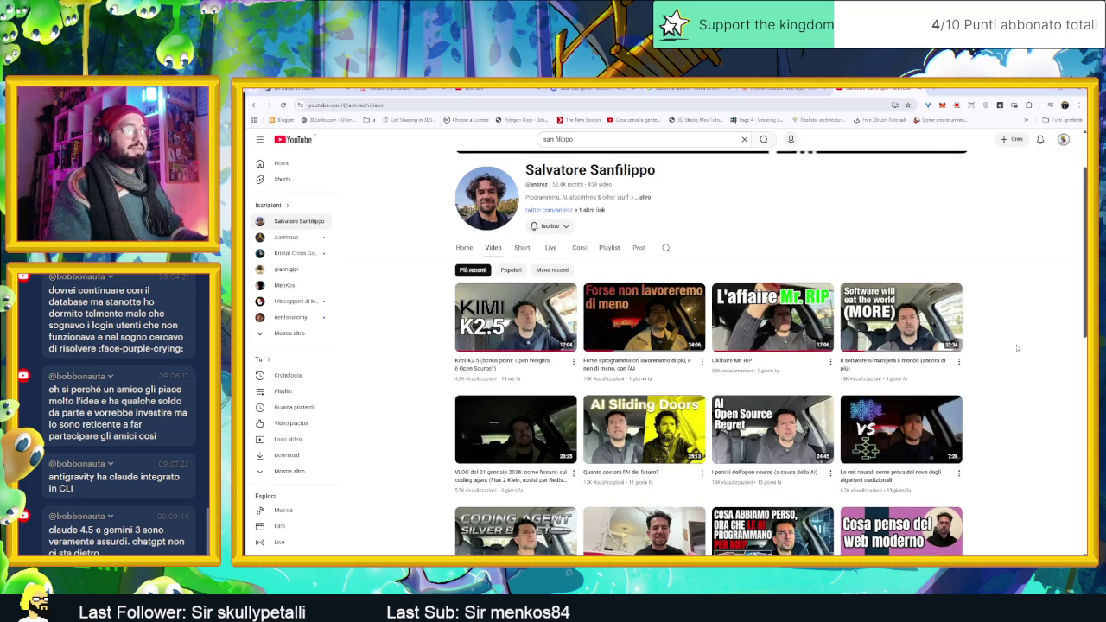
{"action": "scroll", "coordinate": [1016, 344], "scroll_direction": "down", "scroll_amount": 1}
{"action": "scroll", "coordinate": [1015, 344], "scroll_direction": "up", "scroll_amount": 2}
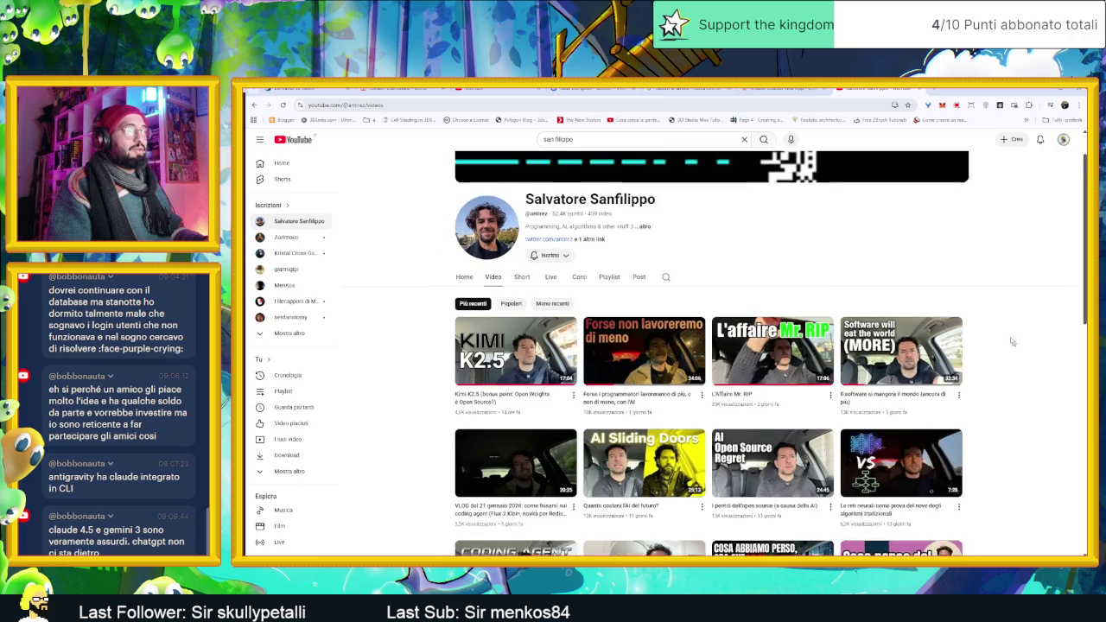
{"action": "left_click", "coordinate": [935, 90]}
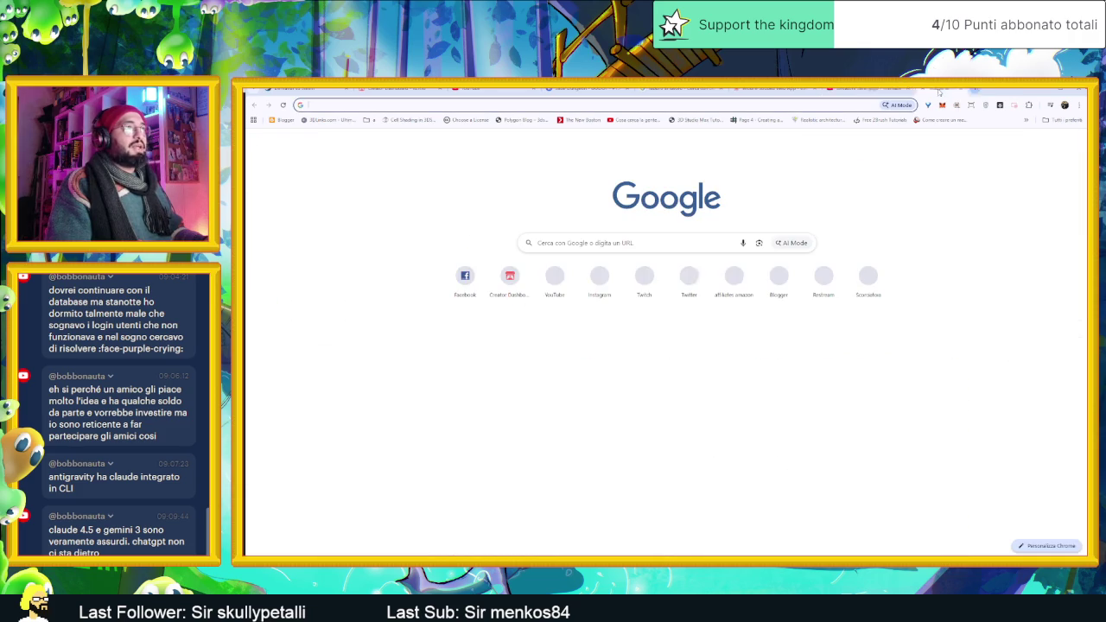
{"action": "left_click", "coordinate": [772, 92]}
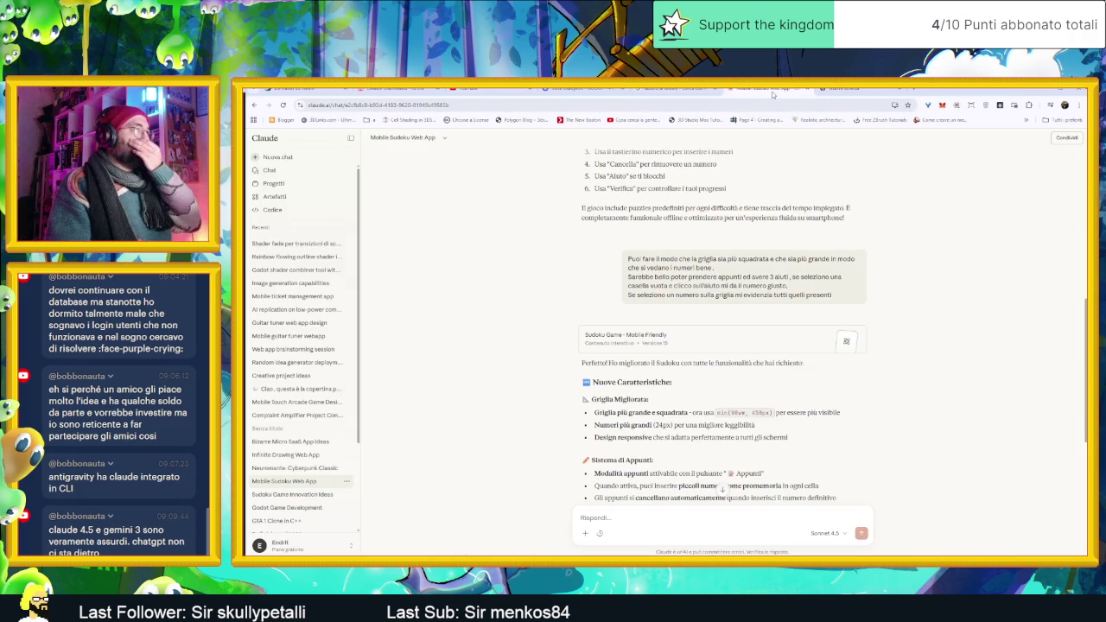
{"action": "left_click", "coordinate": [825, 90]}
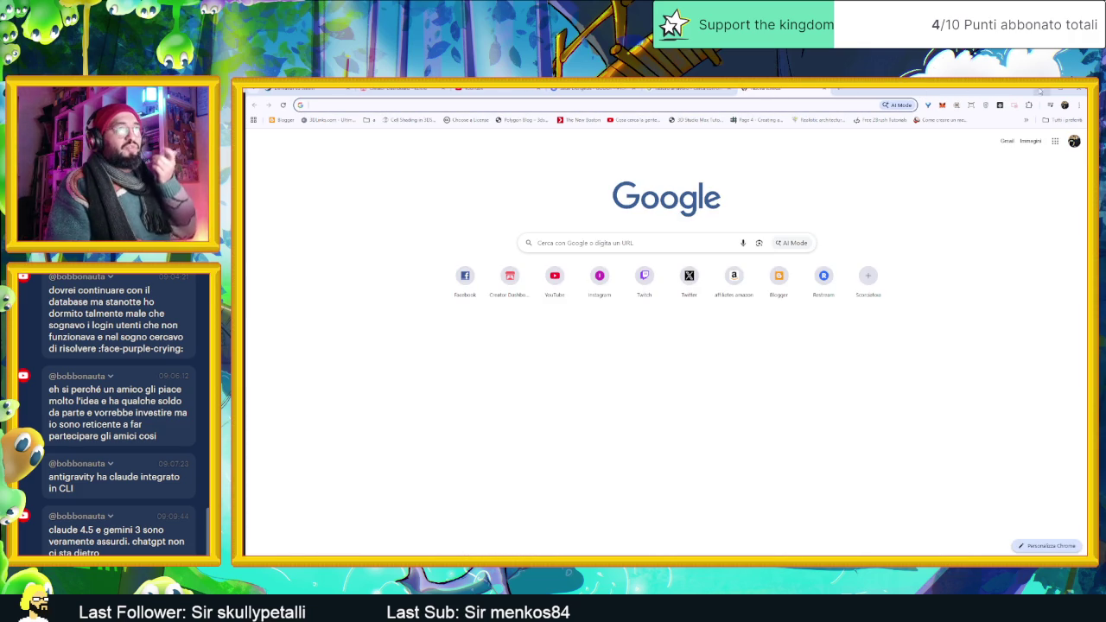
{"action": "left_click", "coordinate": [1038, 90]}
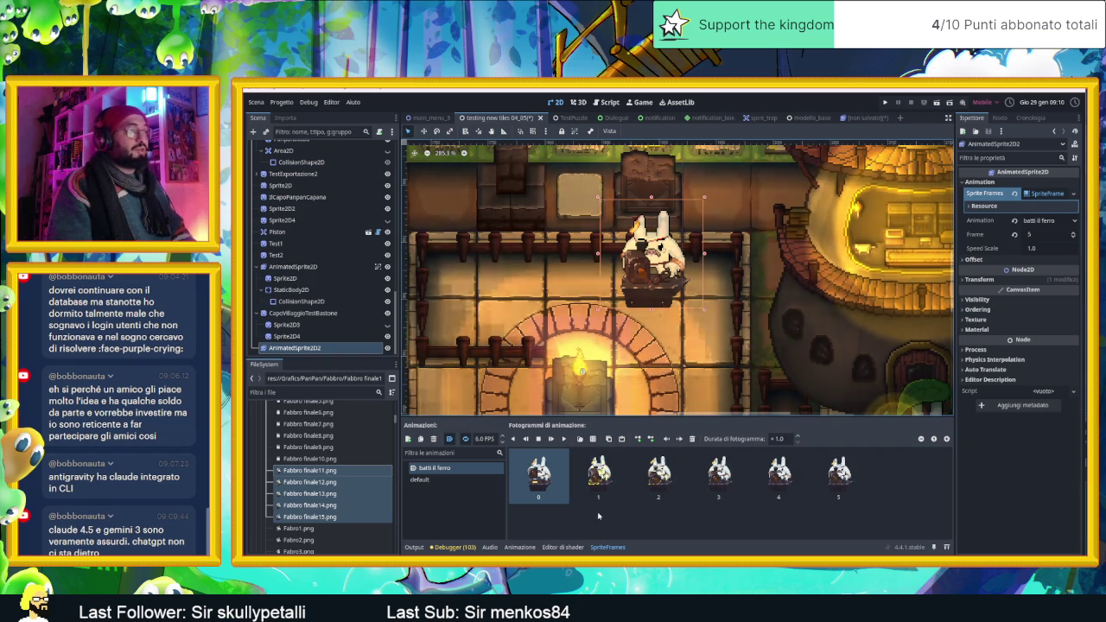
- Play the 'batti il ferro' animation from the current frame and zoom the canvas onto the blacksmith
{"action": "left_click", "coordinate": [600, 512]}
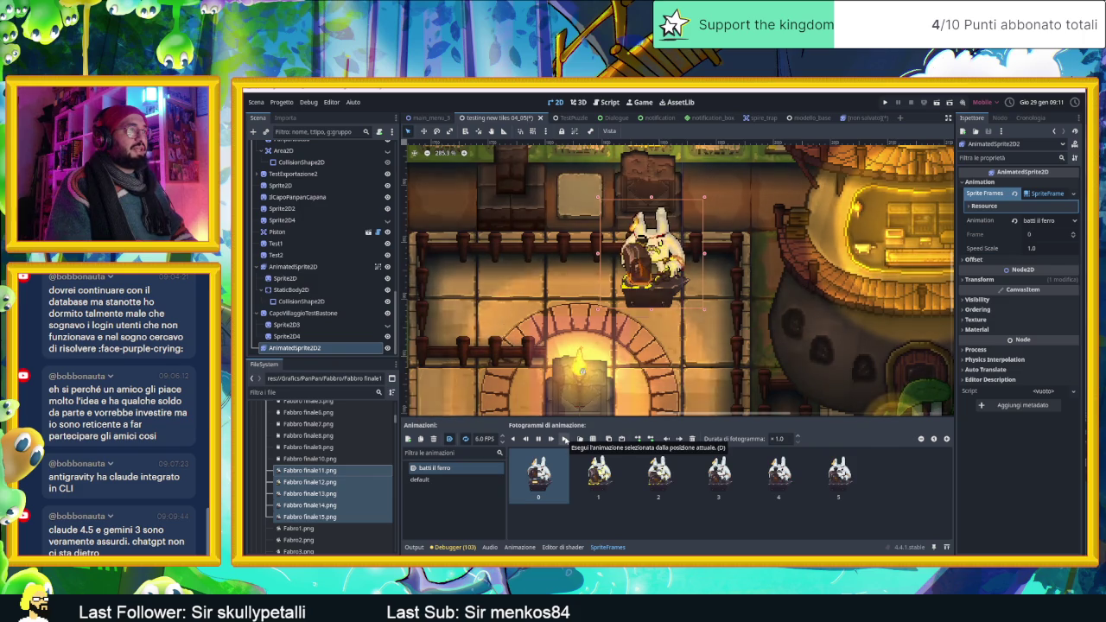
{"action": "left_click", "coordinate": [565, 438]}
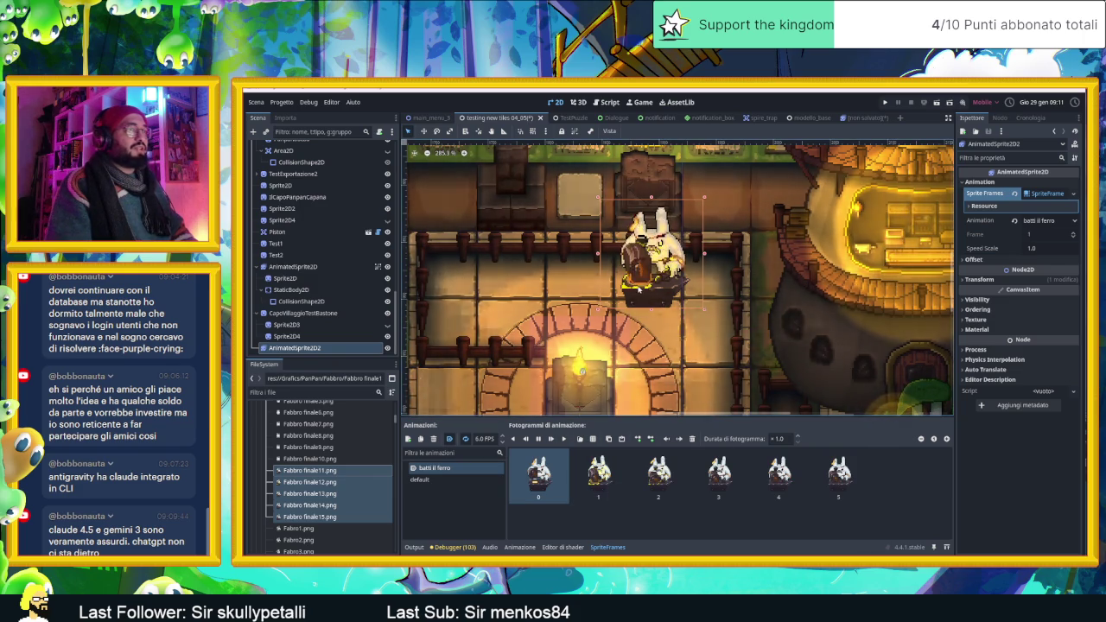
{"action": "scroll", "coordinate": [637, 300], "scroll_direction": "up", "scroll_amount": 1}
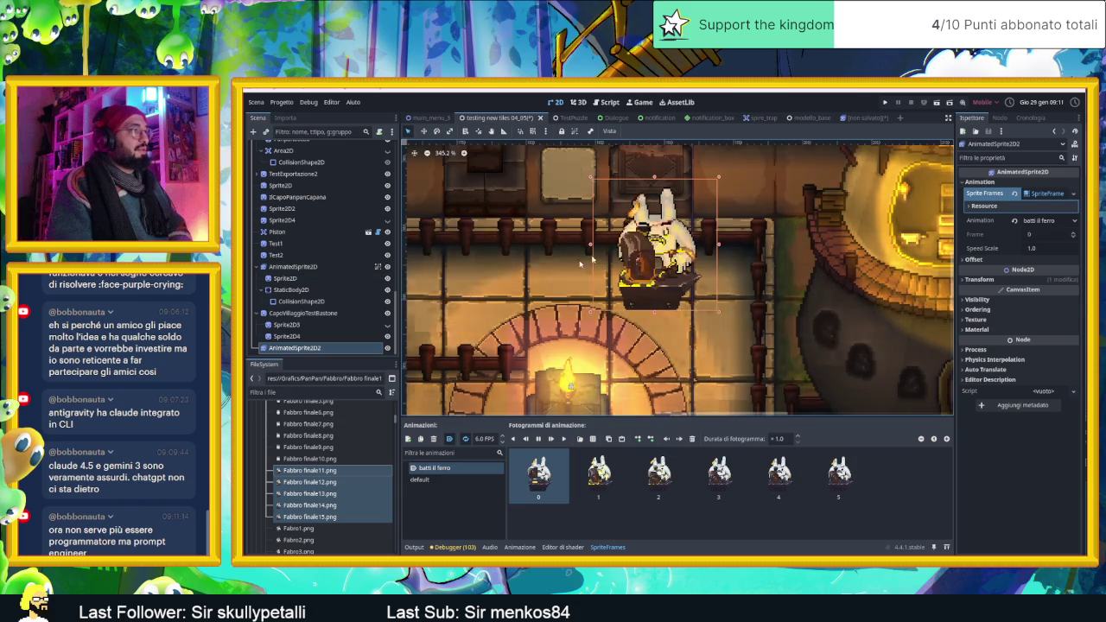
- Save the 'testing new tiles' scene with Ctrl+S
{"action": "right_click", "coordinate": [310, 352]}
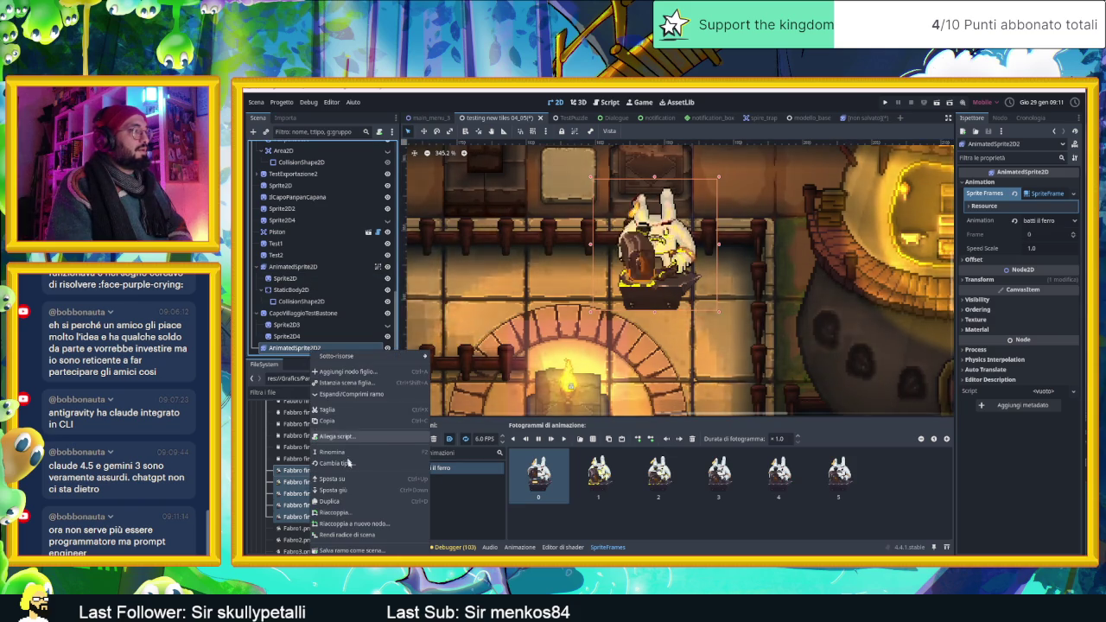
{"action": "left_click", "coordinate": [328, 420]}
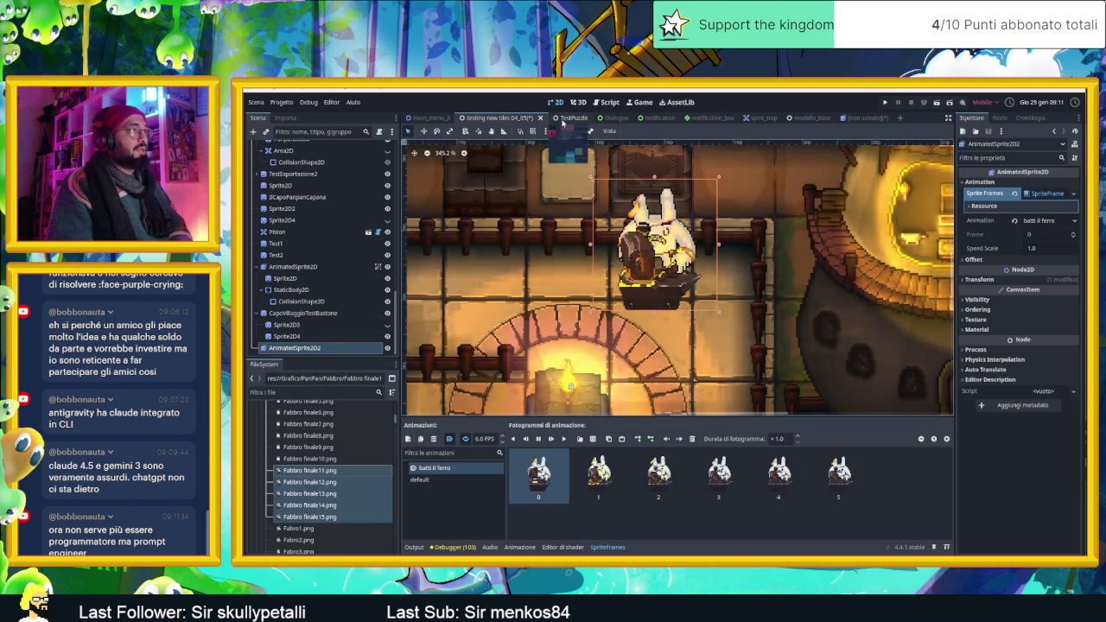
{"action": "left_click", "coordinate": [873, 118]}
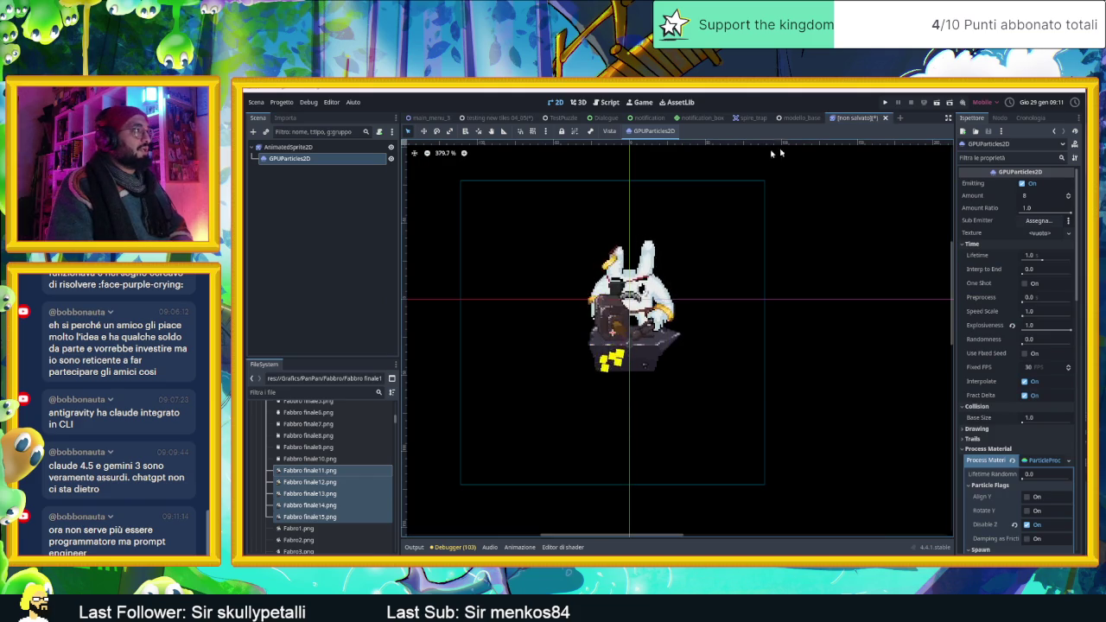
{"action": "left_click", "coordinate": [496, 118]}
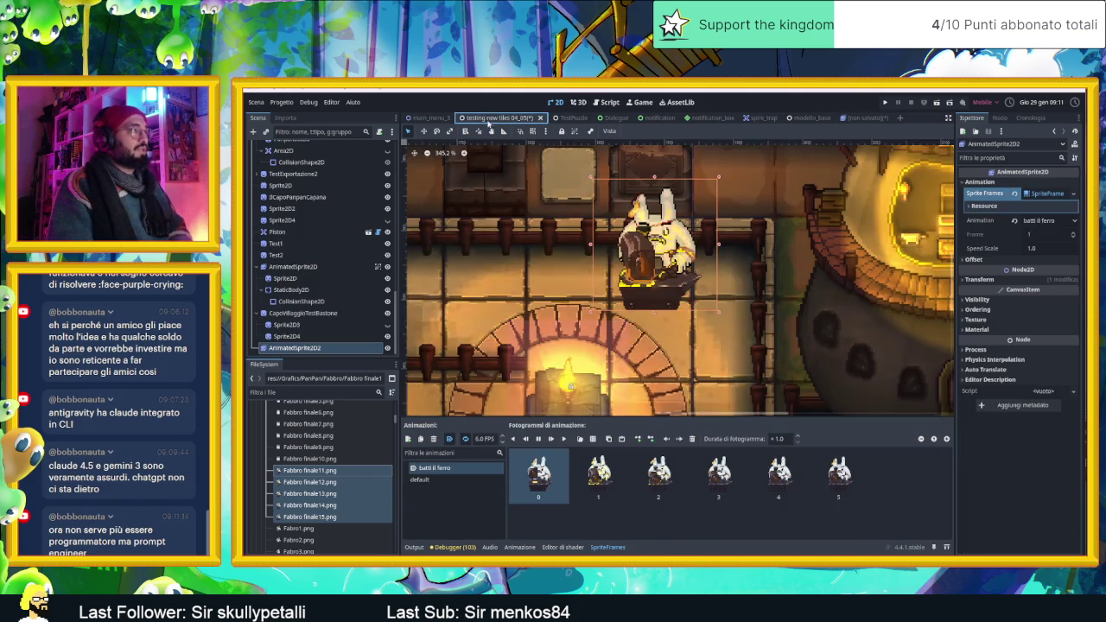
{"action": "key", "text": "ctrl+s"}
- Delete the GPUParticles2D node from the unsaved blacksmith scene, keeping only AnimatedSprite2D
{"action": "left_click", "coordinate": [851, 118]}
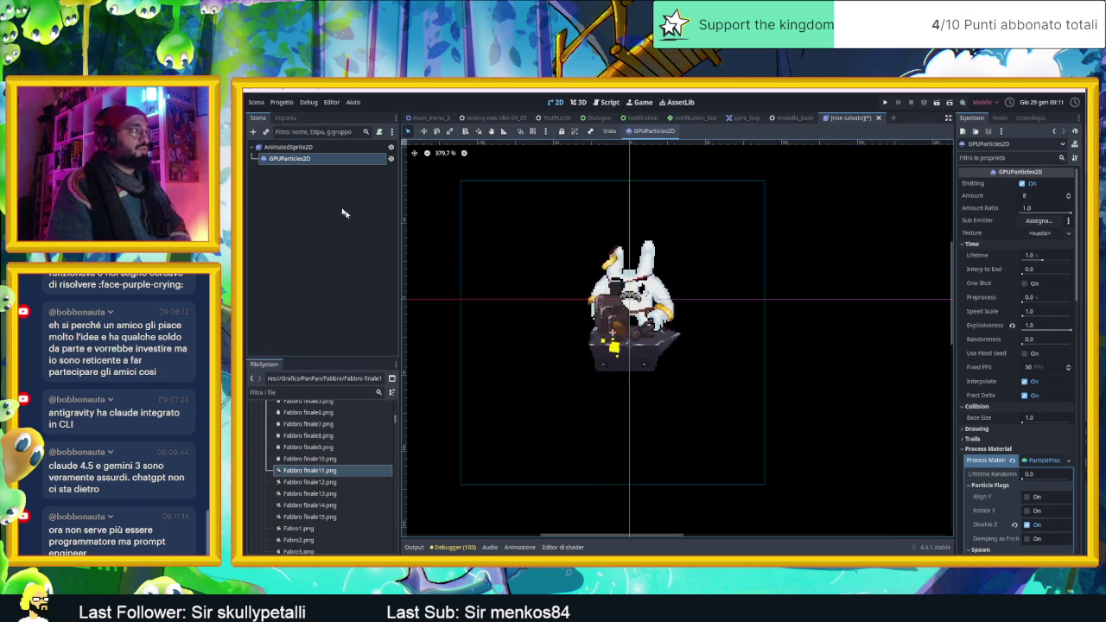
{"action": "right_click", "coordinate": [288, 162]}
{"action": "left_click", "coordinate": [307, 222]}
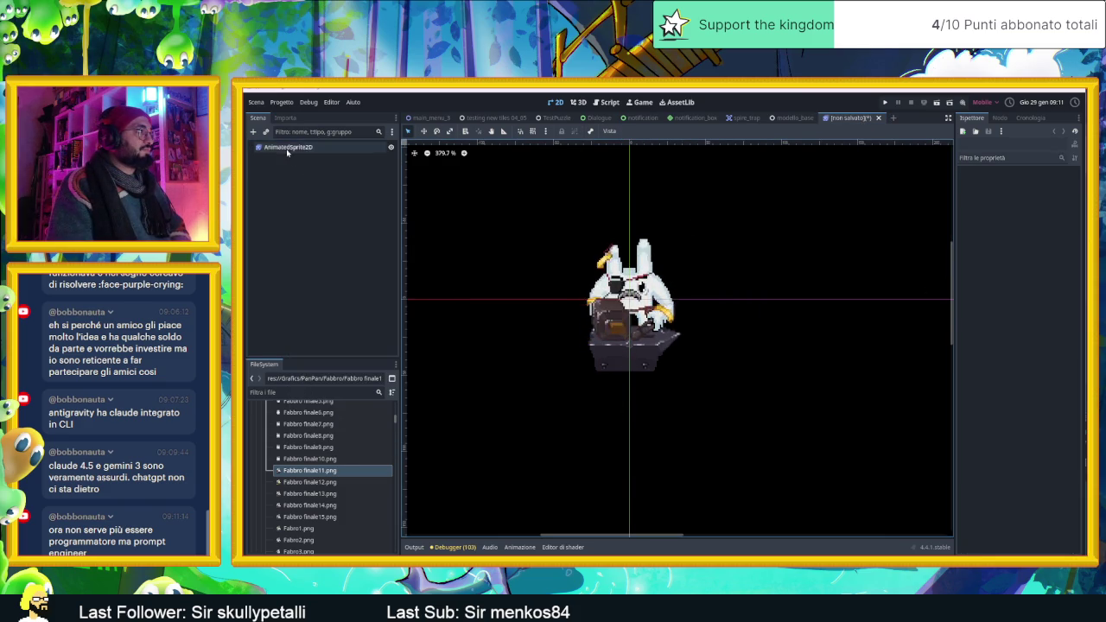
{"action": "right_click", "coordinate": [288, 149]}
{"action": "left_click", "coordinate": [253, 131]}
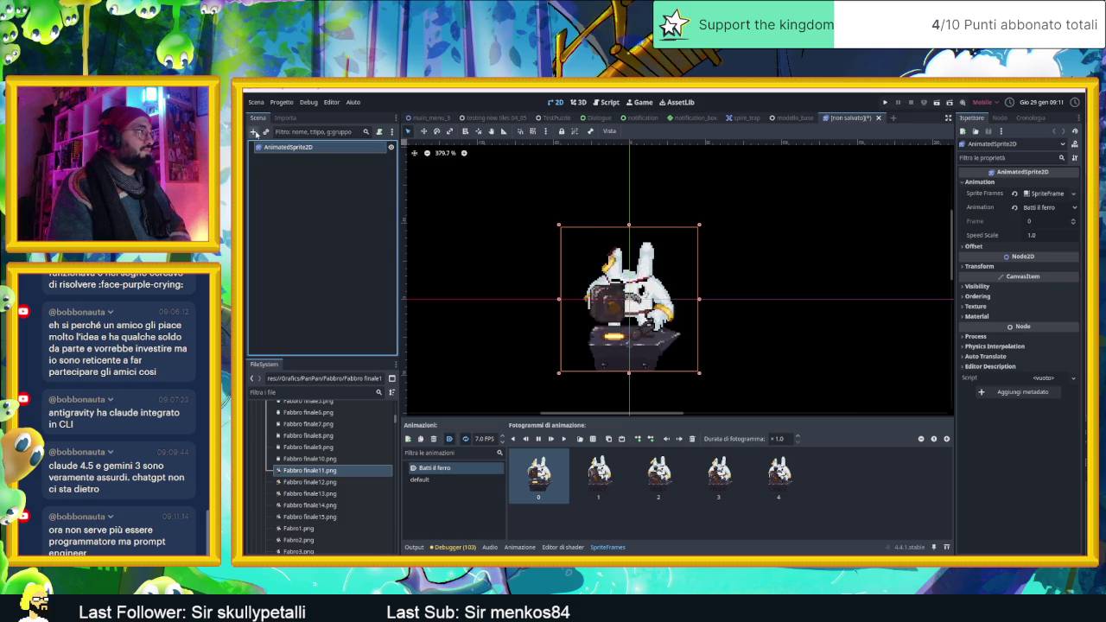
- Add a CPUParticles2D child node under the AnimatedSprite2D
{"action": "left_click", "coordinate": [254, 133]}
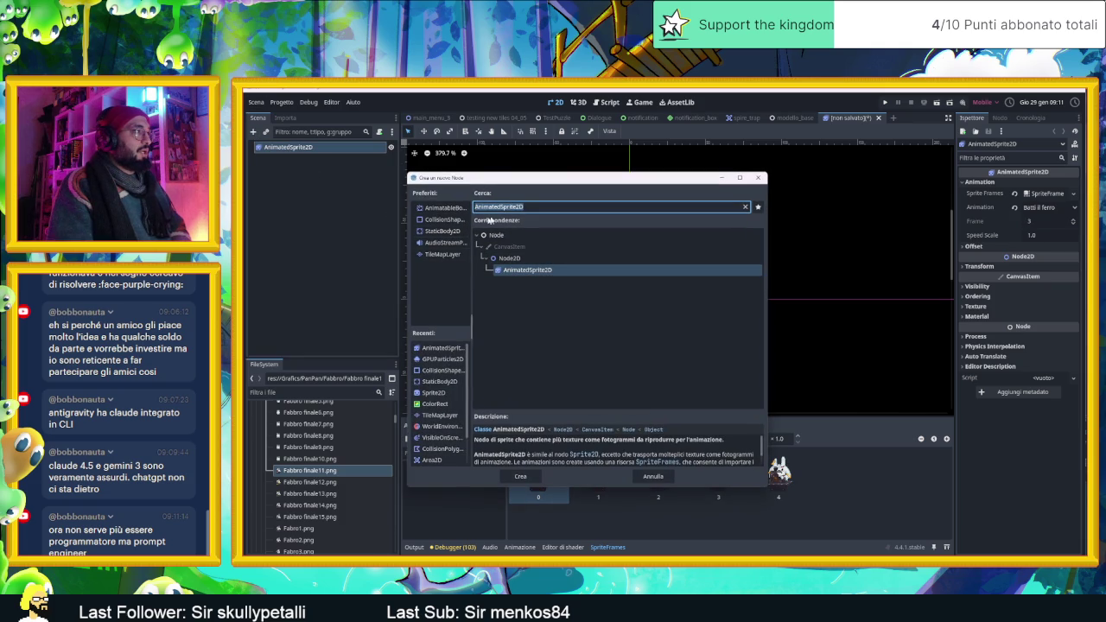
{"action": "type", "text": "cp"}
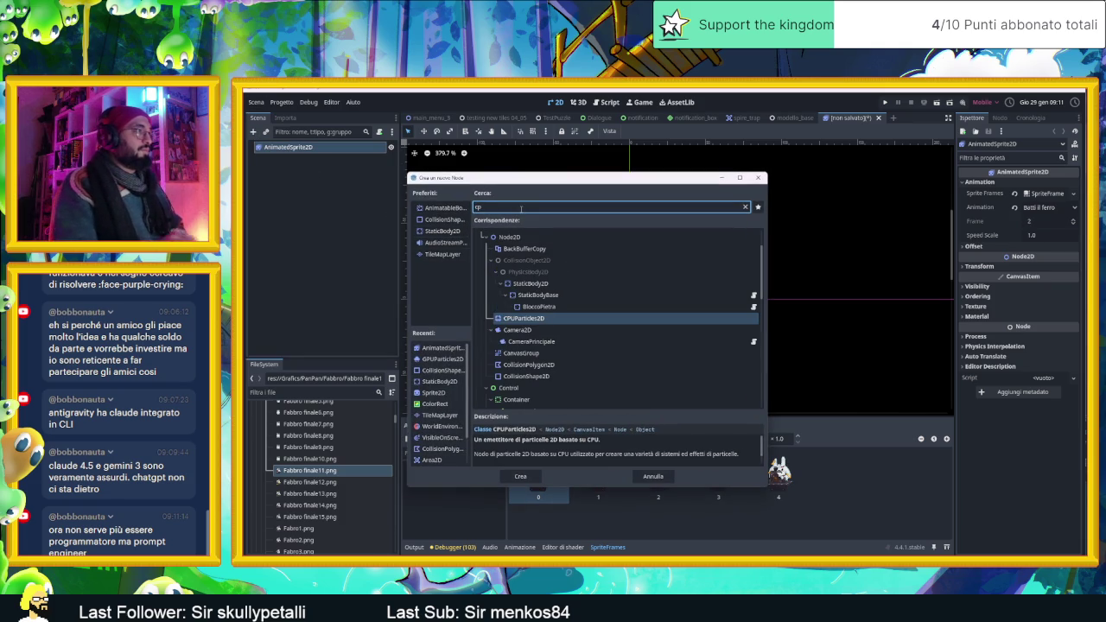
{"action": "key", "text": "Return"}
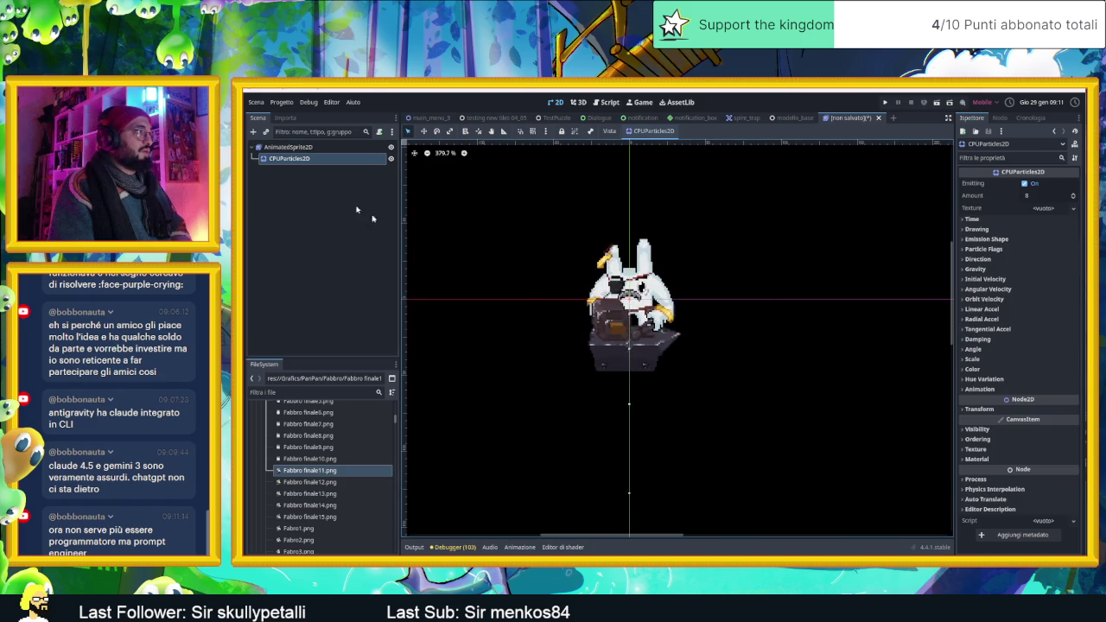
- Leave the particle texture empty and expand the Time and Drawing sections in the Inspector
{"action": "left_click", "coordinate": [1056, 208]}
{"action": "left_click", "coordinate": [1050, 208]}
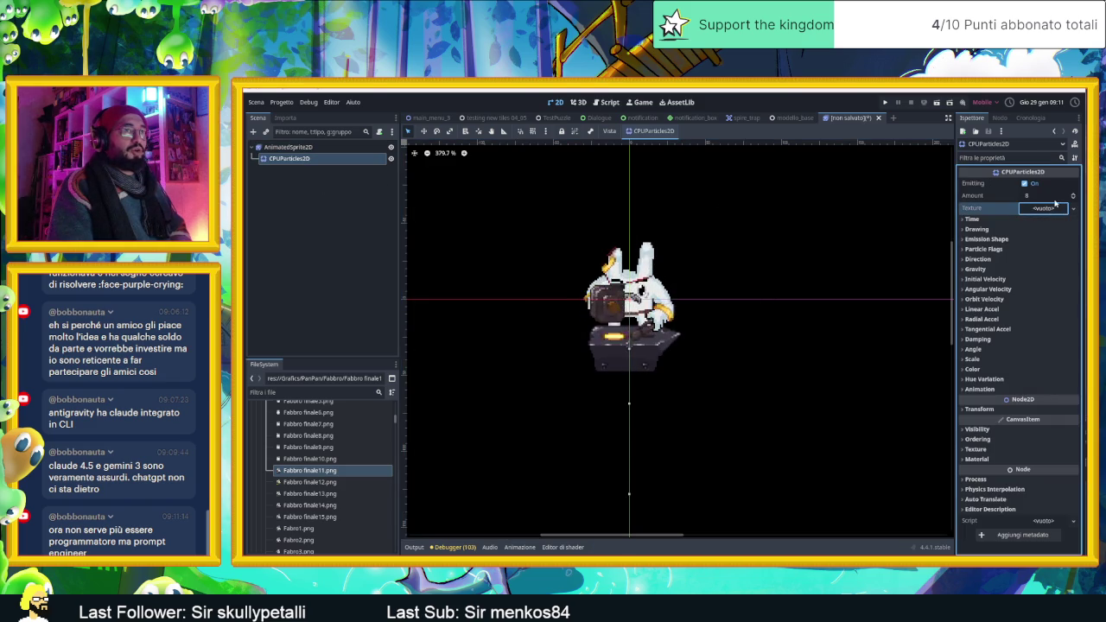
{"action": "left_click", "coordinate": [1032, 211]}
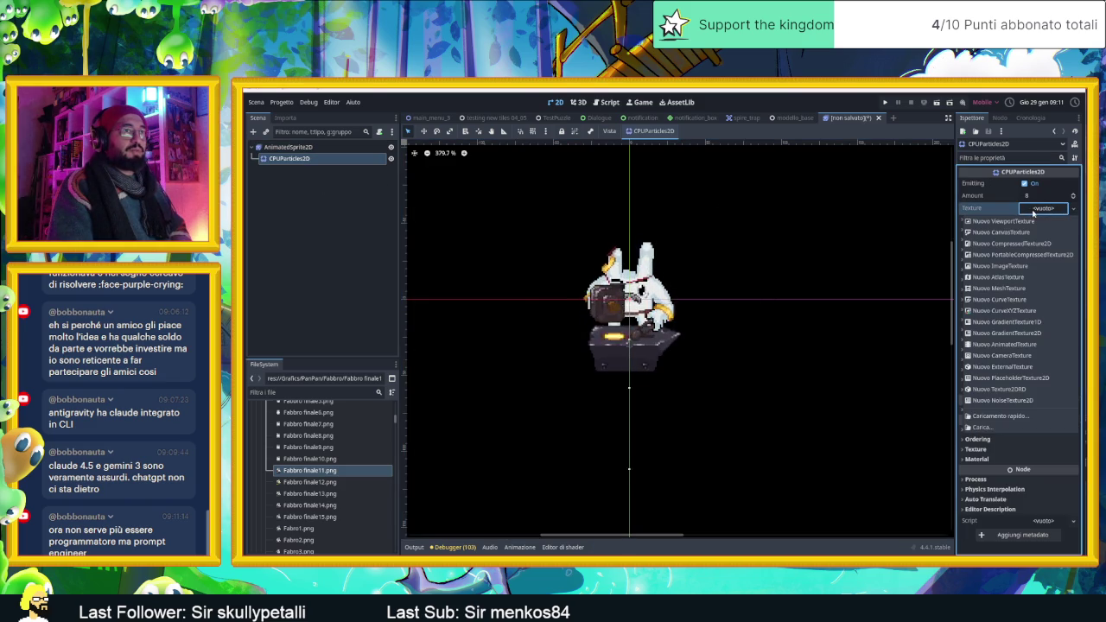
{"action": "left_click", "coordinate": [1007, 214]}
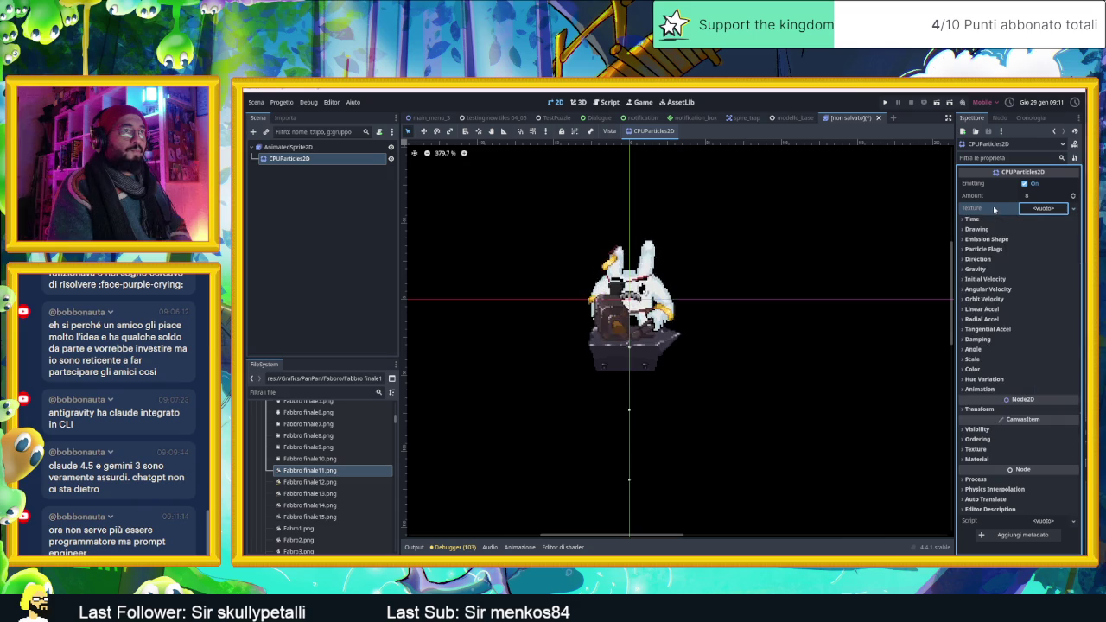
{"action": "left_click", "coordinate": [981, 220]}
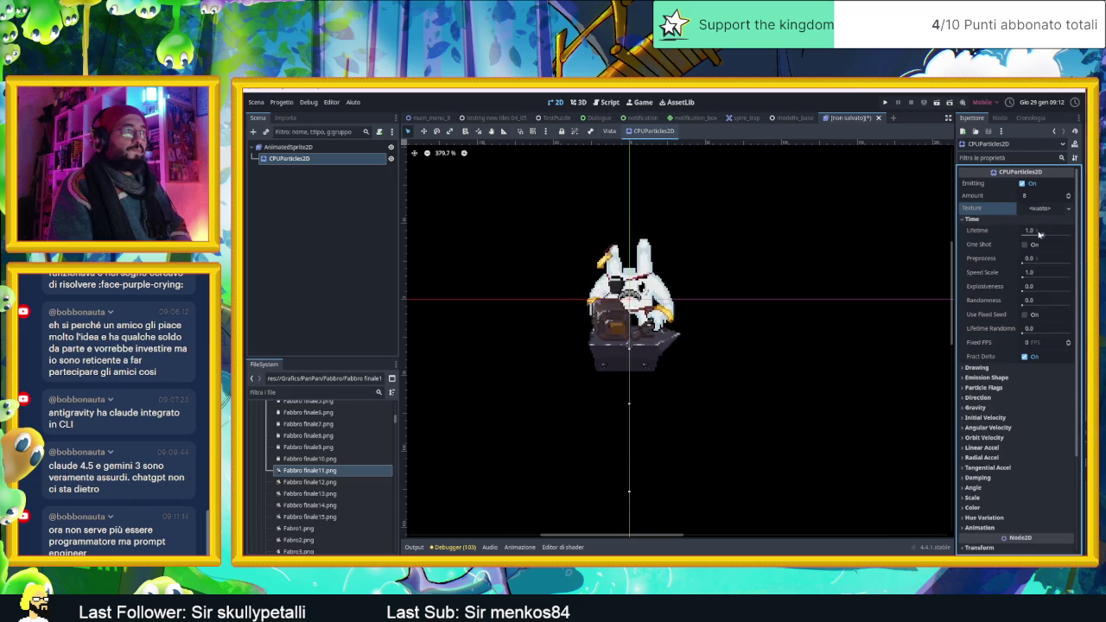
{"action": "scroll", "coordinate": [621, 330], "scroll_direction": "up", "scroll_amount": 6}
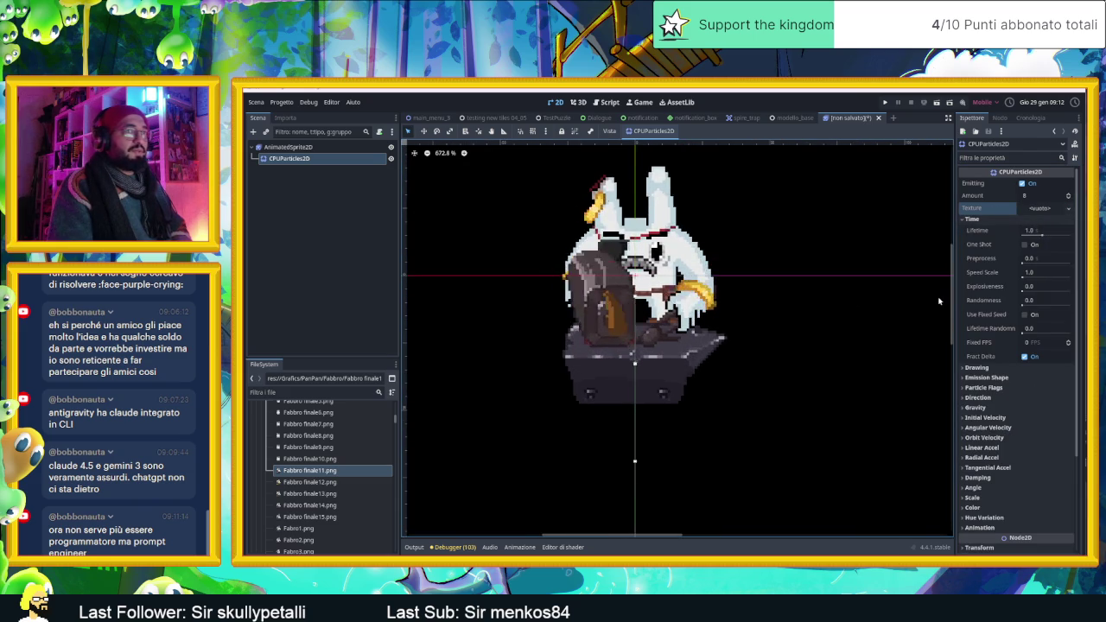
{"action": "left_click", "coordinate": [977, 368]}
{"action": "scroll", "coordinate": [979, 359], "scroll_direction": "down", "scroll_amount": 1}
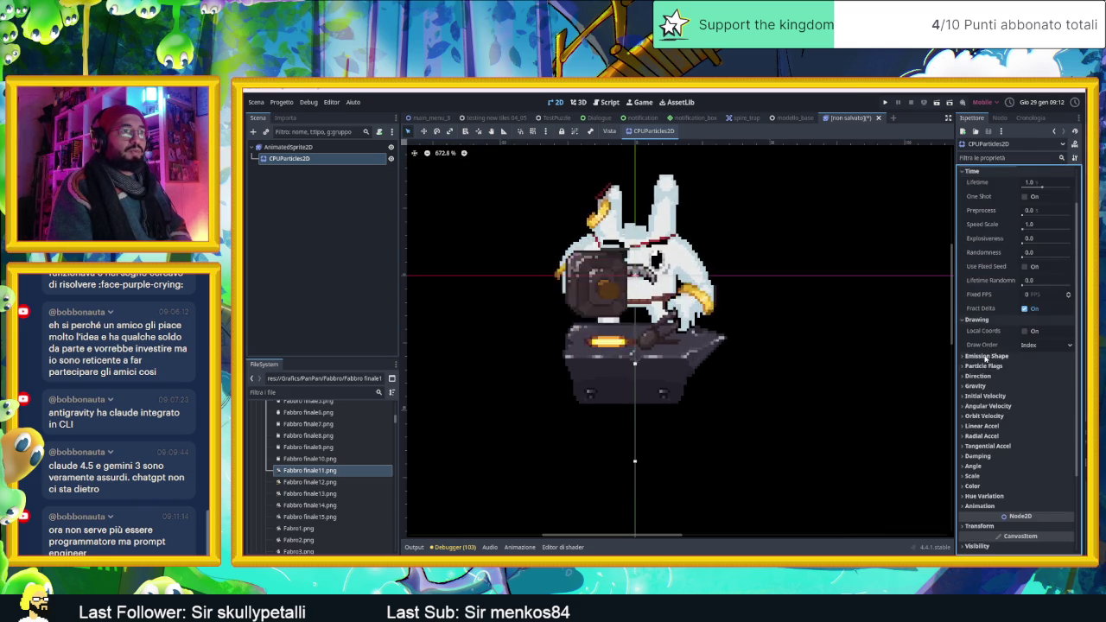
- Set the particle emission shape to Sphere with a radius of about 15.69 px
{"action": "left_click", "coordinate": [1025, 332]}
{"action": "left_click", "coordinate": [1024, 333]}
{"action": "left_click", "coordinate": [989, 356]}
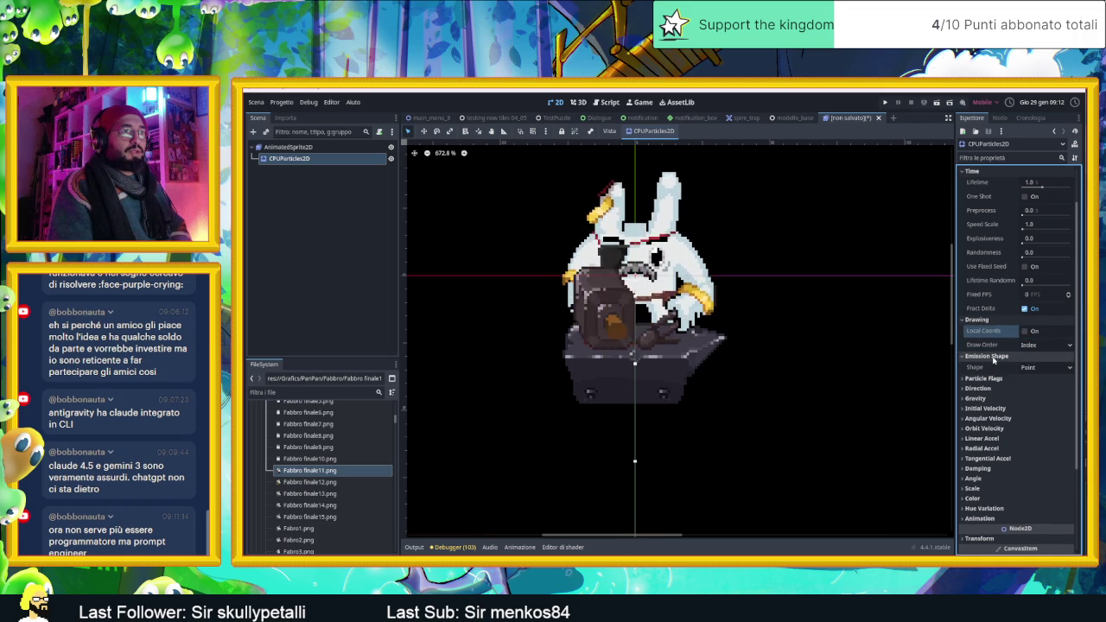
{"action": "left_click", "coordinate": [1041, 367]}
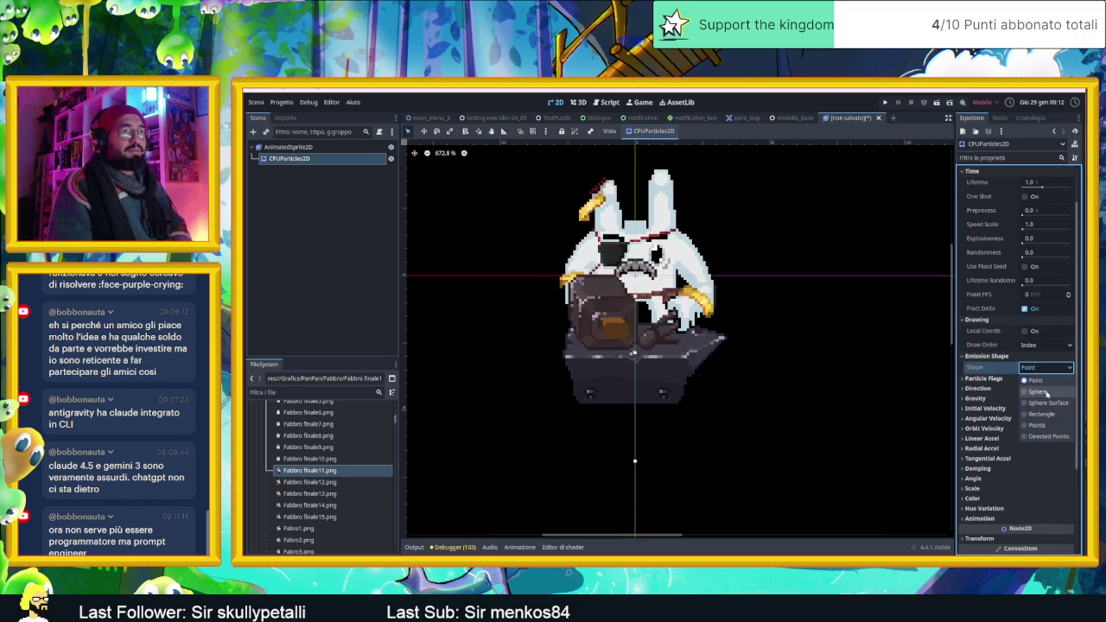
{"action": "left_click", "coordinate": [1047, 403]}
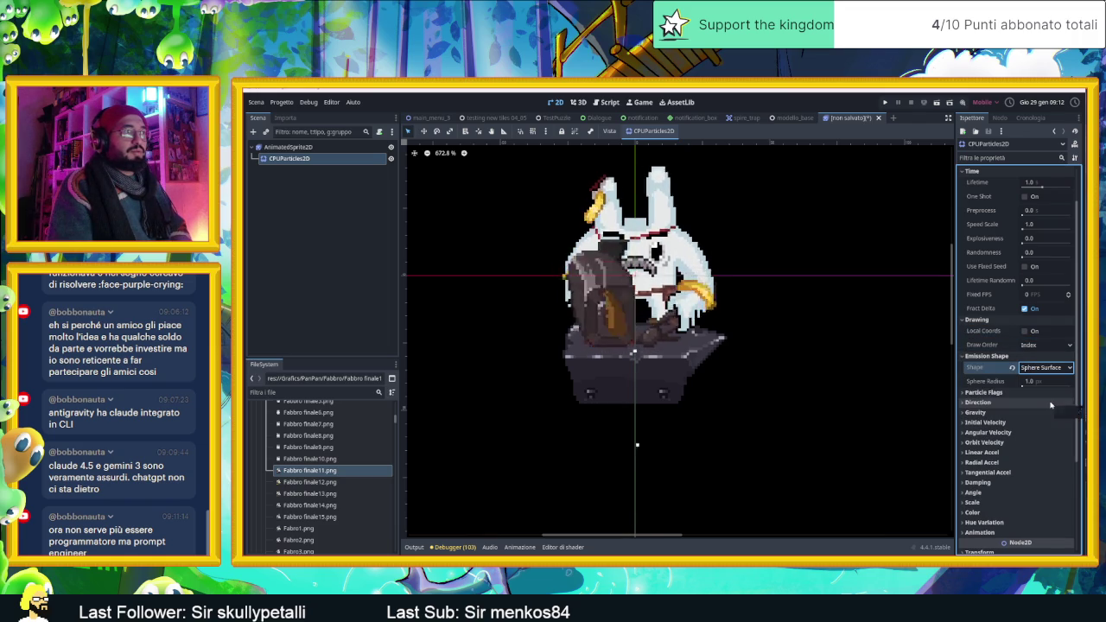
{"action": "left_click_drag", "start_coordinate": [1023, 386], "coordinate": [1034, 386]}
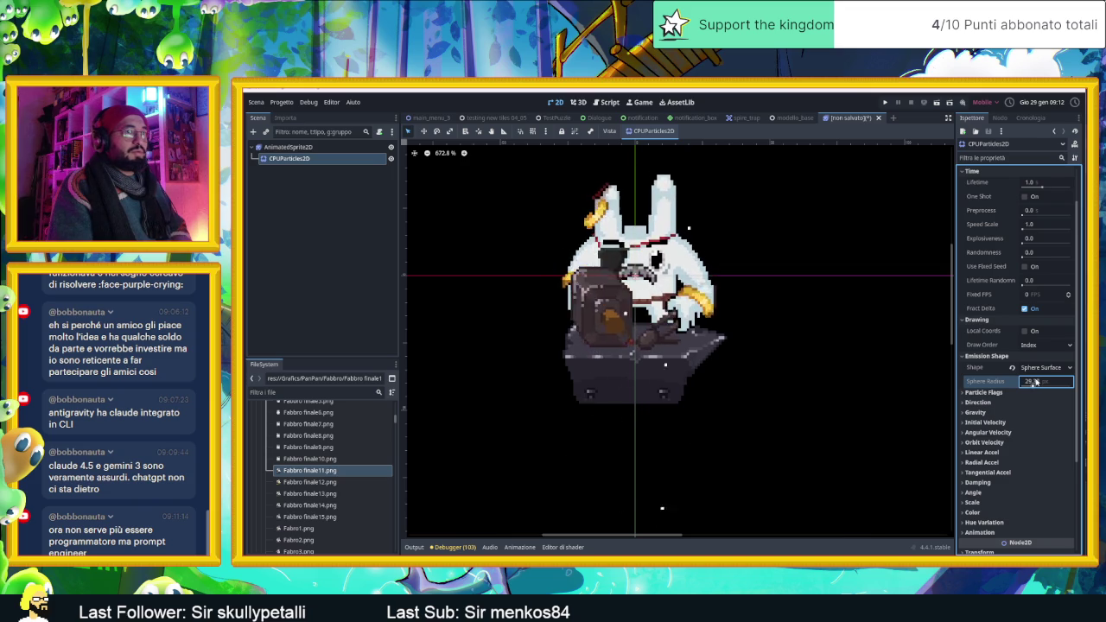
{"action": "left_click", "coordinate": [1041, 368]}
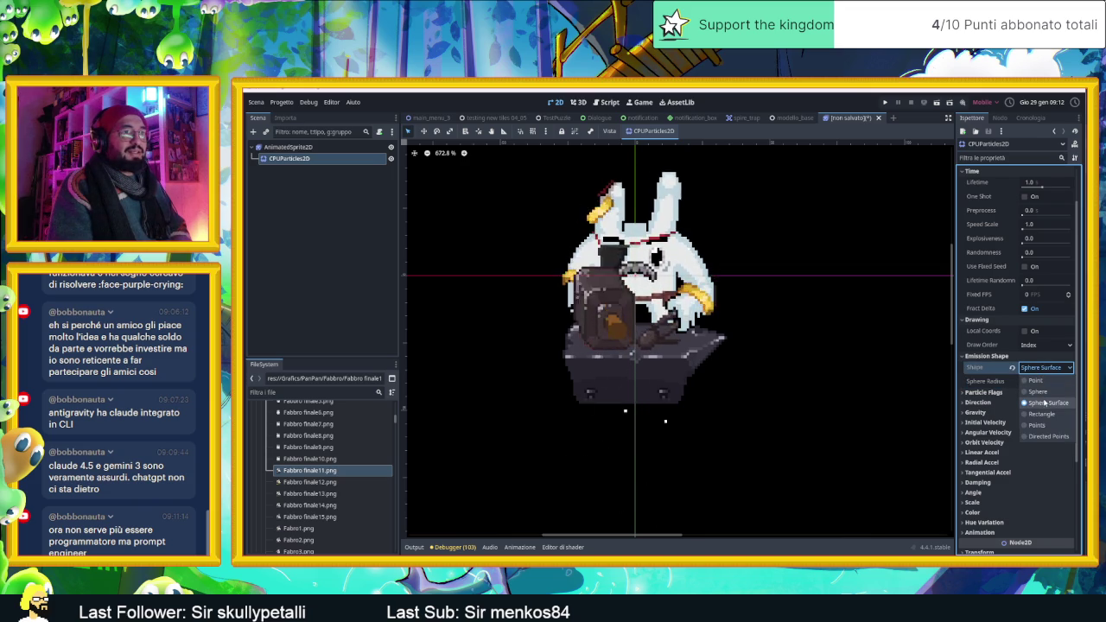
{"action": "left_click", "coordinate": [1046, 392]}
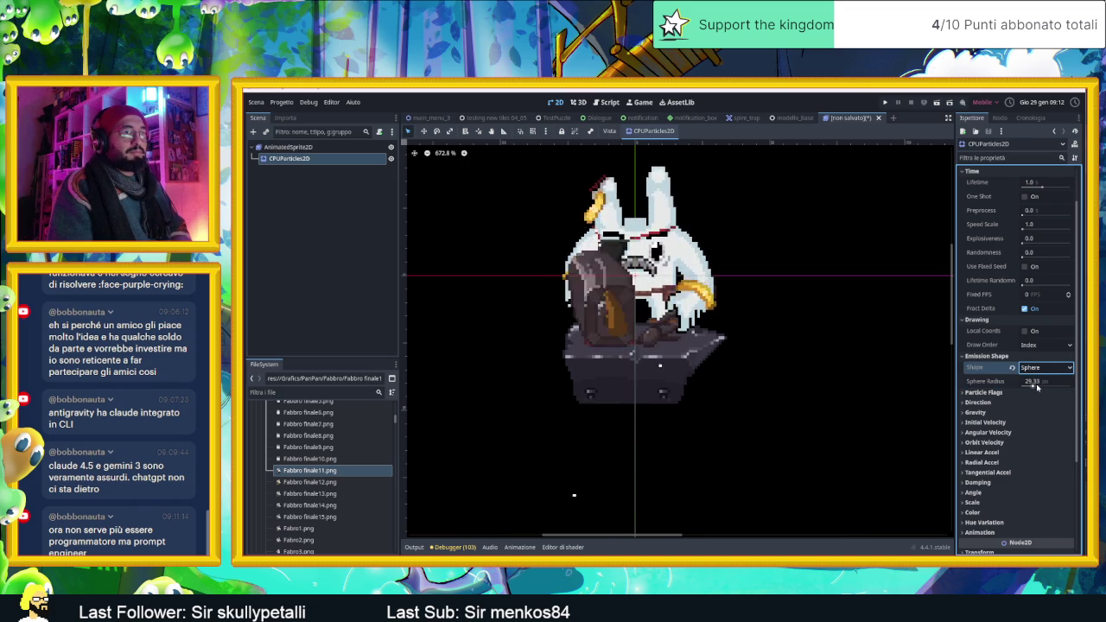
{"action": "left_click", "coordinate": [1032, 386]}
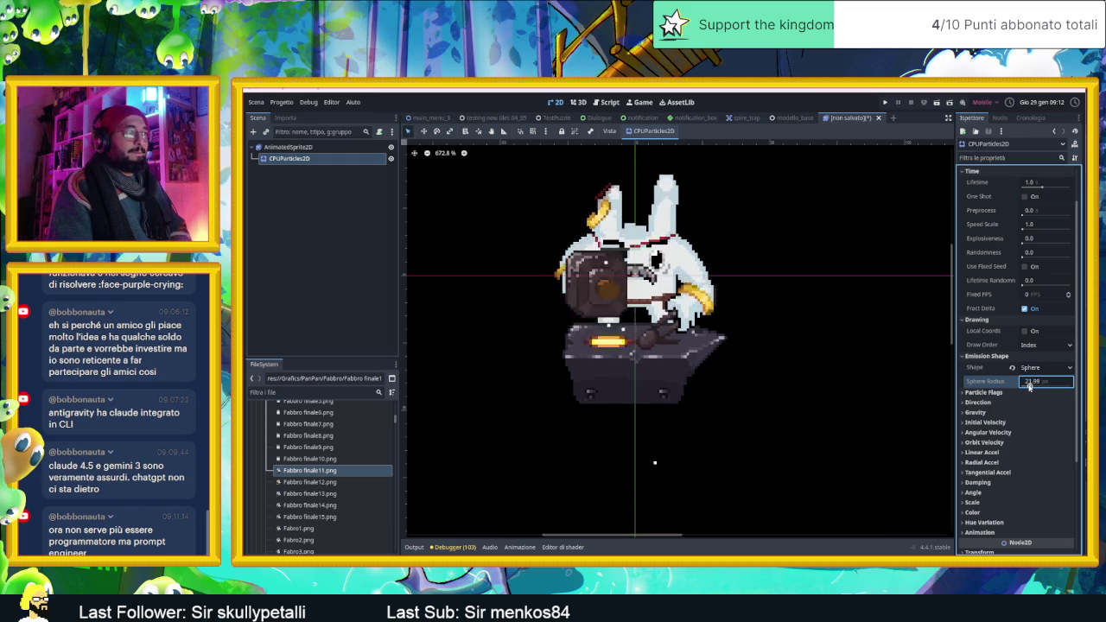
- Turn on the Align Y particle flag
{"action": "left_click", "coordinate": [985, 392]}
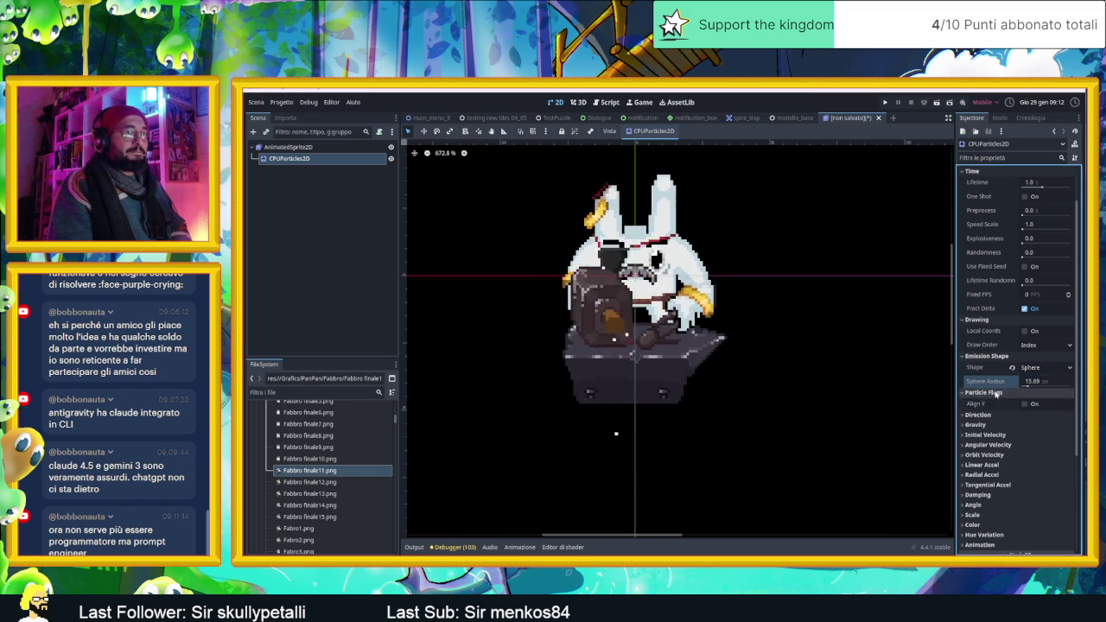
{"action": "scroll", "coordinate": [1023, 345], "scroll_direction": "down", "scroll_amount": 2}
{"action": "left_click", "coordinate": [1025, 310]}
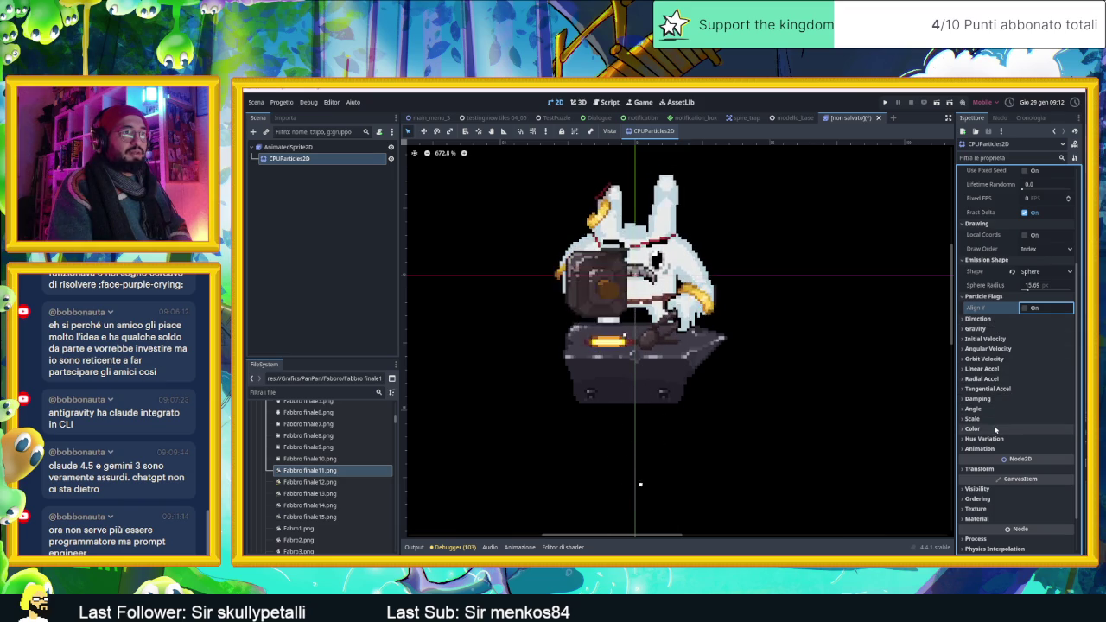
- Set the particle colour to yellow
{"action": "left_click", "coordinate": [985, 428]}
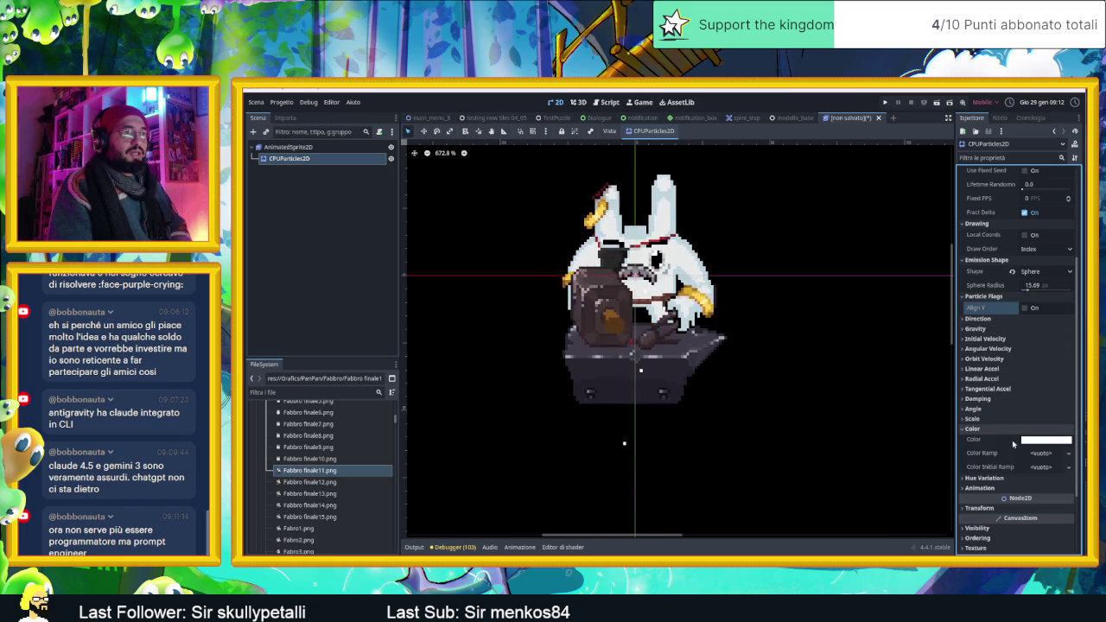
{"action": "left_click", "coordinate": [1022, 440]}
{"action": "left_click", "coordinate": [1056, 294]}
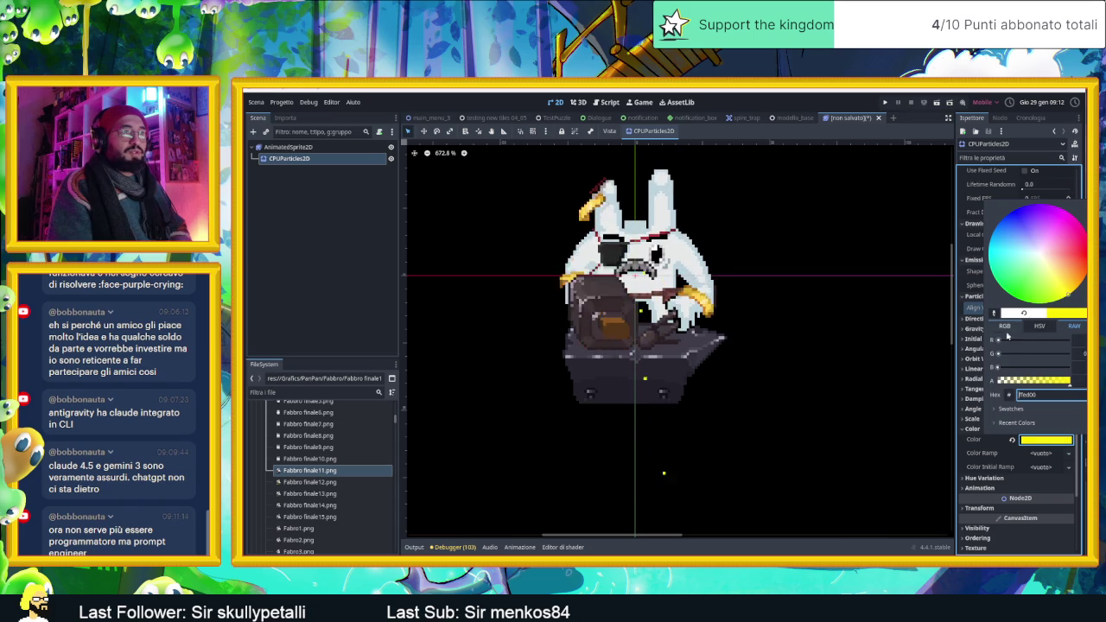
{"action": "left_click", "coordinate": [969, 442]}
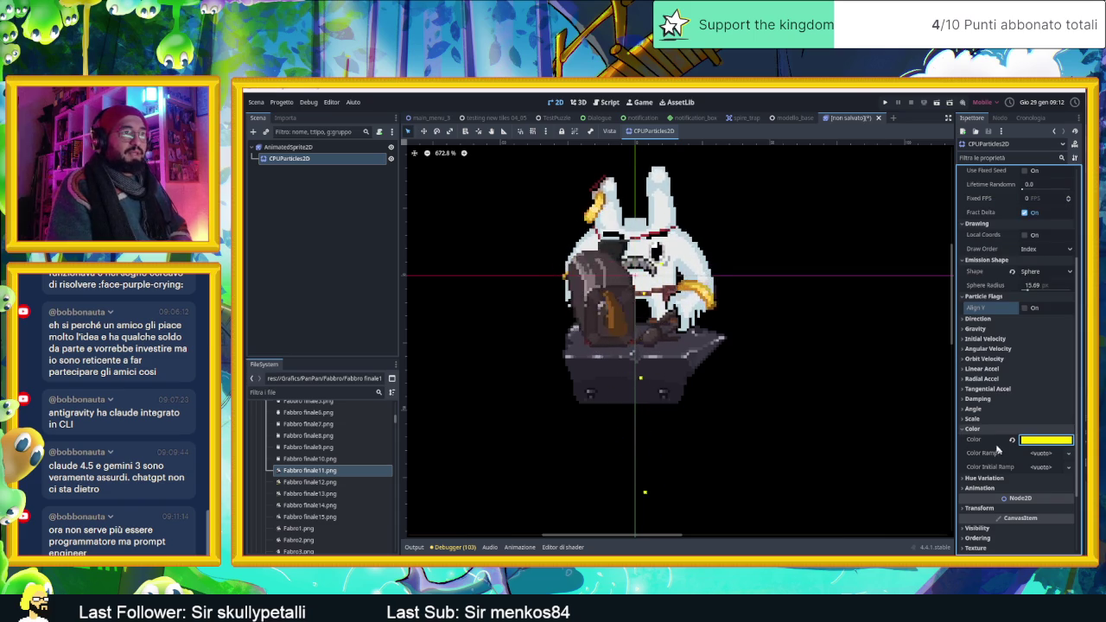
{"action": "left_click", "coordinate": [974, 429]}
- Enable Split Scale and give Scale Curve Y a new curve with a point near 0.52
{"action": "left_click", "coordinate": [972, 419]}
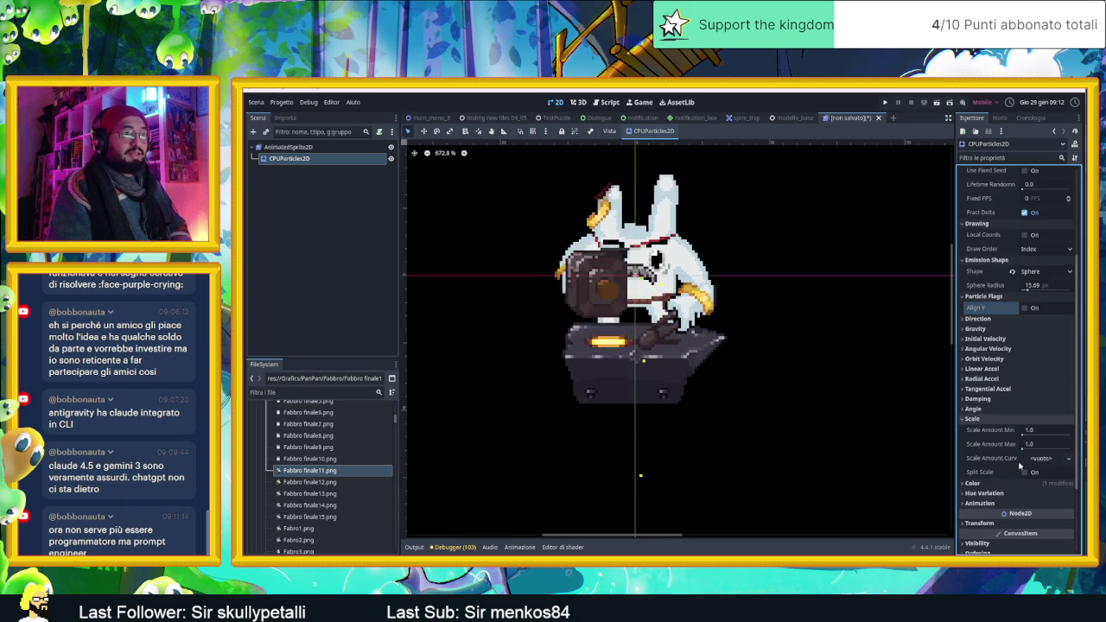
{"action": "left_click", "coordinate": [1025, 472]}
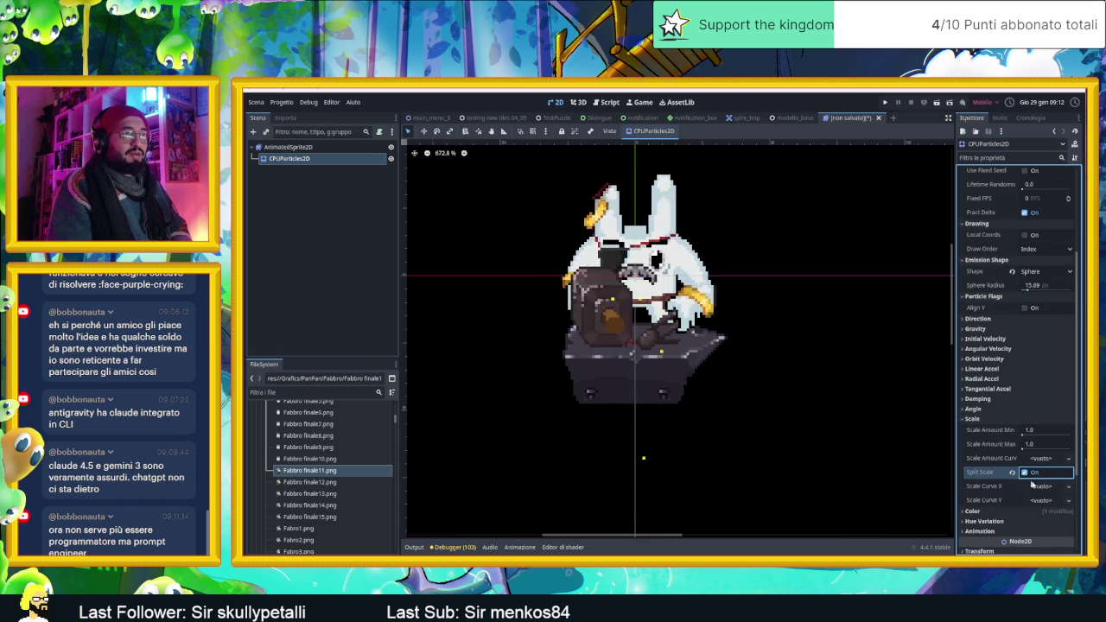
{"action": "left_click", "coordinate": [1041, 487]}
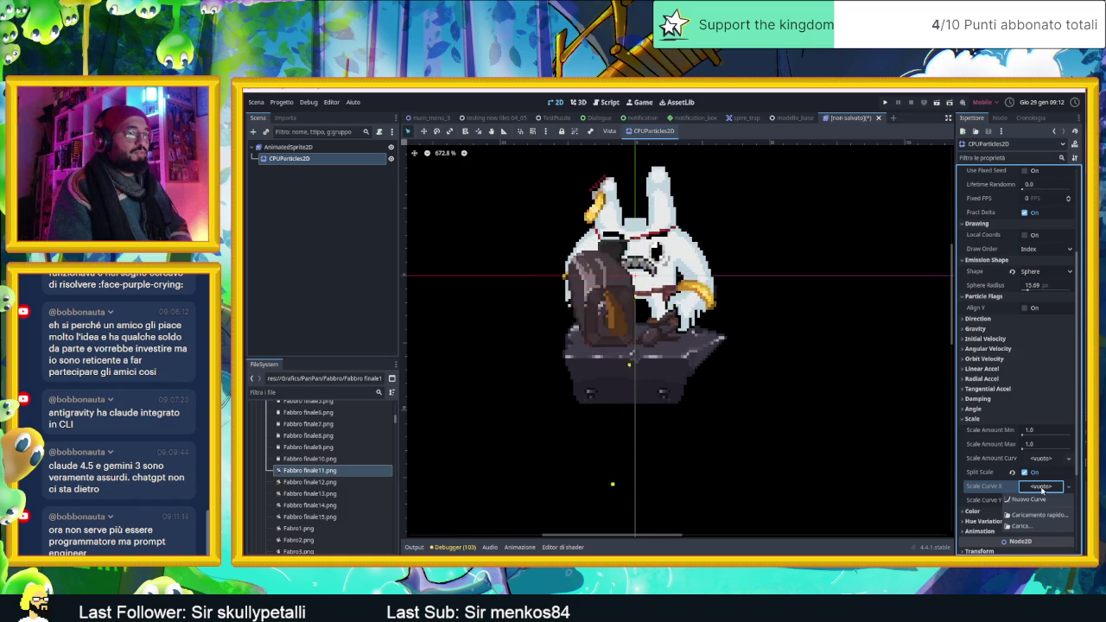
{"action": "left_click", "coordinate": [1007, 492]}
{"action": "left_click", "coordinate": [1032, 500]}
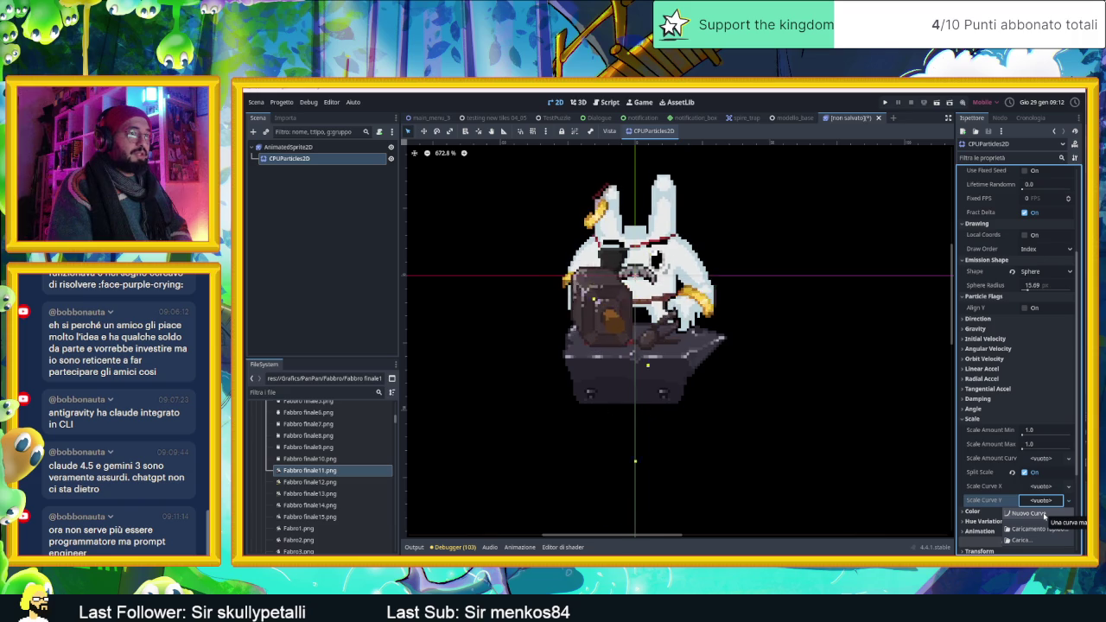
{"action": "left_click", "coordinate": [1030, 513]}
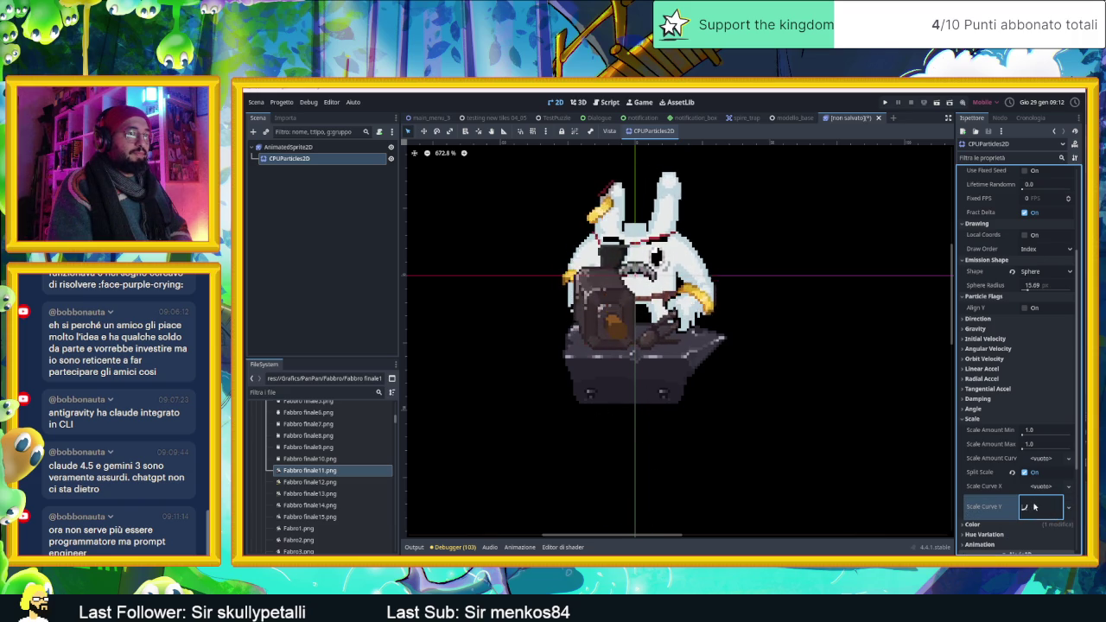
{"action": "left_click", "coordinate": [1034, 506]}
{"action": "scroll", "coordinate": [985, 503], "scroll_direction": "down", "scroll_amount": 3}
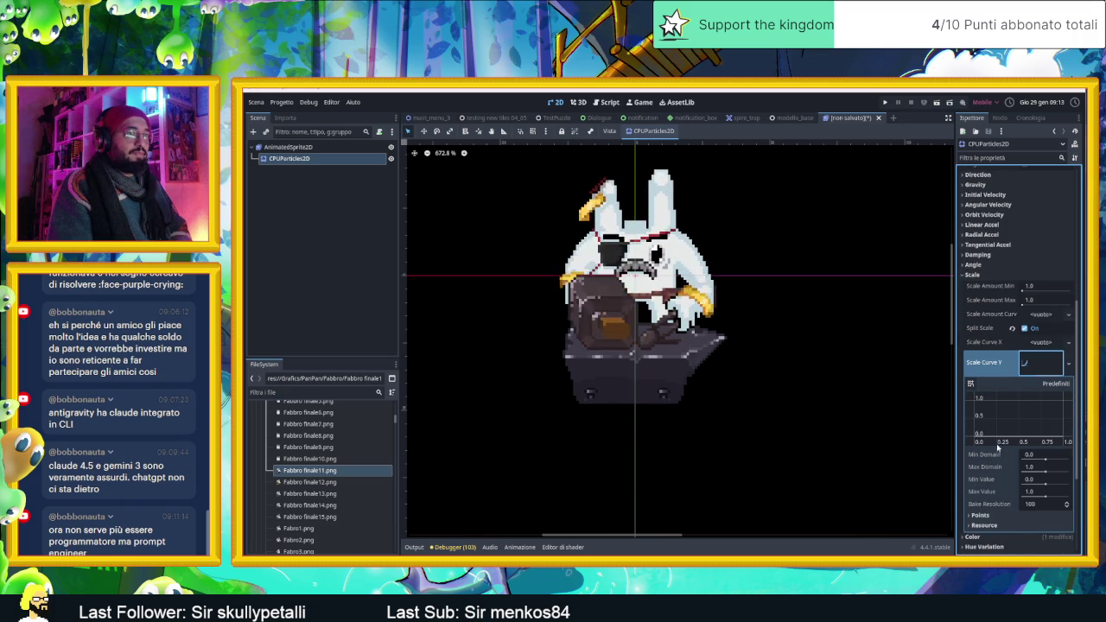
{"action": "mouse_move", "coordinate": [983, 485]}
{"action": "left_mouse_down"}
{"action": "mouse_move", "coordinate": [1024, 448]}
{"action": "mouse_move", "coordinate": [1012, 469]}
{"action": "mouse_move", "coordinate": [998, 466]}
{"action": "left_mouse_up"}
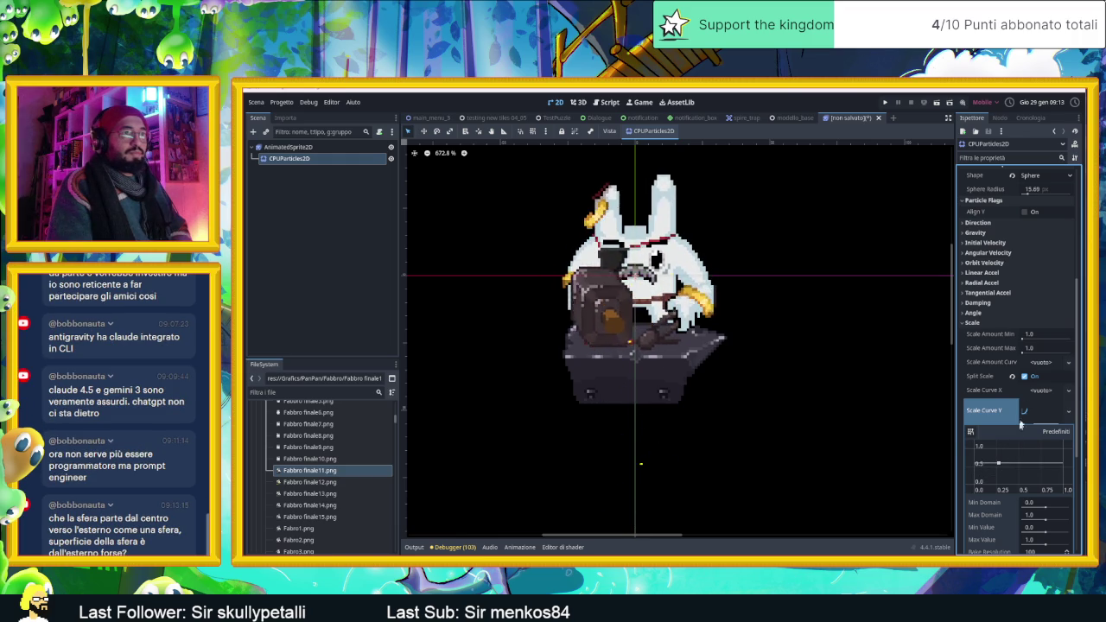
- Give Scale Curve X a new curve with a point near 0.57, and lower Scale Curve Y to about half height
{"action": "left_click", "coordinate": [1041, 391]}
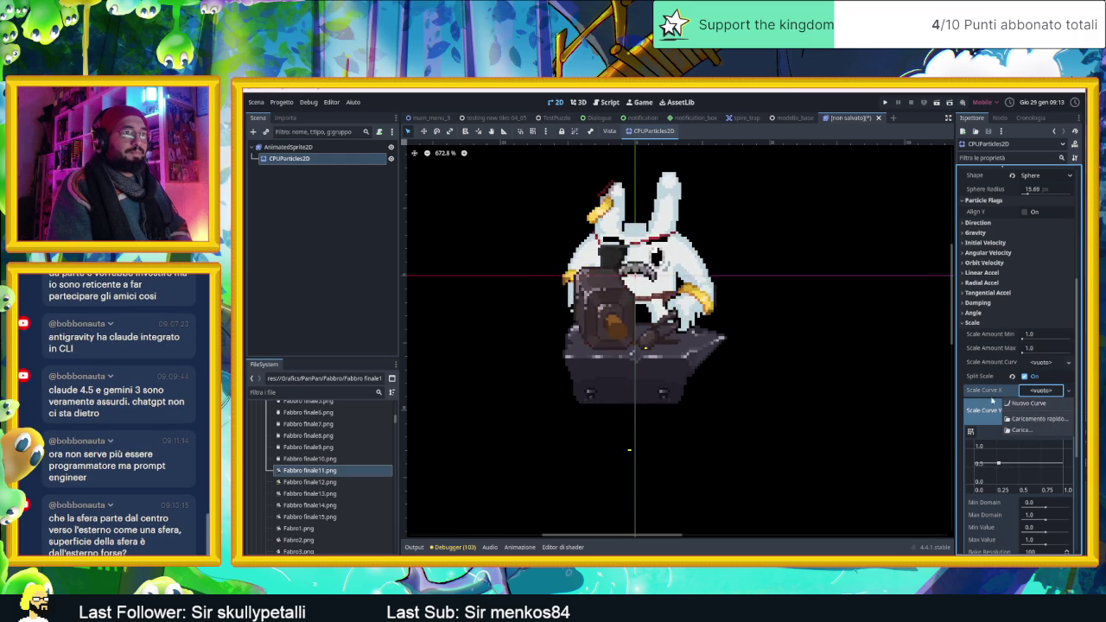
{"action": "key", "text": "Escape"}
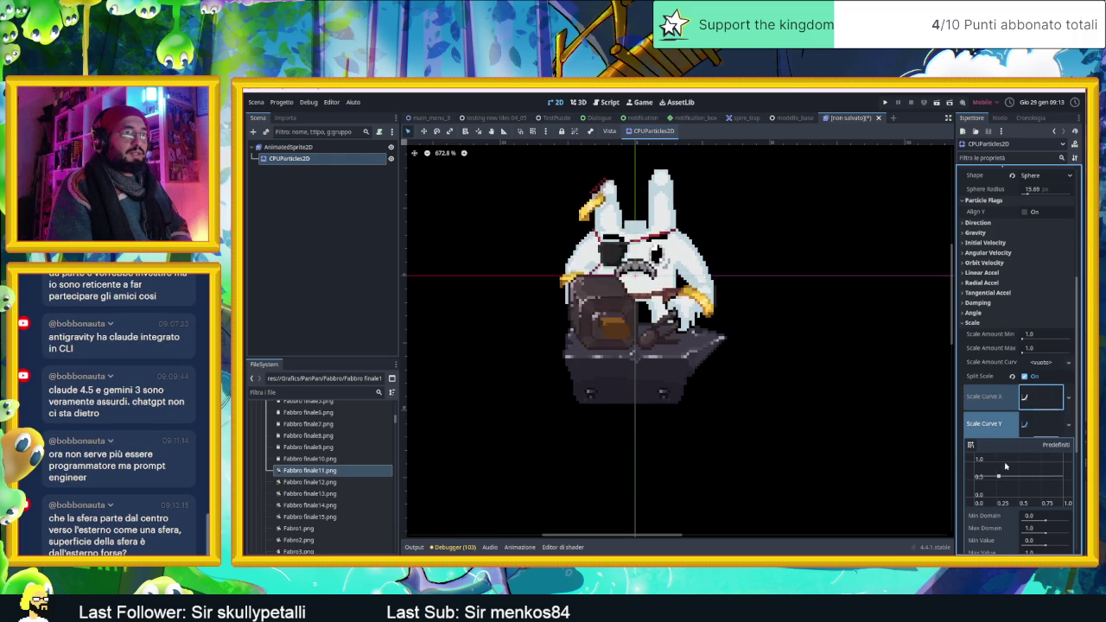
{"action": "mouse_move", "coordinate": [997, 477]}
{"action": "left_mouse_down"}
{"action": "mouse_move", "coordinate": [1010, 448]}
{"action": "mouse_move", "coordinate": [1015, 470]}
{"action": "mouse_move", "coordinate": [984, 501]}
{"action": "mouse_move", "coordinate": [983, 461]}
{"action": "mouse_move", "coordinate": [1017, 473]}
{"action": "left_mouse_up"}
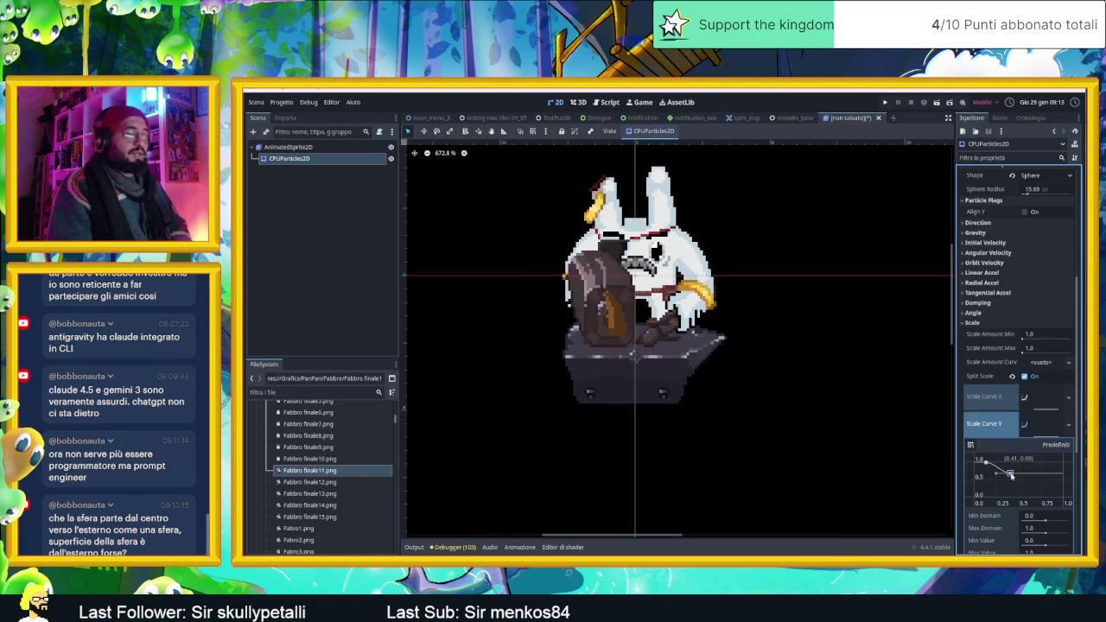
{"action": "right_click", "coordinate": [1017, 473]}
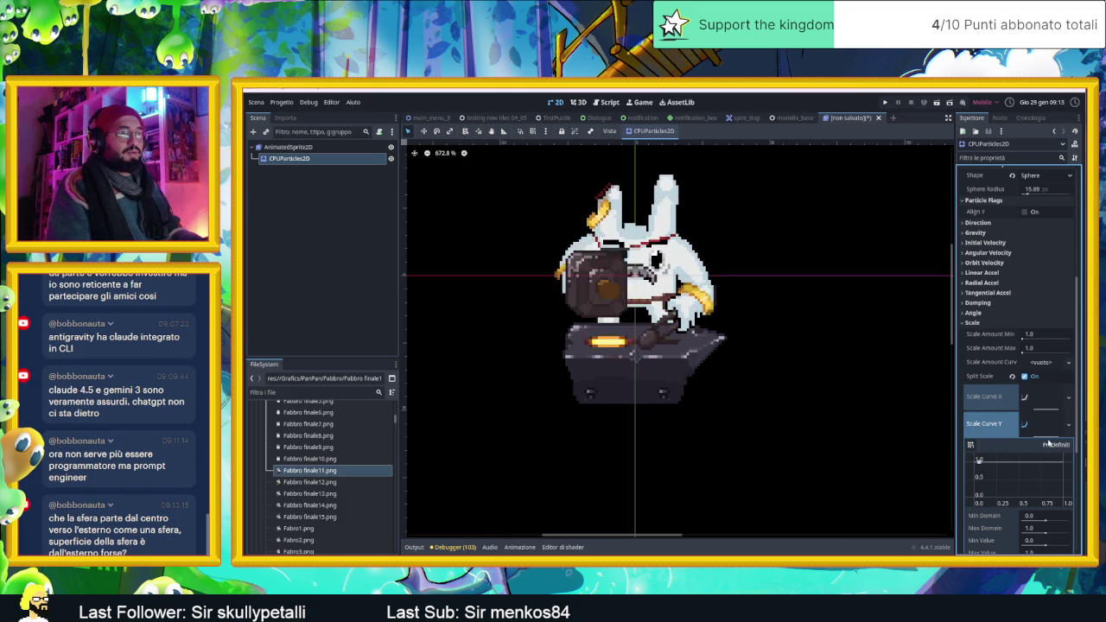
{"action": "scroll", "coordinate": [1027, 427], "scroll_direction": "down", "scroll_amount": 3}
{"action": "left_click", "coordinate": [1036, 376]}
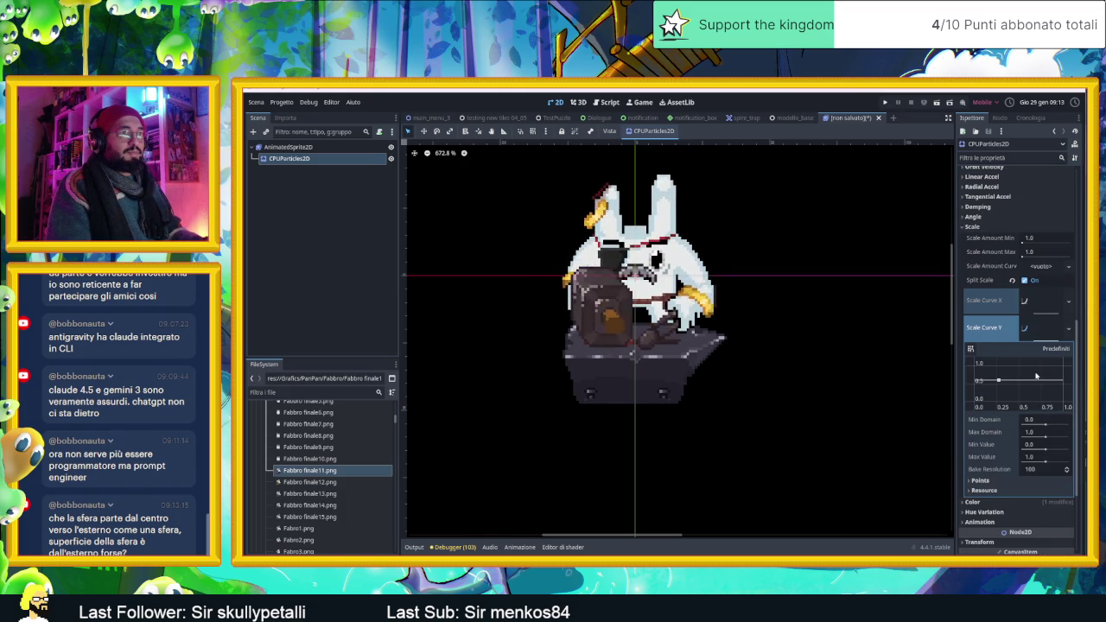
{"action": "left_click", "coordinate": [1044, 304]}
{"action": "mouse_move", "coordinate": [1000, 371]}
{"action": "left_mouse_down"}
{"action": "mouse_move", "coordinate": [1009, 349]}
{"action": "mouse_move", "coordinate": [1037, 338]}
{"action": "left_mouse_up"}
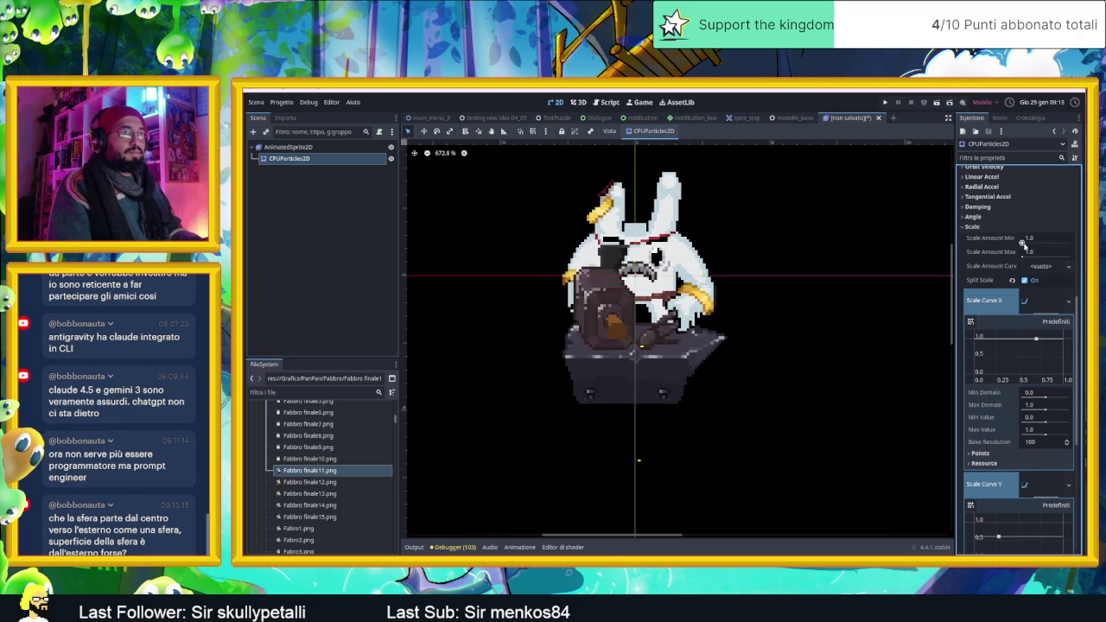
- Set Scale Amount Min and Scale Amount Max both to 10.0
{"action": "left_click_drag", "start_coordinate": [1022, 257], "coordinate": [1023, 259]}
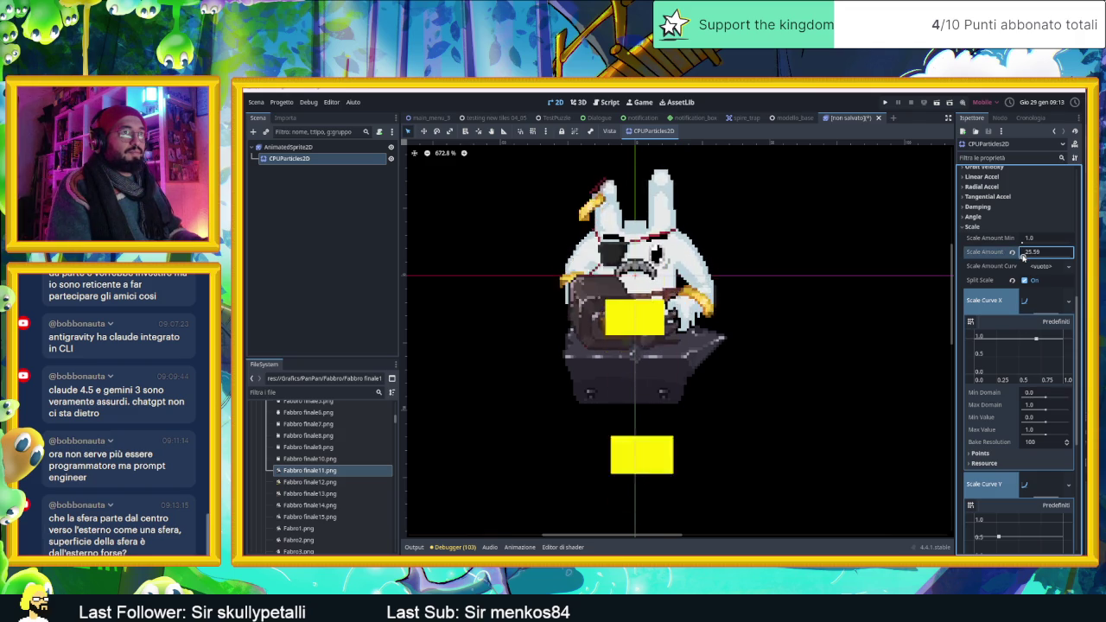
{"action": "left_click", "coordinate": [1023, 259]}
{"action": "type", "text": "3.2"}
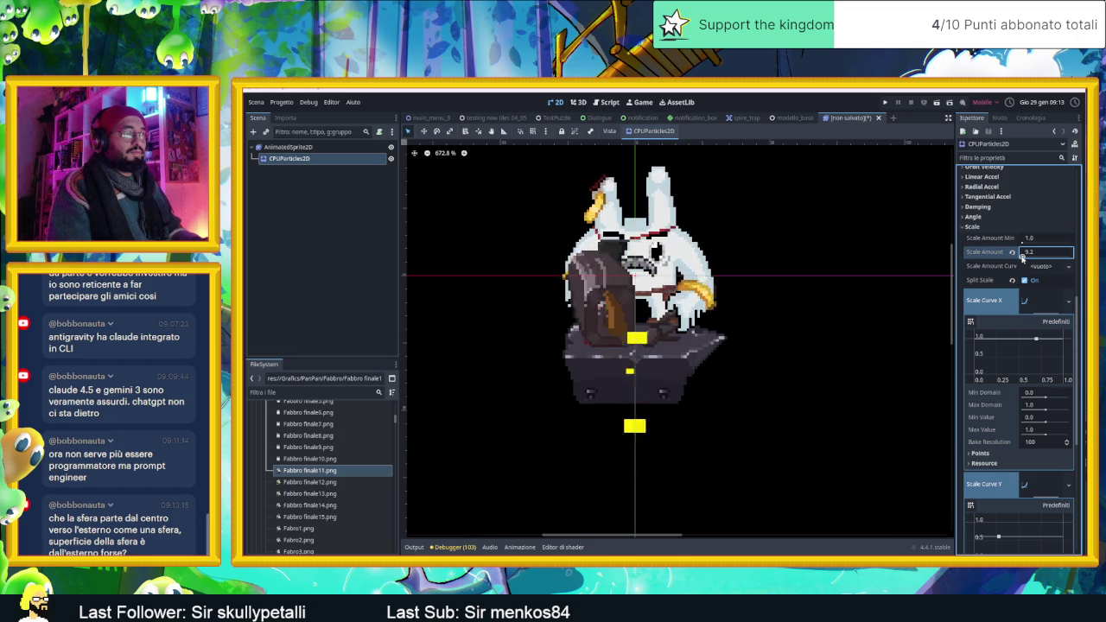
{"action": "key", "text": "ctrl+z"}
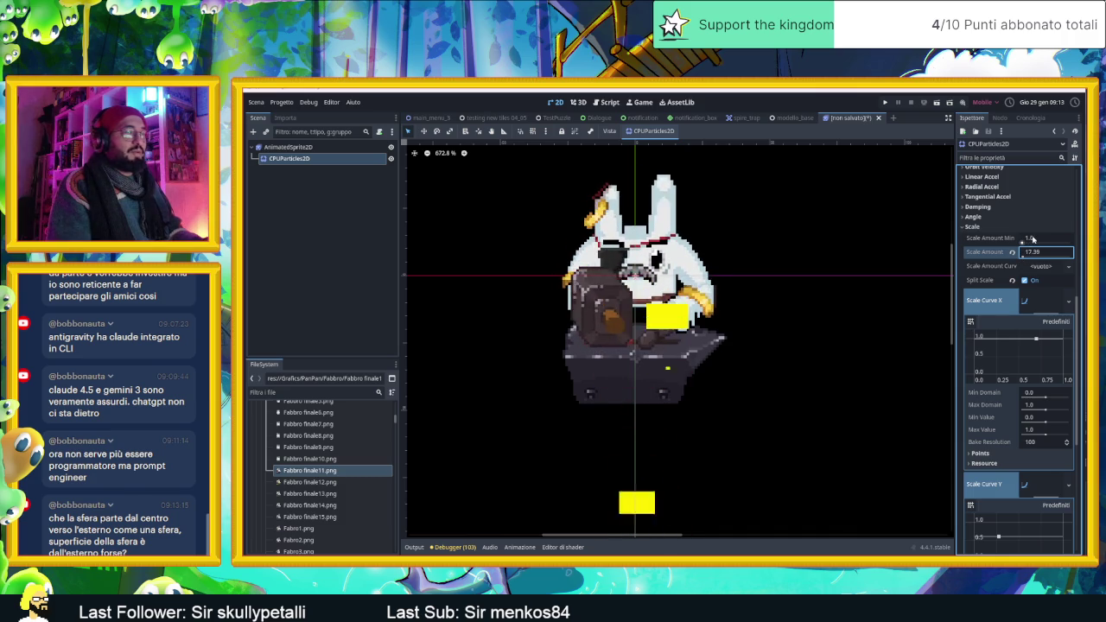
{"action": "left_click", "coordinate": [1029, 239]}
{"action": "type", "text": "10.0"}
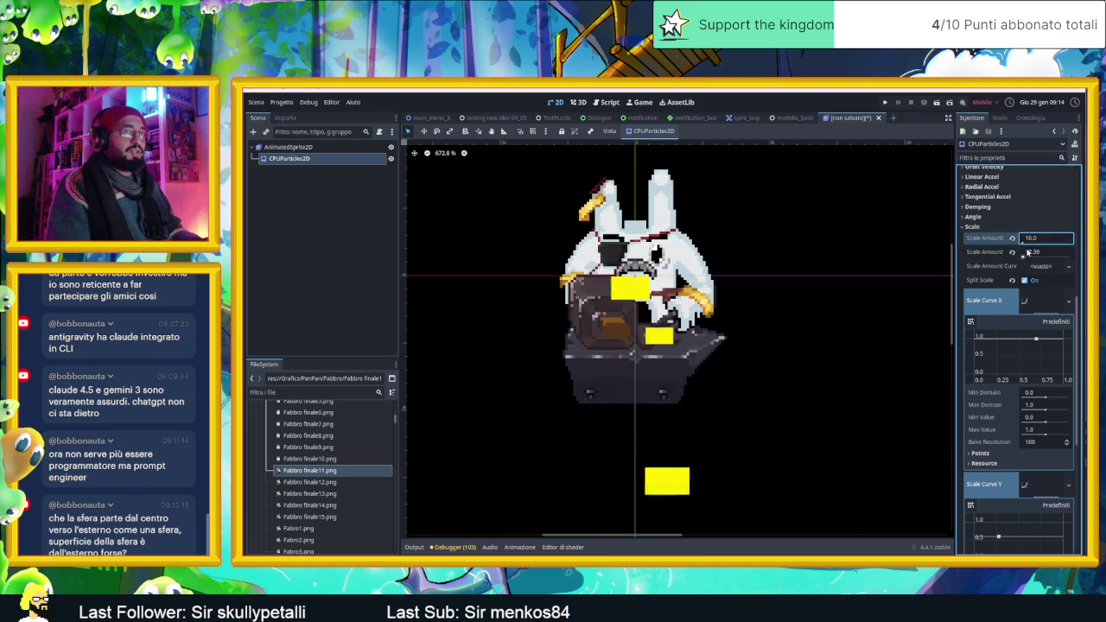
{"action": "left_click", "coordinate": [1037, 251]}
{"action": "type", "text": "10.0"}
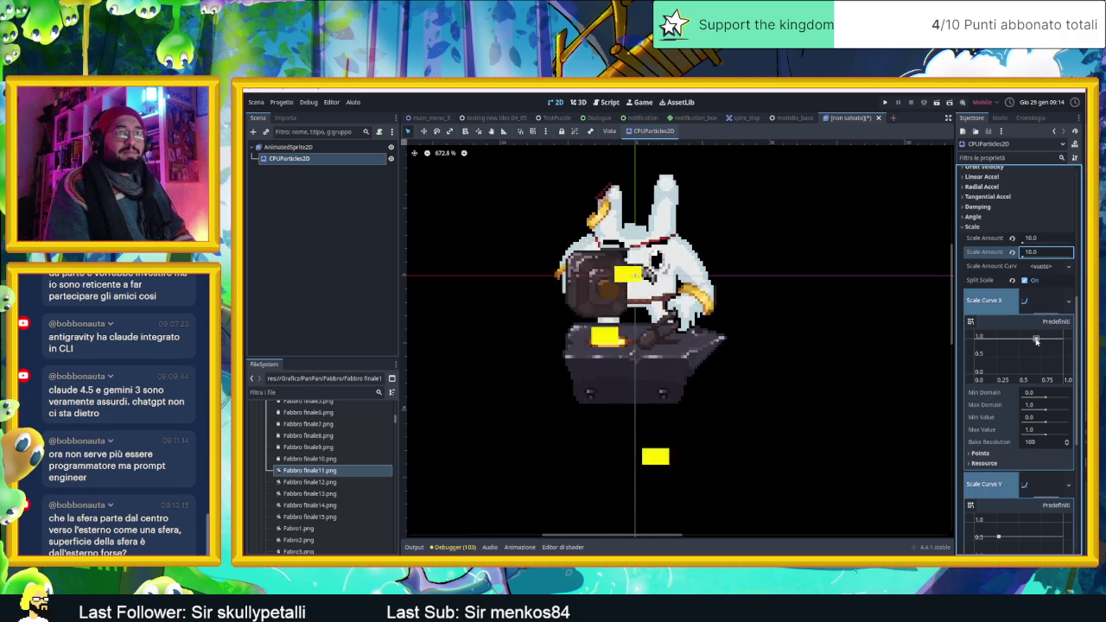
- Drag the Scale Curve Y point down to about 0.38 so sparks become thin bars
{"action": "left_click", "coordinate": [1035, 301]}
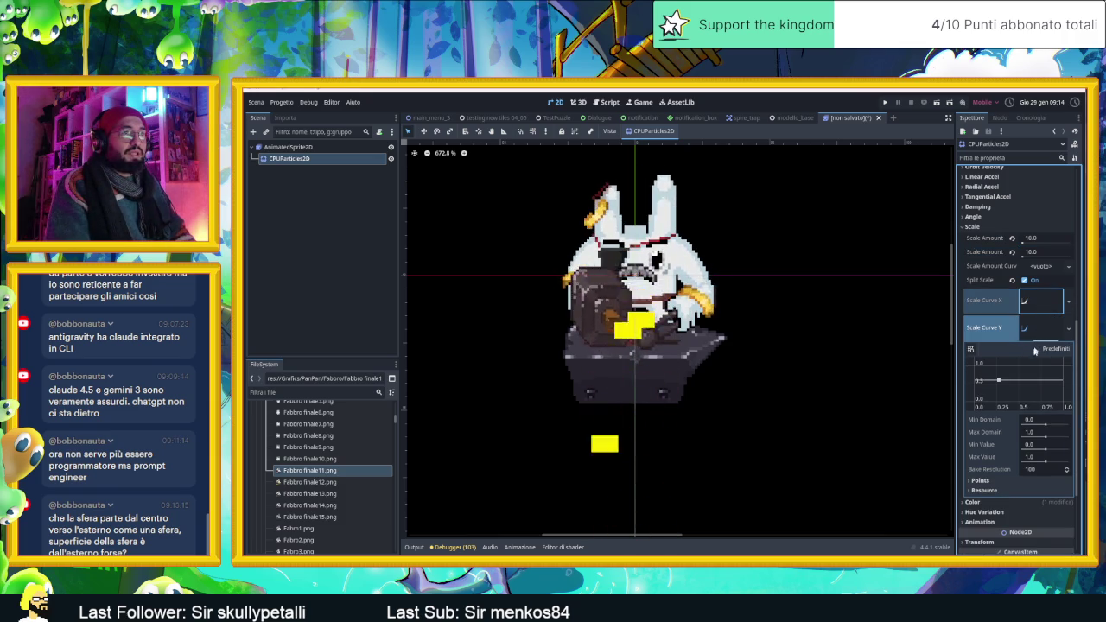
{"action": "left_click", "coordinate": [1034, 327]}
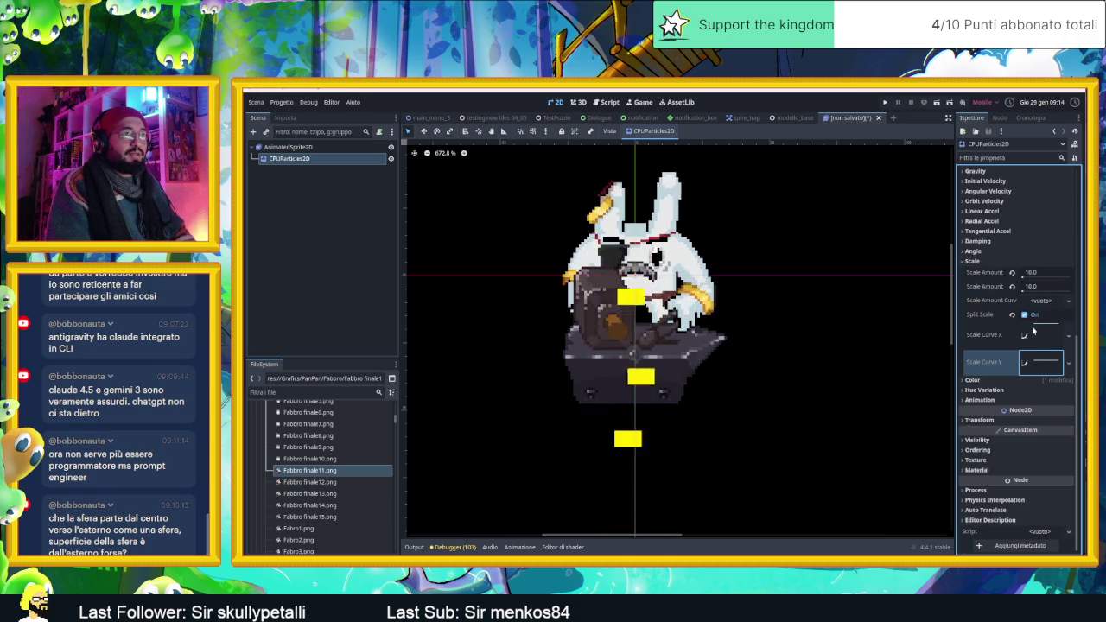
{"action": "left_click", "coordinate": [1036, 362]}
{"action": "left_click_drag", "start_coordinate": [997, 415], "coordinate": [998, 429]}
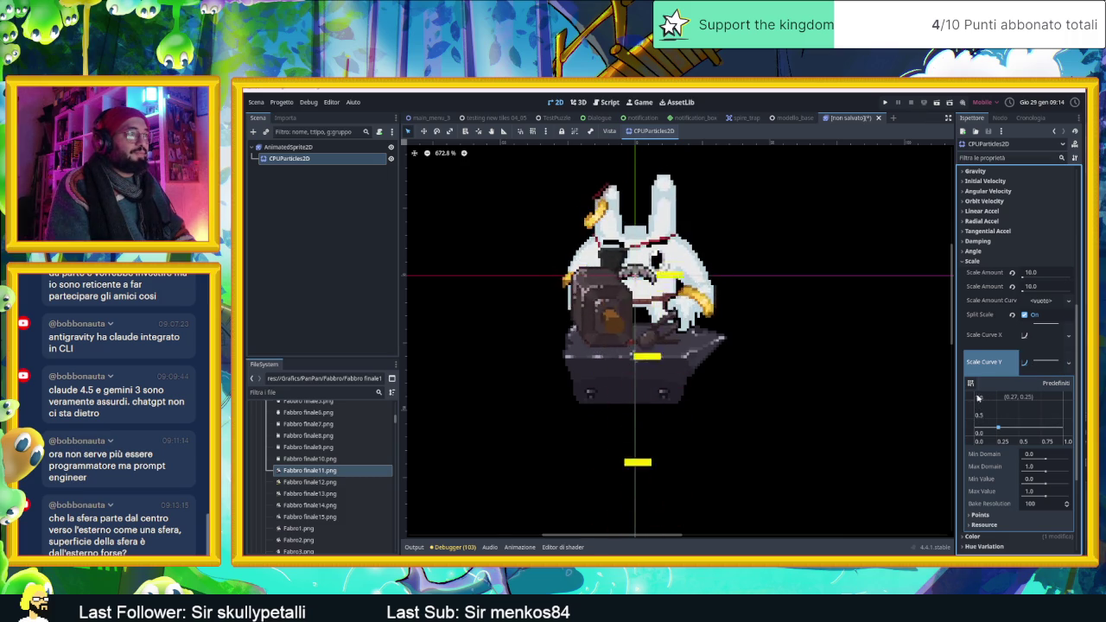
{"action": "scroll", "coordinate": [994, 296], "scroll_direction": "up", "scroll_amount": 5}
{"action": "scroll", "coordinate": [993, 296], "scroll_direction": "up", "scroll_amount": 3}
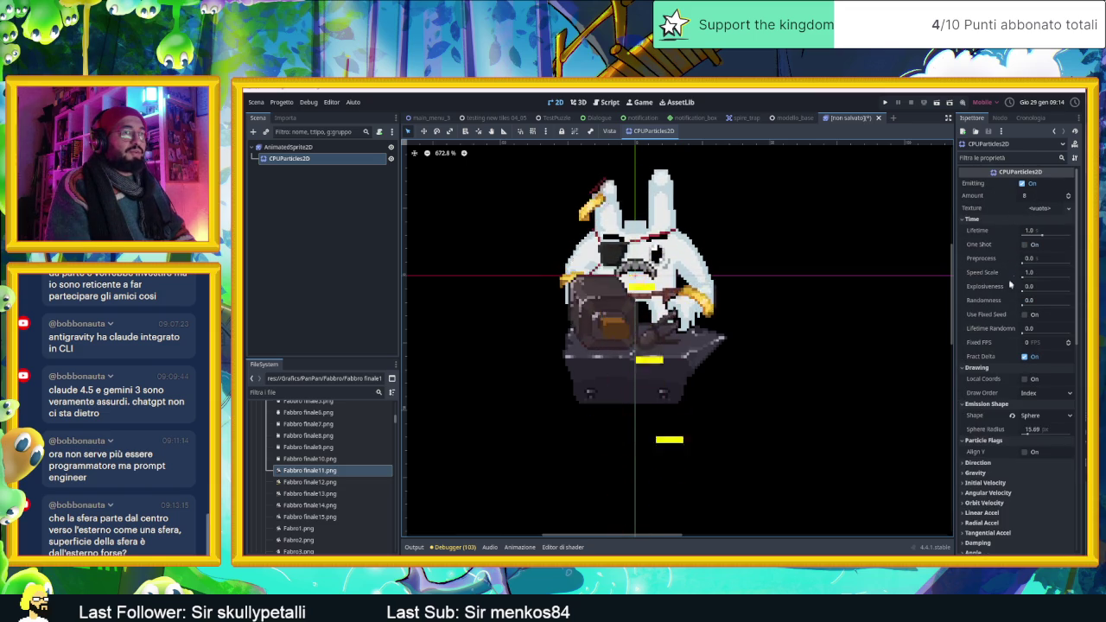
- Settle Explosiveness at 0.84 after trying values up to 1.0, and raise Randomness to 1.0
{"action": "scroll", "coordinate": [1013, 278], "scroll_direction": "down", "scroll_amount": 1}
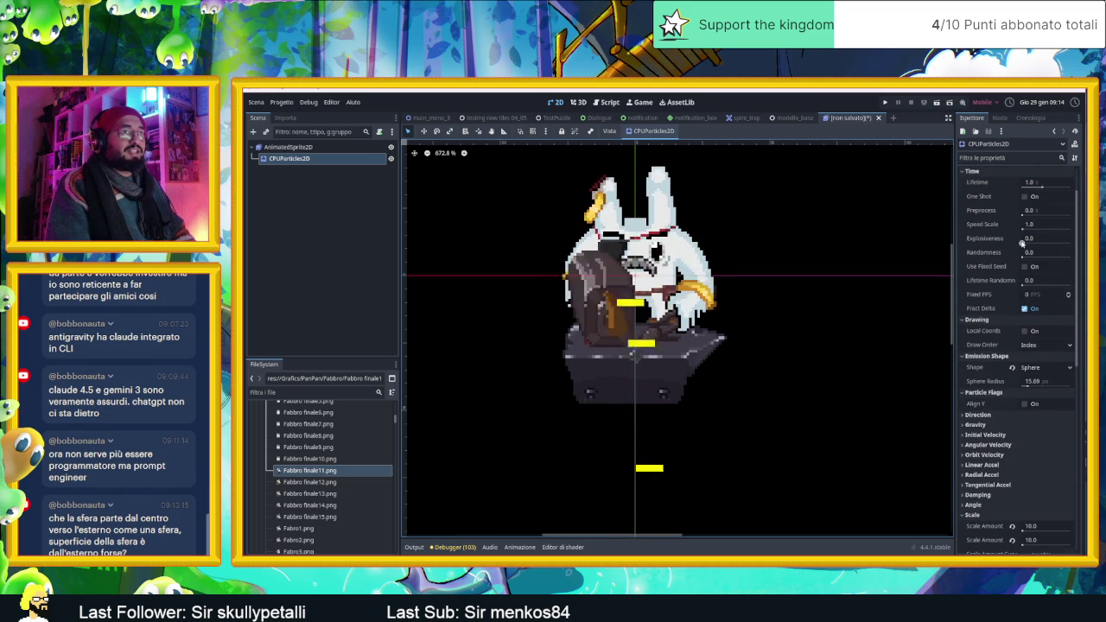
{"action": "left_click_drag", "start_coordinate": [1022, 244], "coordinate": [1041, 242]}
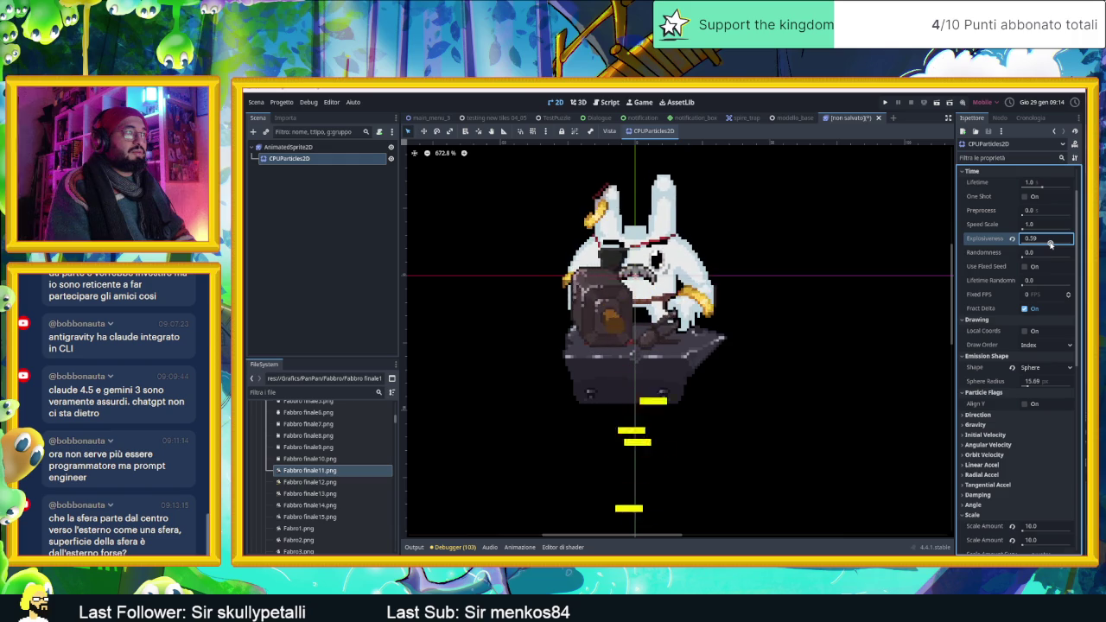
{"action": "left_click_drag", "start_coordinate": [1051, 245], "coordinate": [1082, 246]}
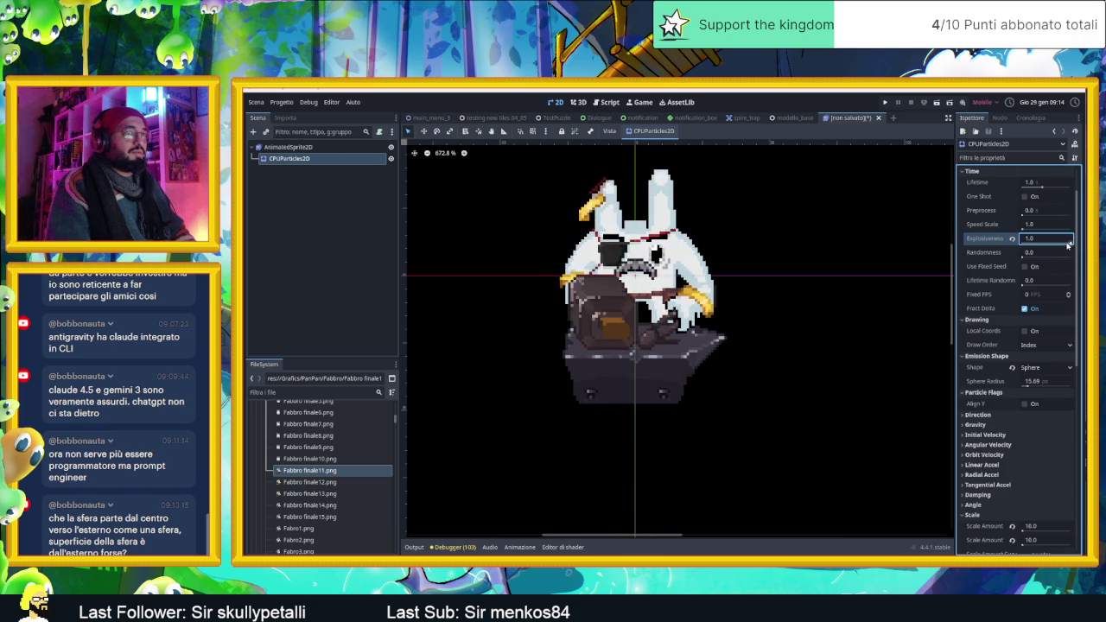
{"action": "left_click_drag", "start_coordinate": [1069, 245], "coordinate": [1065, 244]}
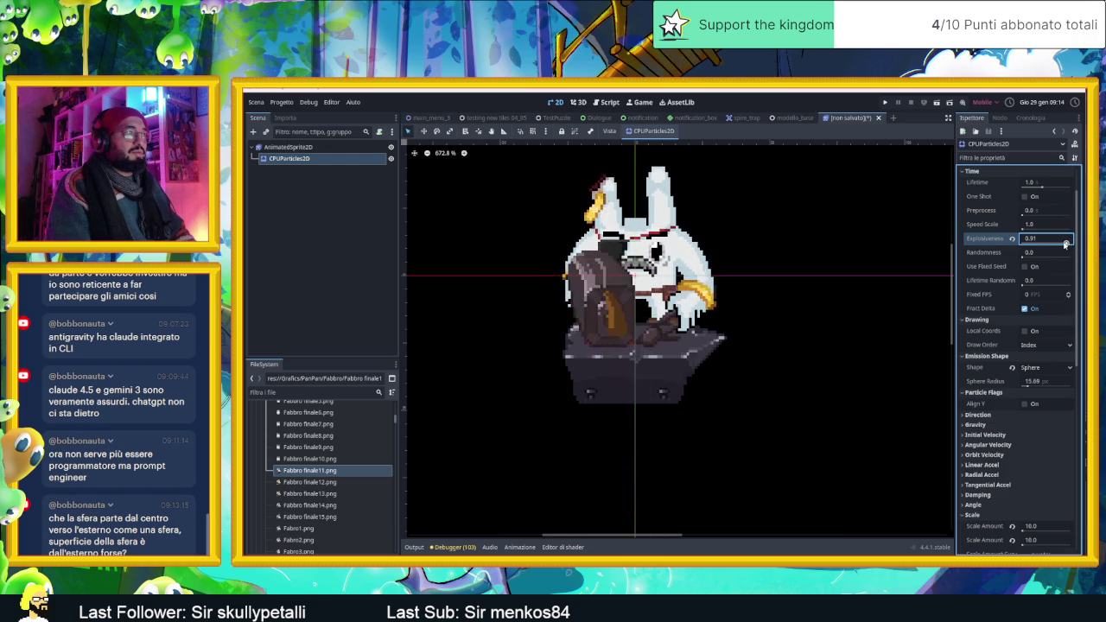
{"action": "mouse_move", "coordinate": [1063, 245]}
{"action": "left_mouse_down"}
{"action": "mouse_move", "coordinate": [1042, 259]}
{"action": "mouse_move", "coordinate": [1069, 259]}
{"action": "left_mouse_up"}
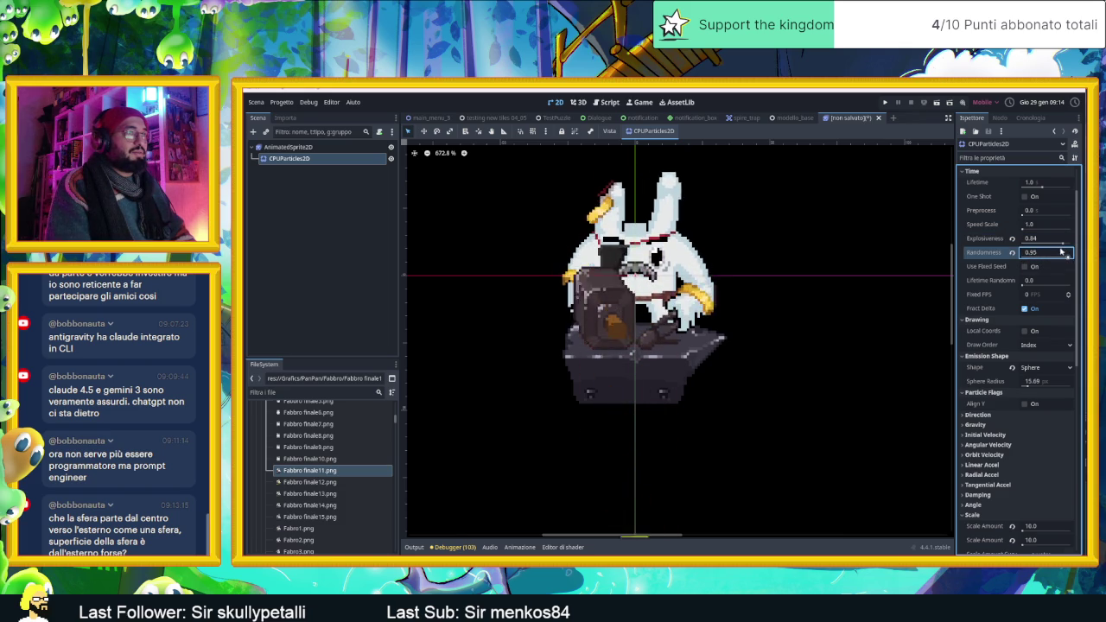
{"action": "left_click_drag", "start_coordinate": [1069, 256], "coordinate": [1072, 256]}
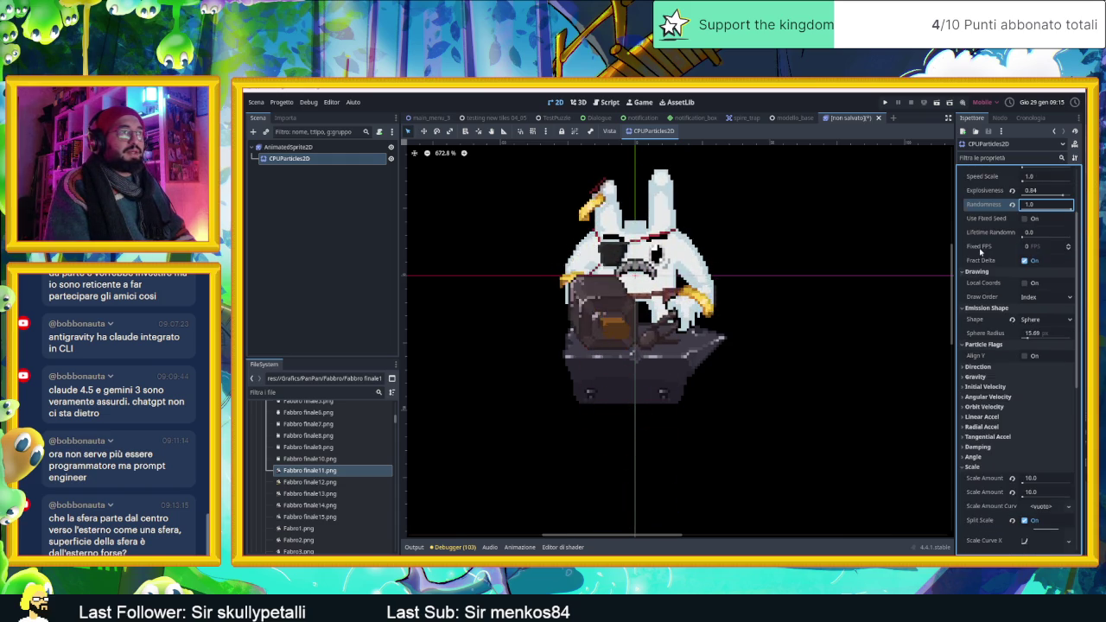
{"action": "scroll", "coordinate": [984, 236], "scroll_direction": "up", "scroll_amount": 2}
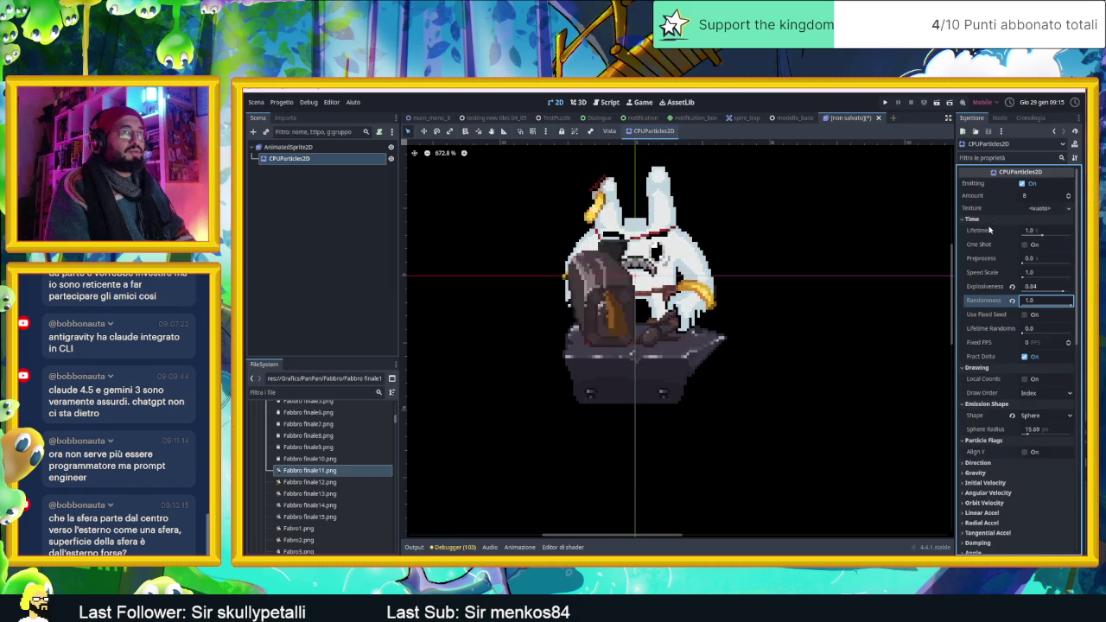
- Set the particle Lifetime to 0.8 seconds
{"action": "left_click", "coordinate": [1037, 230]}
{"action": "type", "text": "0"}
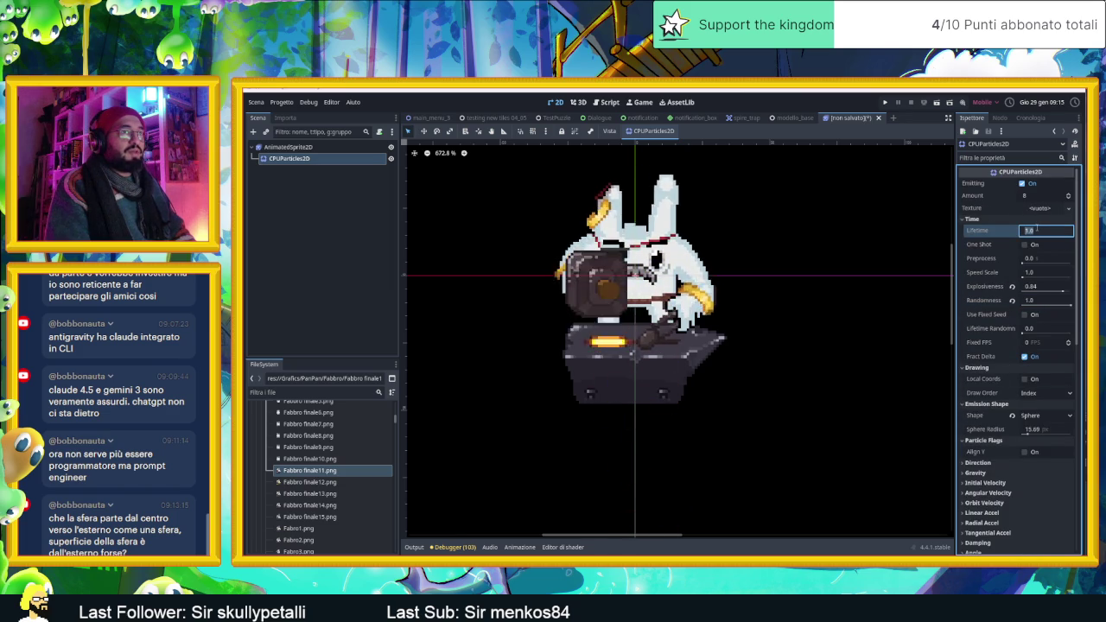
{"action": "type", "text": "."}
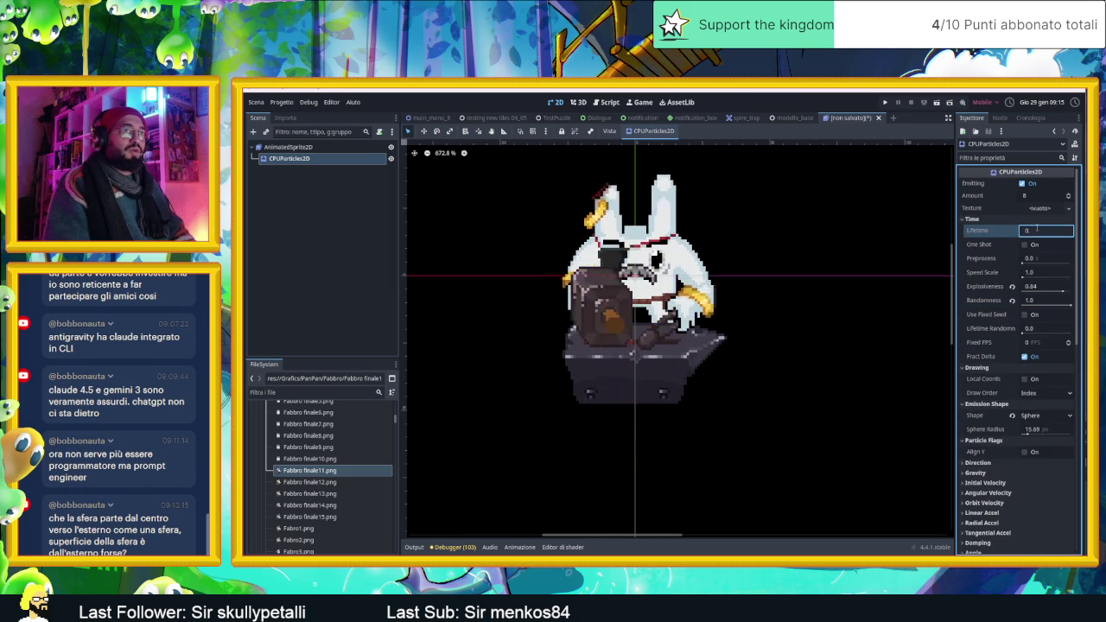
{"action": "key", "text": "Return"}
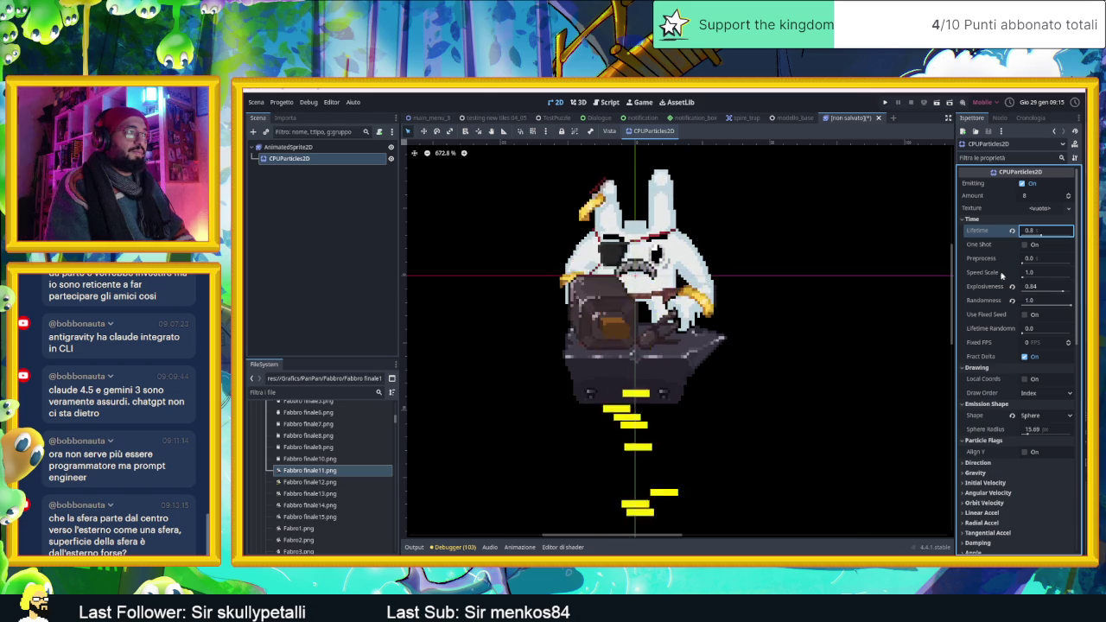
{"action": "scroll", "coordinate": [999, 284], "scroll_direction": "down", "scroll_amount": 2}
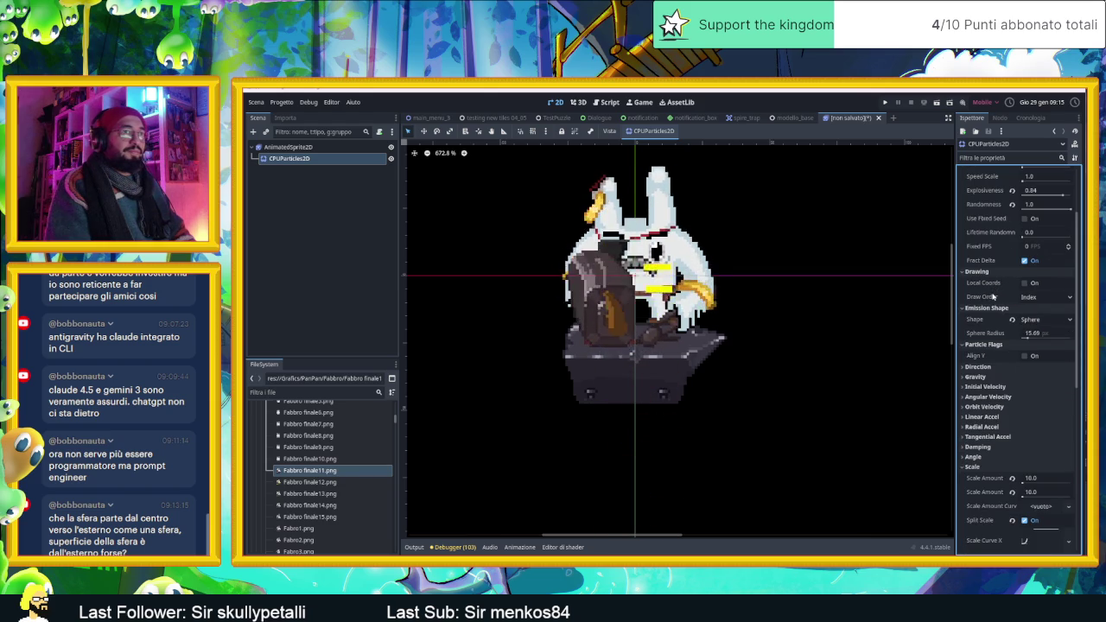
- Try Lifetime draw order, then return Draw Order to Index
{"action": "left_click", "coordinate": [1041, 296]}
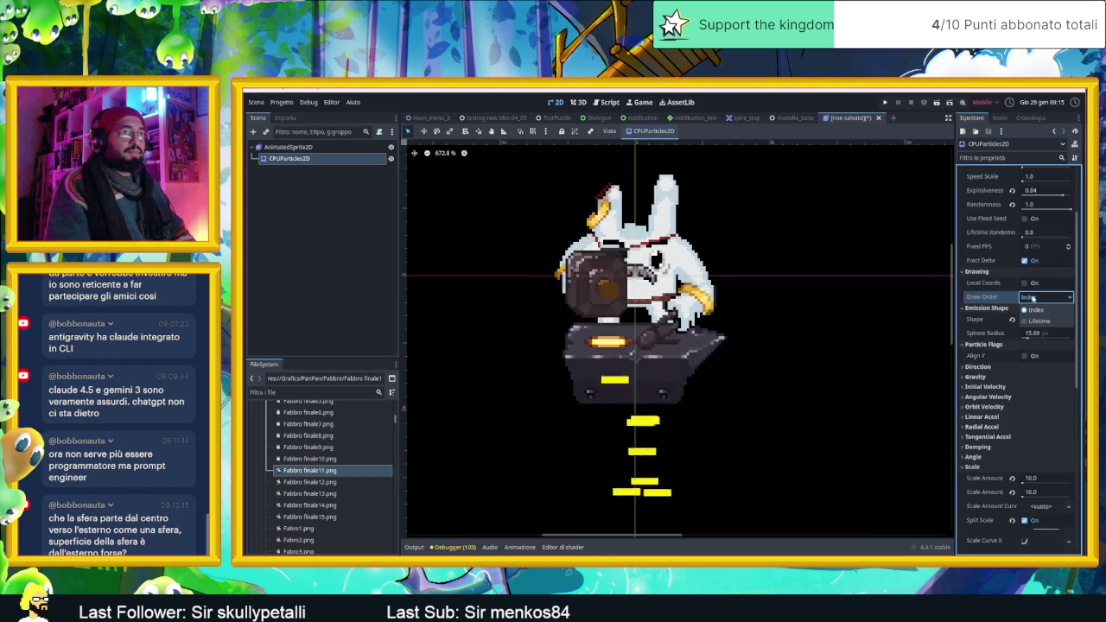
{"action": "left_click", "coordinate": [1041, 320]}
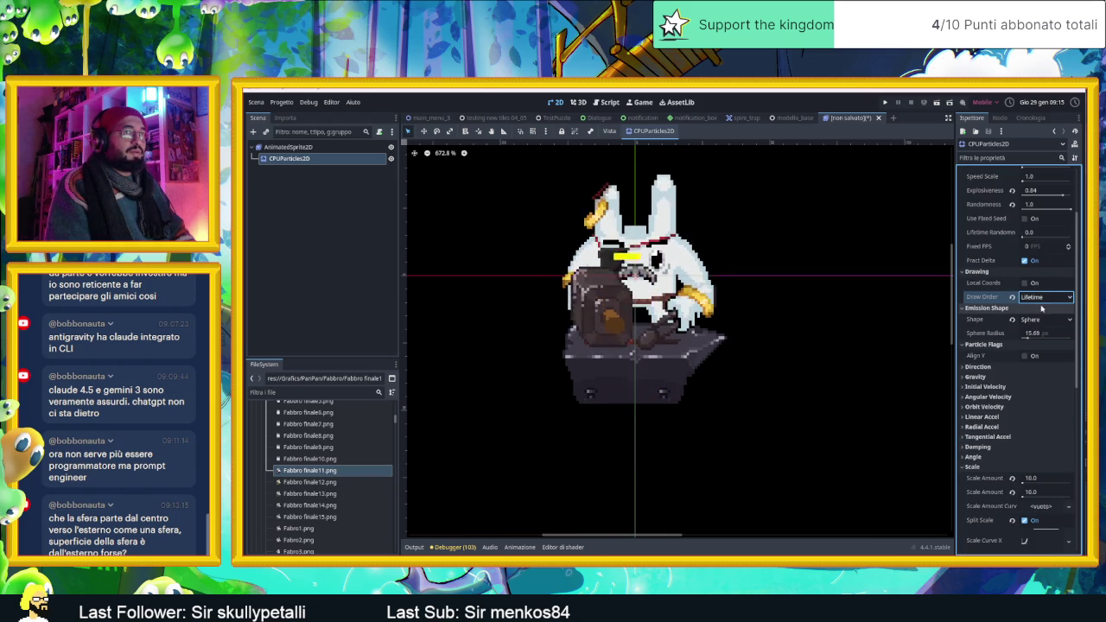
{"action": "left_click", "coordinate": [1039, 299]}
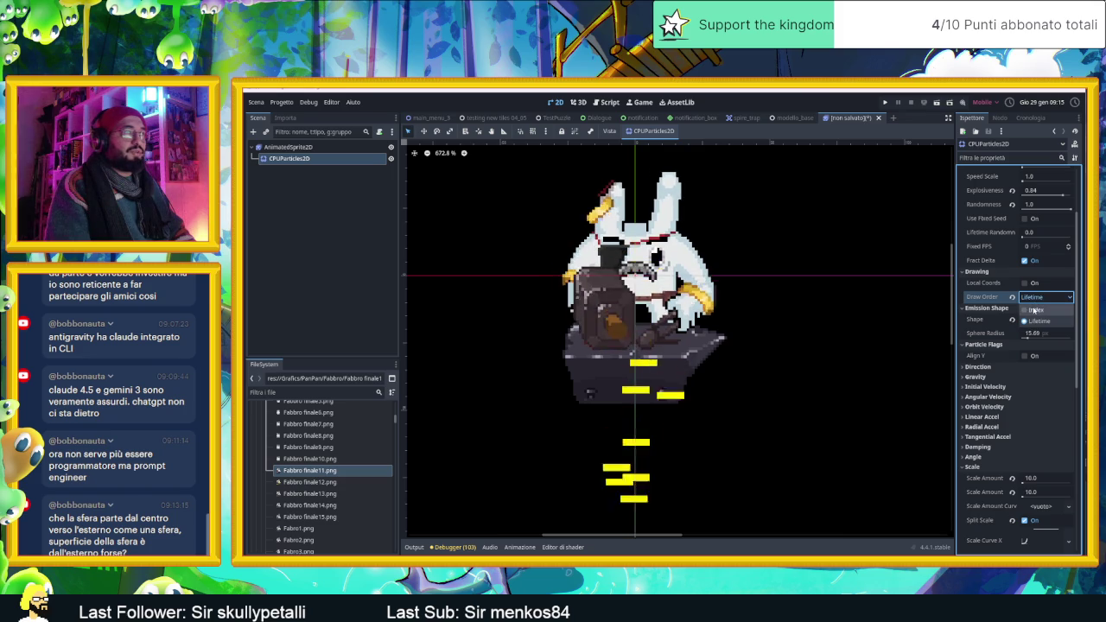
{"action": "left_click", "coordinate": [1021, 308]}
{"action": "scroll", "coordinate": [1006, 298], "scroll_direction": "down", "scroll_amount": 2}
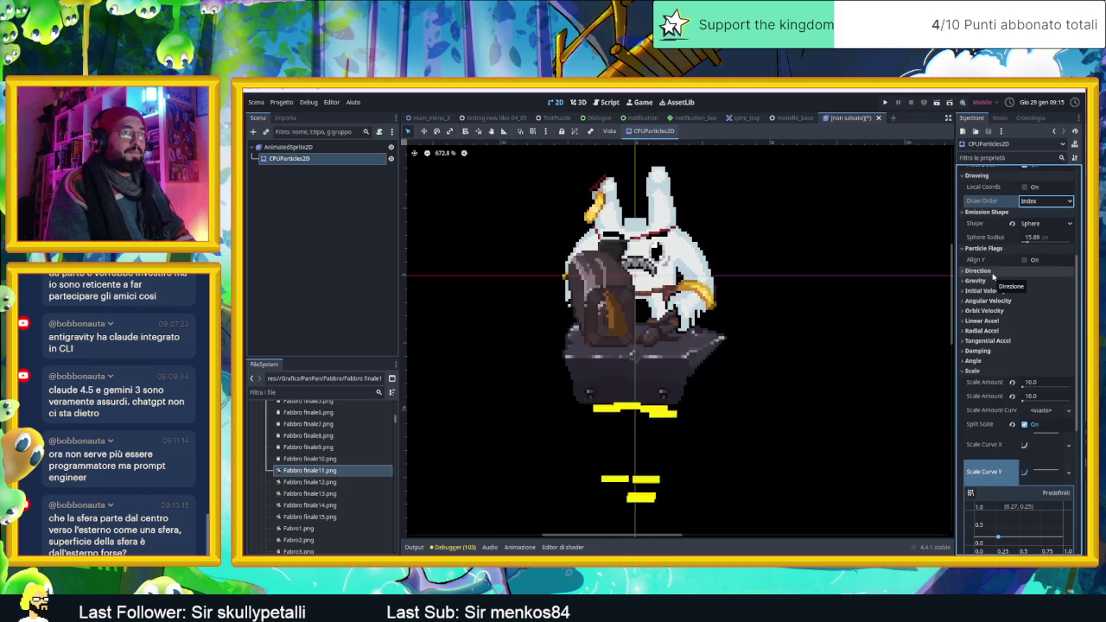
{"action": "left_click", "coordinate": [985, 271]}
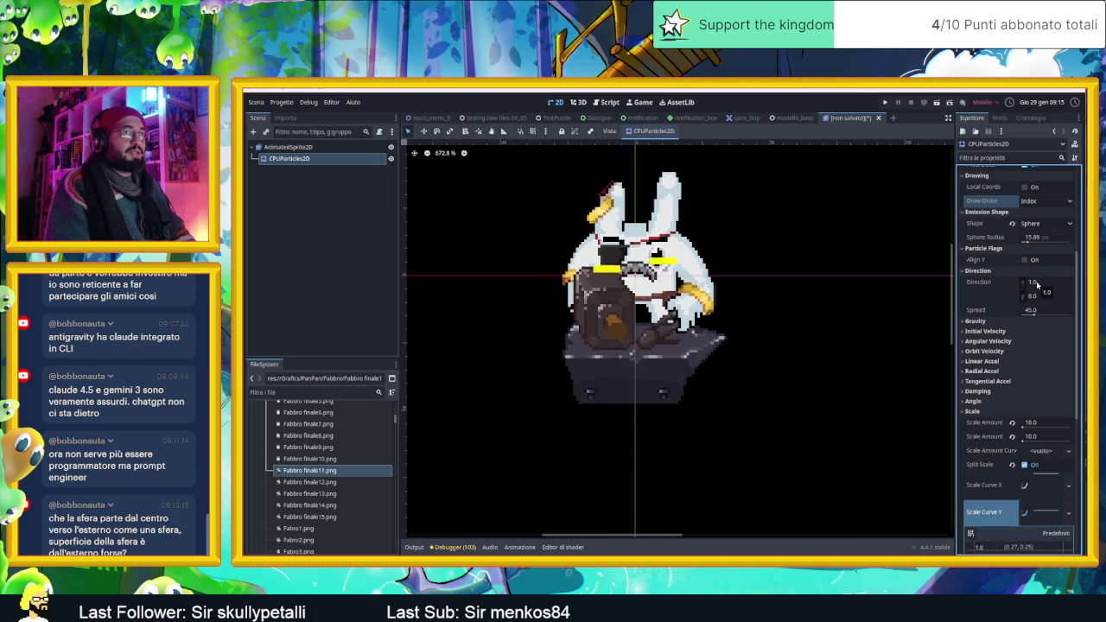
- Trial a tilted Direction y and wider Spread, then revert to Direction (1, 0) and Spread 45
{"action": "left_click_drag", "start_coordinate": [1033, 297], "coordinate": [1067, 297]}
{"action": "left_click", "coordinate": [1012, 282]}
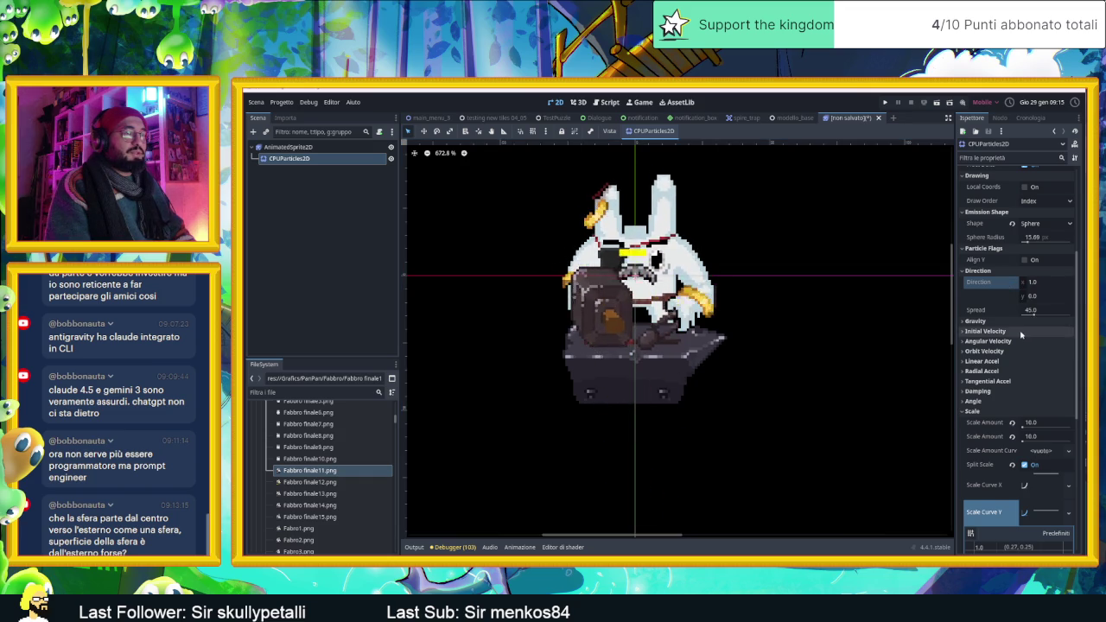
{"action": "left_click_drag", "start_coordinate": [1030, 315], "coordinate": [1052, 315]}
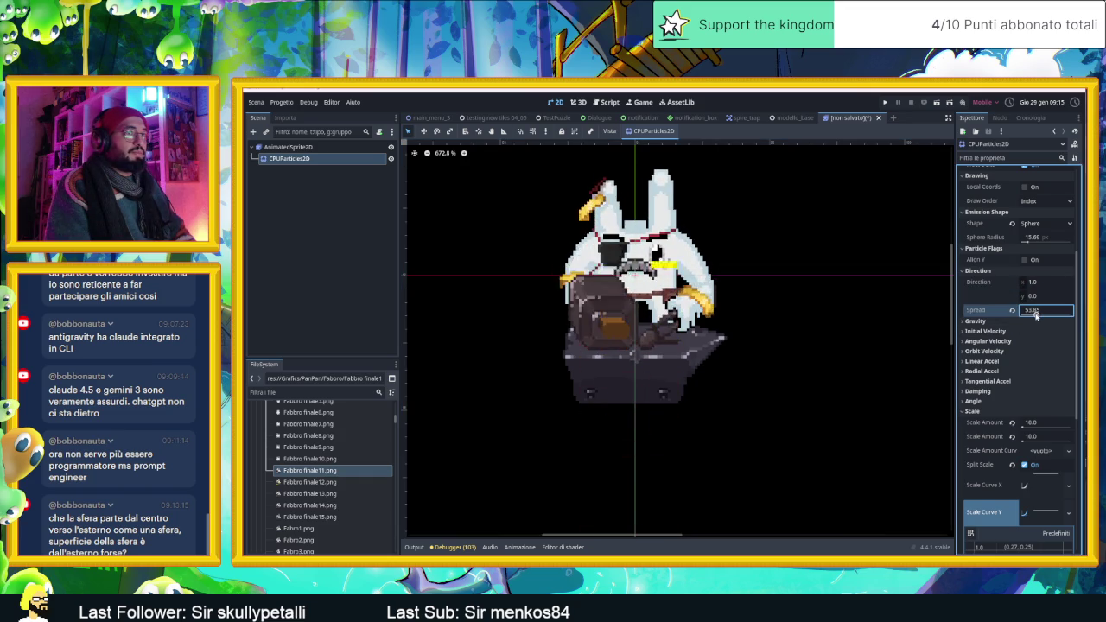
{"action": "left_click_drag", "start_coordinate": [1036, 315], "coordinate": [1071, 314]}
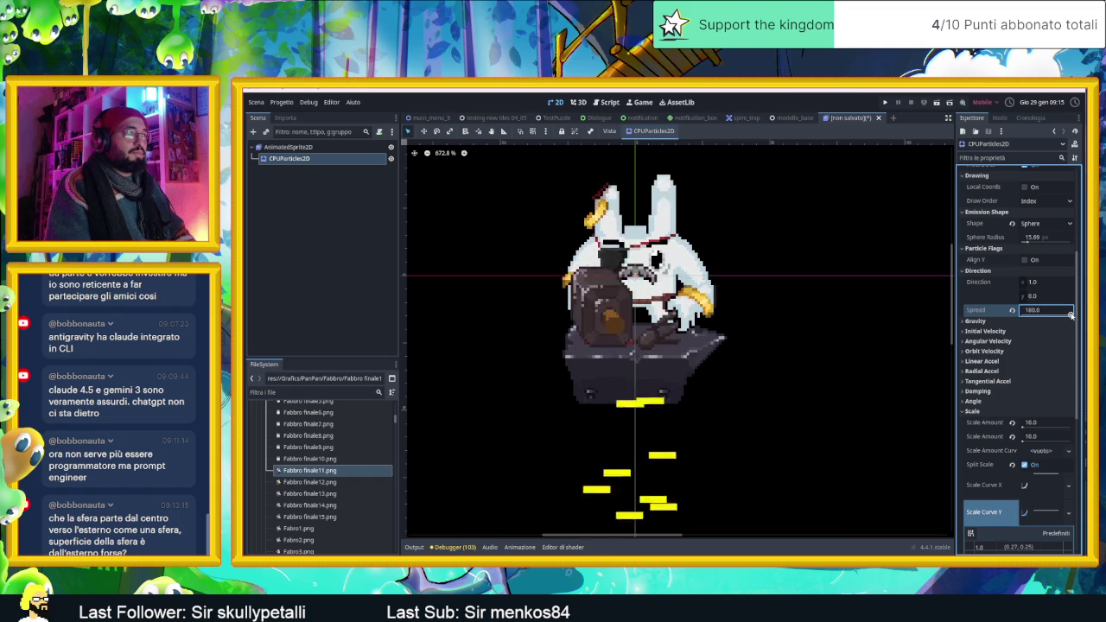
{"action": "left_click", "coordinate": [1010, 310]}
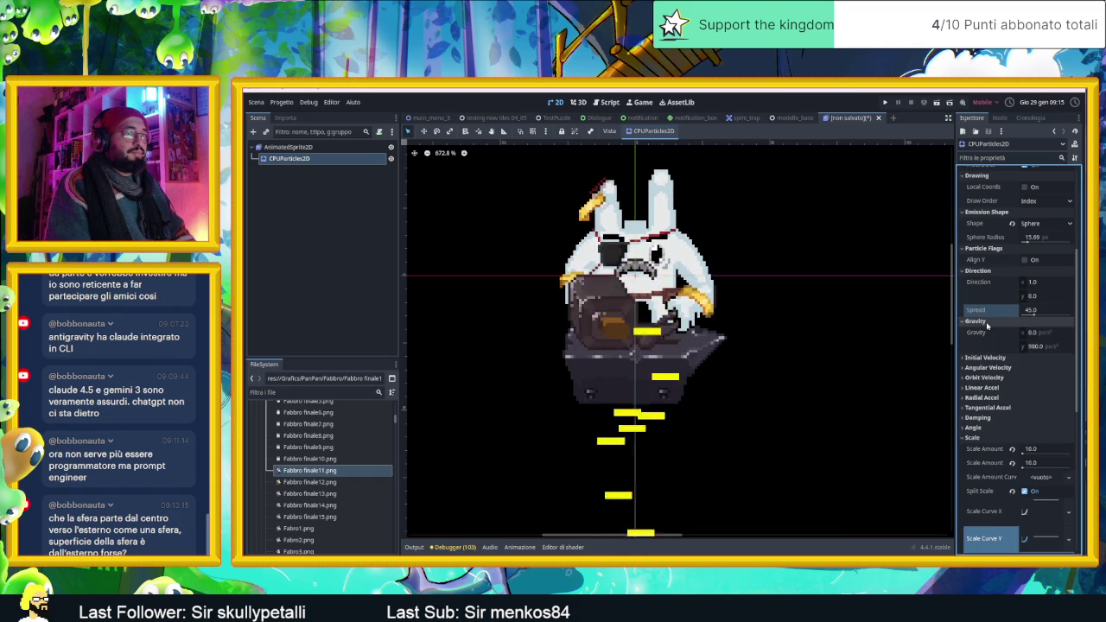
- Try an angular velocity on the sparks, then reset its min and max to 0
{"action": "left_click", "coordinate": [987, 331]}
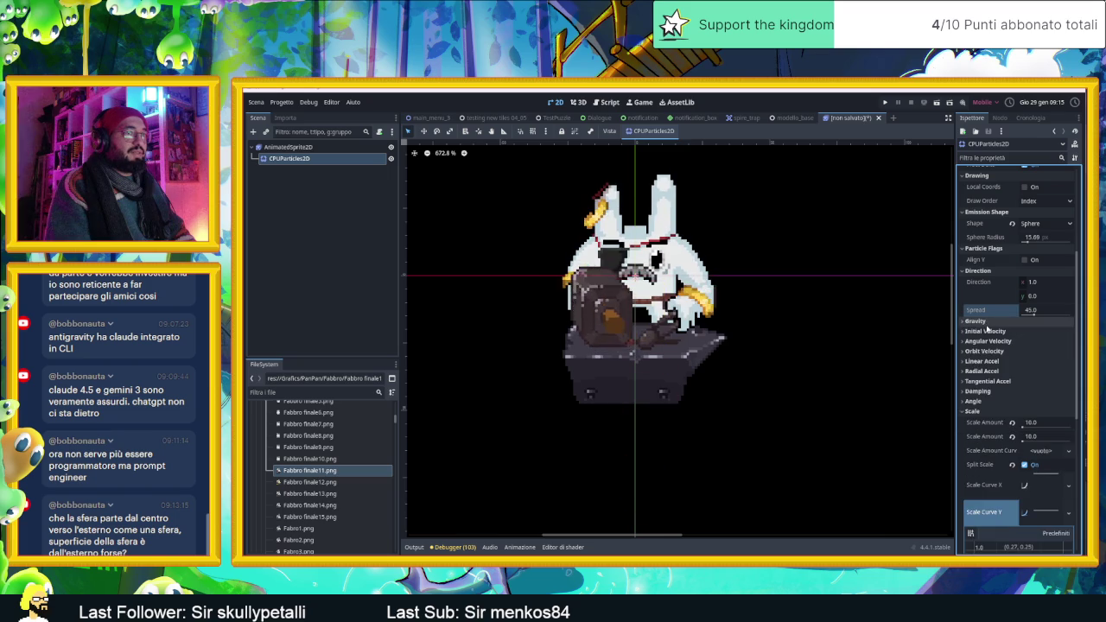
{"action": "left_click", "coordinate": [989, 331]}
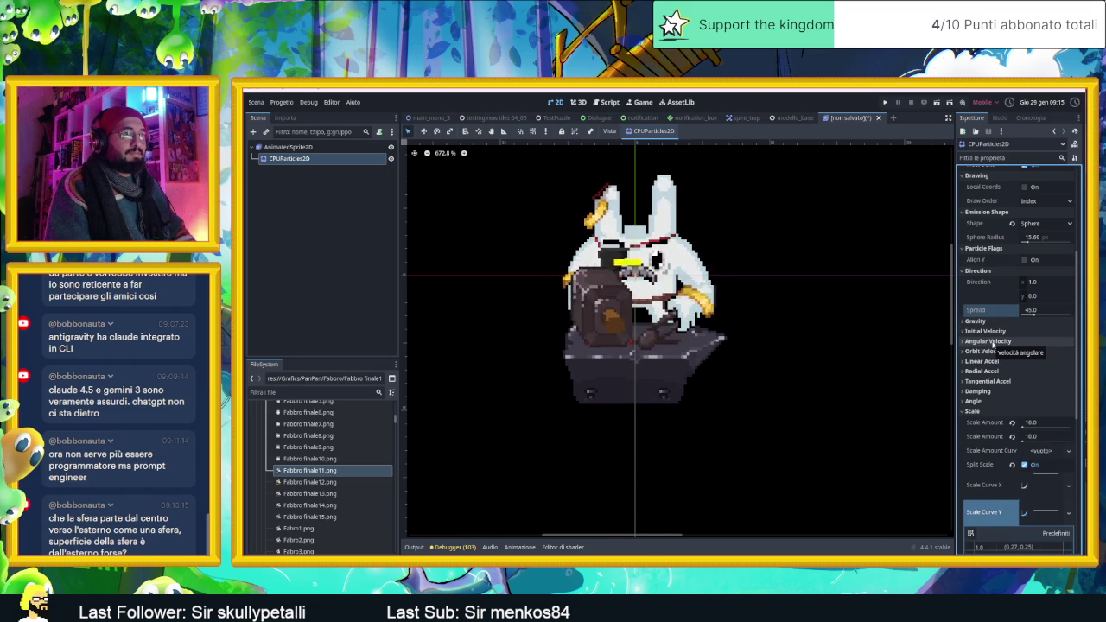
{"action": "left_click", "coordinate": [989, 341]}
{"action": "left_click_drag", "start_coordinate": [1035, 354], "coordinate": [1039, 360]}
{"action": "left_click", "coordinate": [1012, 353]}
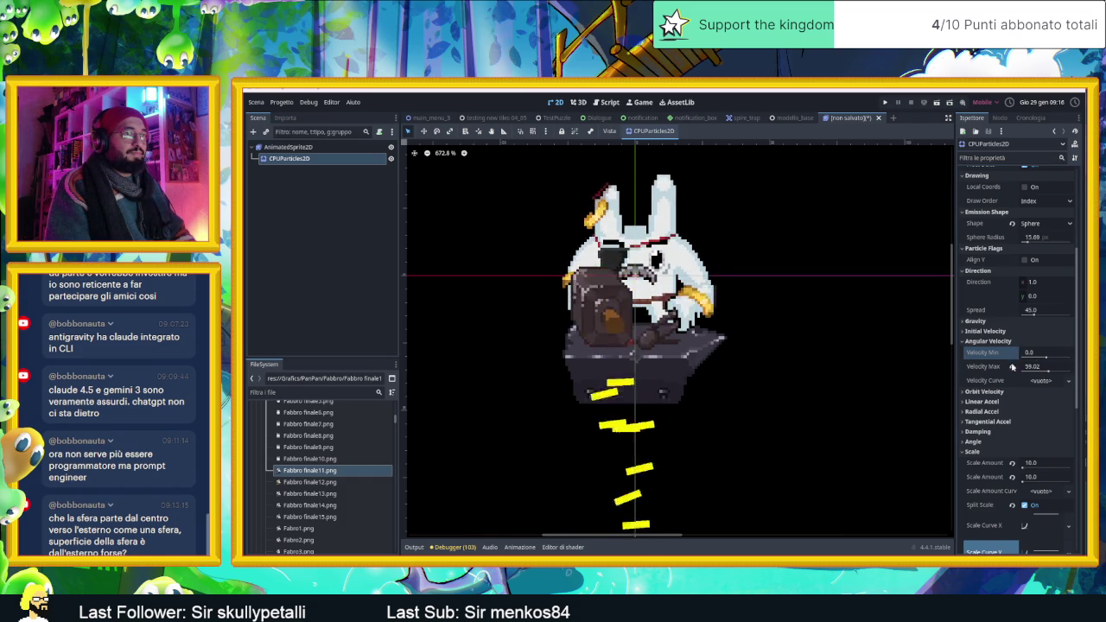
{"action": "left_click", "coordinate": [1011, 366]}
- Experiment with orbit velocity, including a negative value, then reset both min and max to 0
{"action": "left_click", "coordinate": [1003, 392]}
{"action": "scroll", "coordinate": [991, 377], "scroll_direction": "down", "scroll_amount": 2}
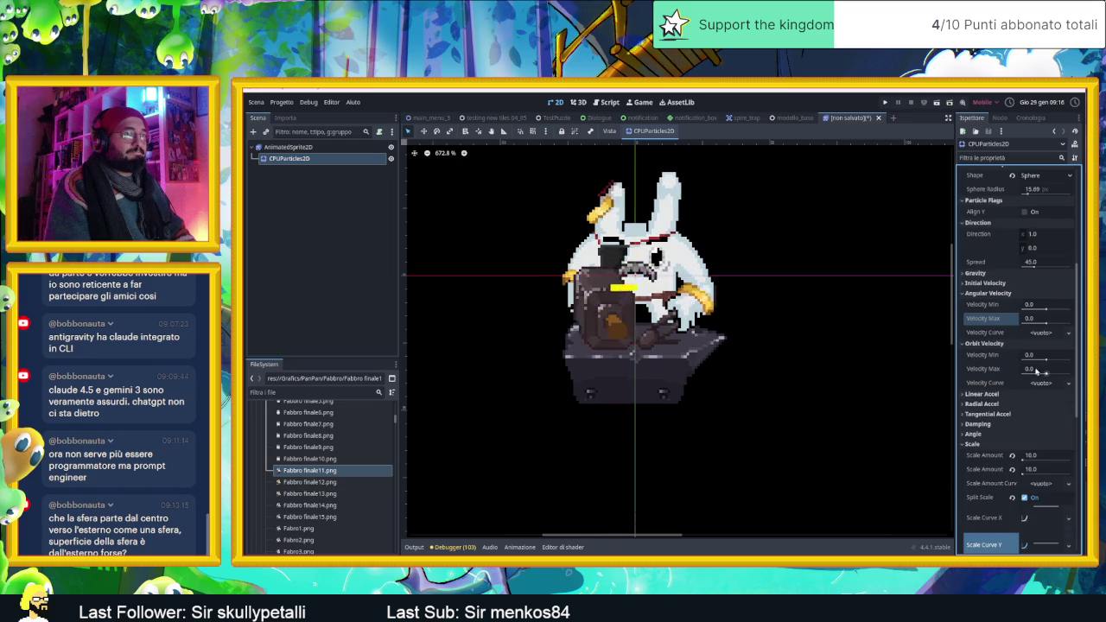
{"action": "left_click_drag", "start_coordinate": [1043, 361], "coordinate": [1049, 361]}
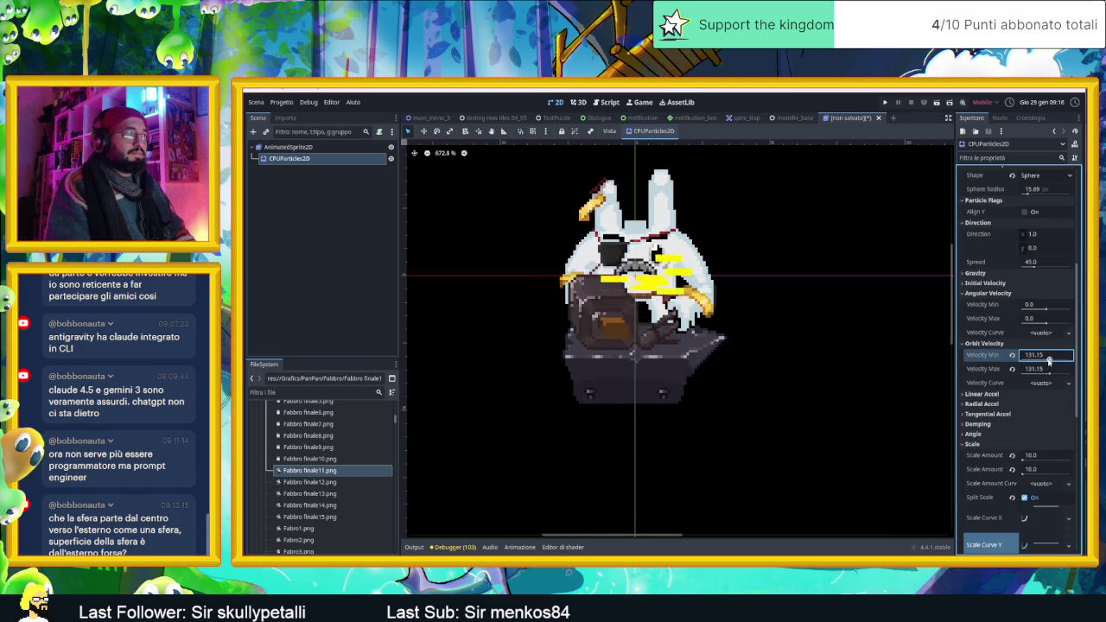
{"action": "left_click", "coordinate": [1012, 355]}
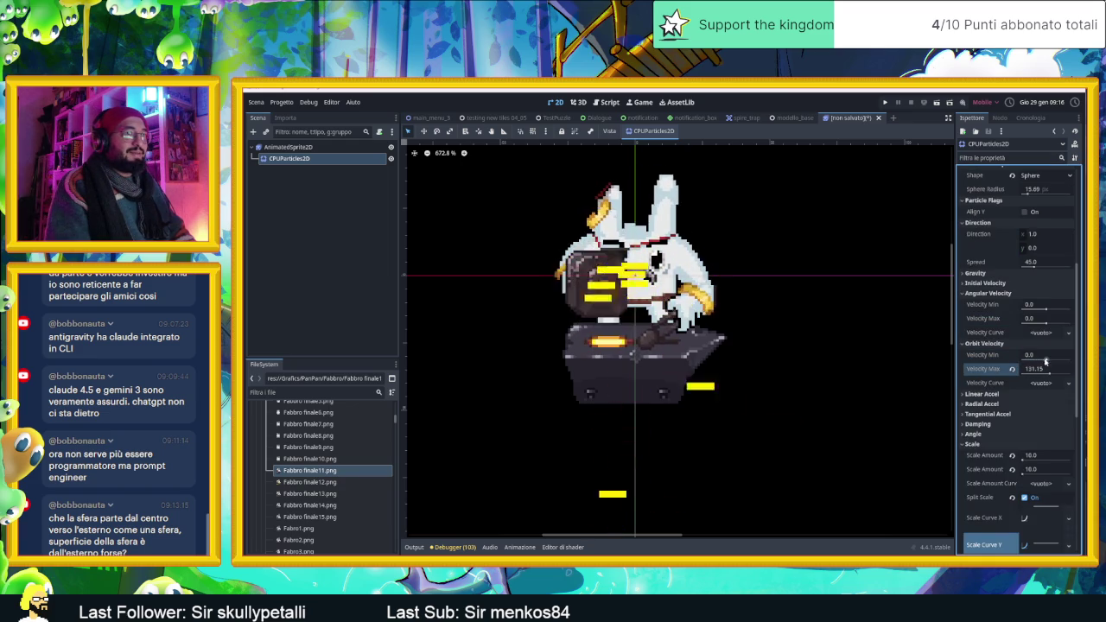
{"action": "left_click", "coordinate": [1011, 368]}
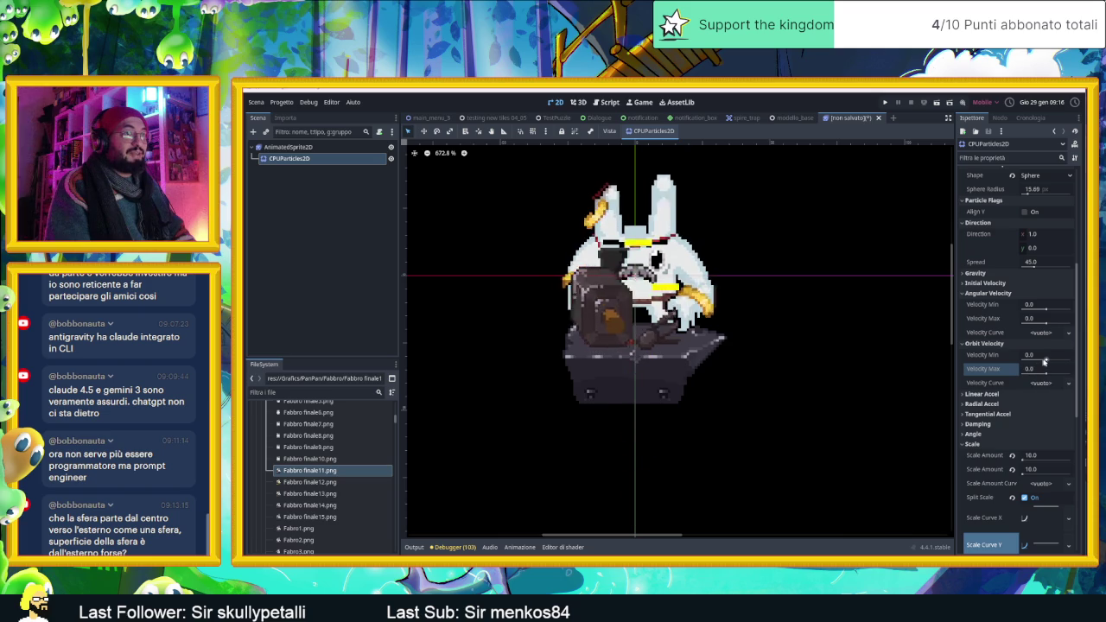
{"action": "left_click", "coordinate": [1046, 359]}
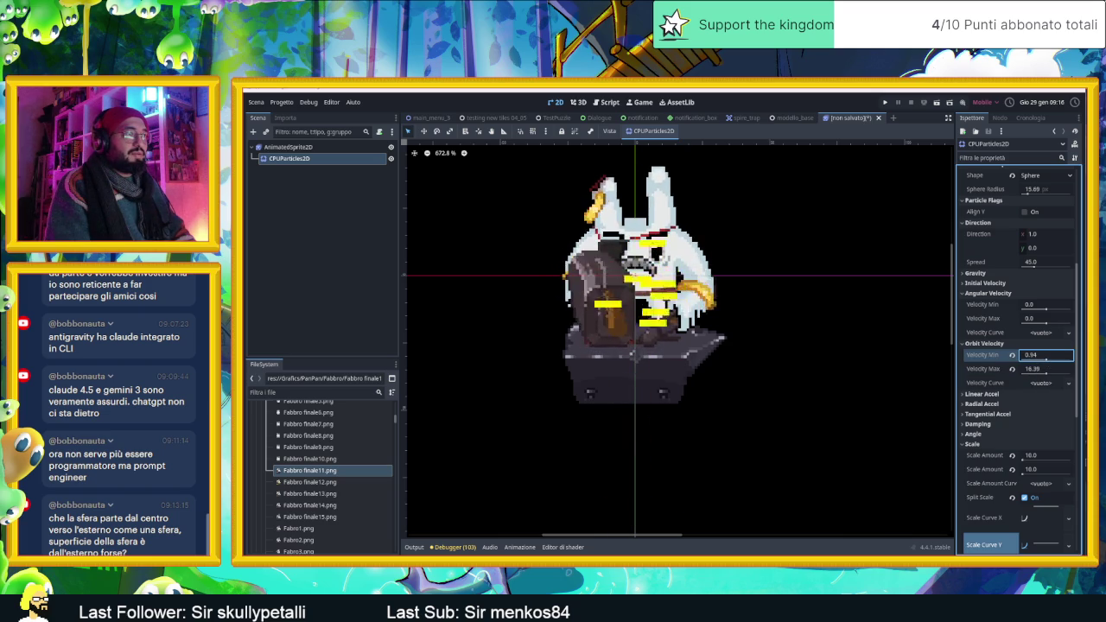
{"action": "left_click_drag", "start_coordinate": [1047, 374], "coordinate": [1045, 373]}
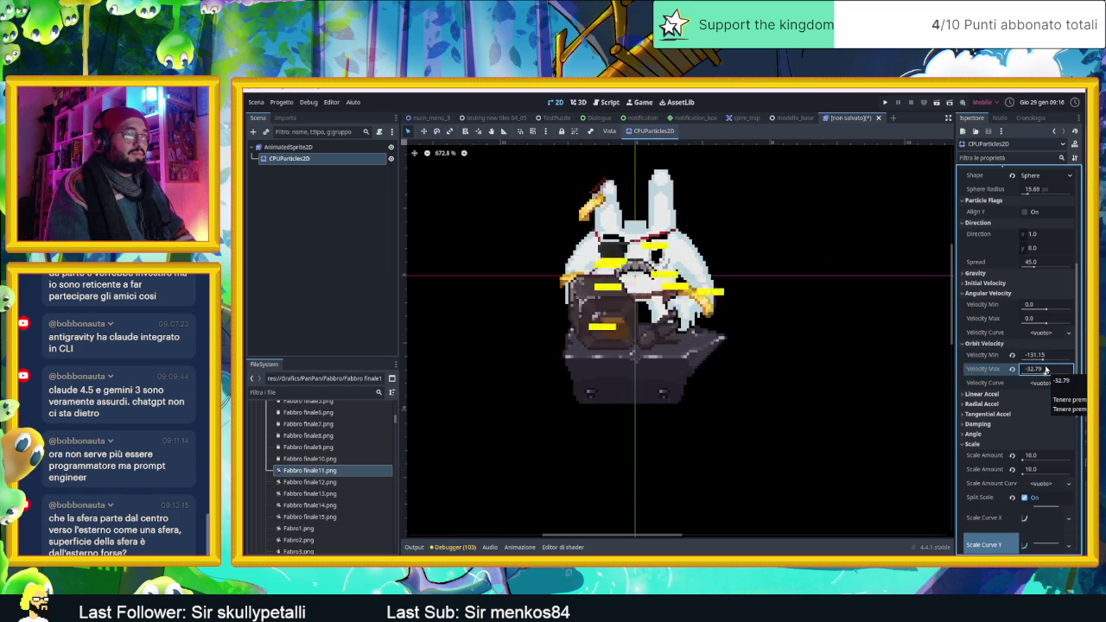
{"action": "left_click", "coordinate": [1013, 369]}
{"action": "left_click", "coordinate": [1012, 357]}
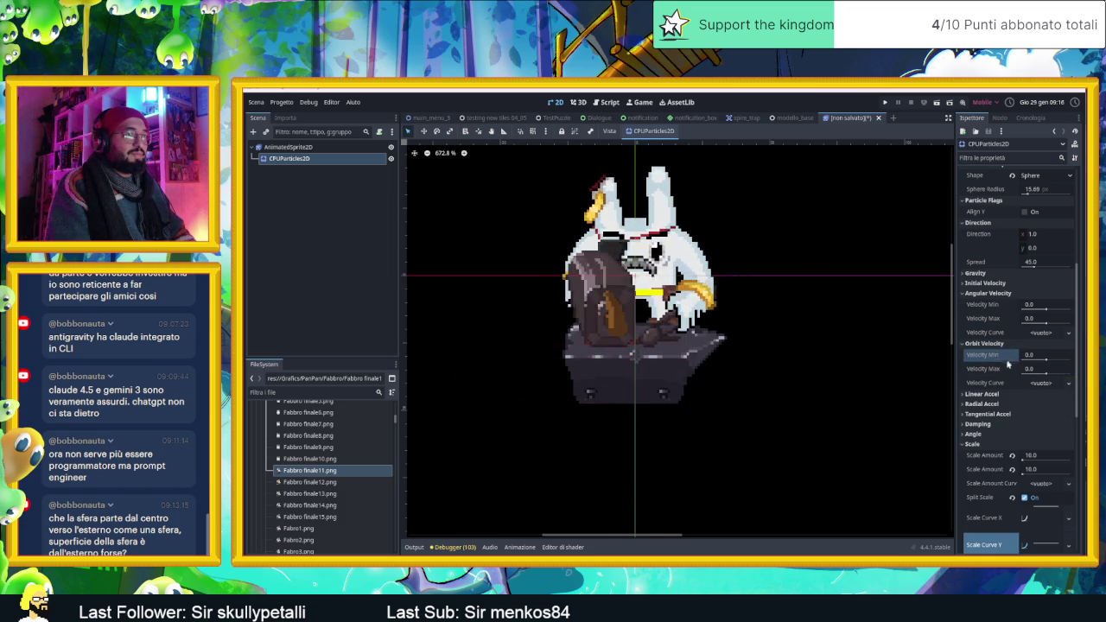
{"action": "scroll", "coordinate": [992, 407], "scroll_direction": "down", "scroll_amount": 1}
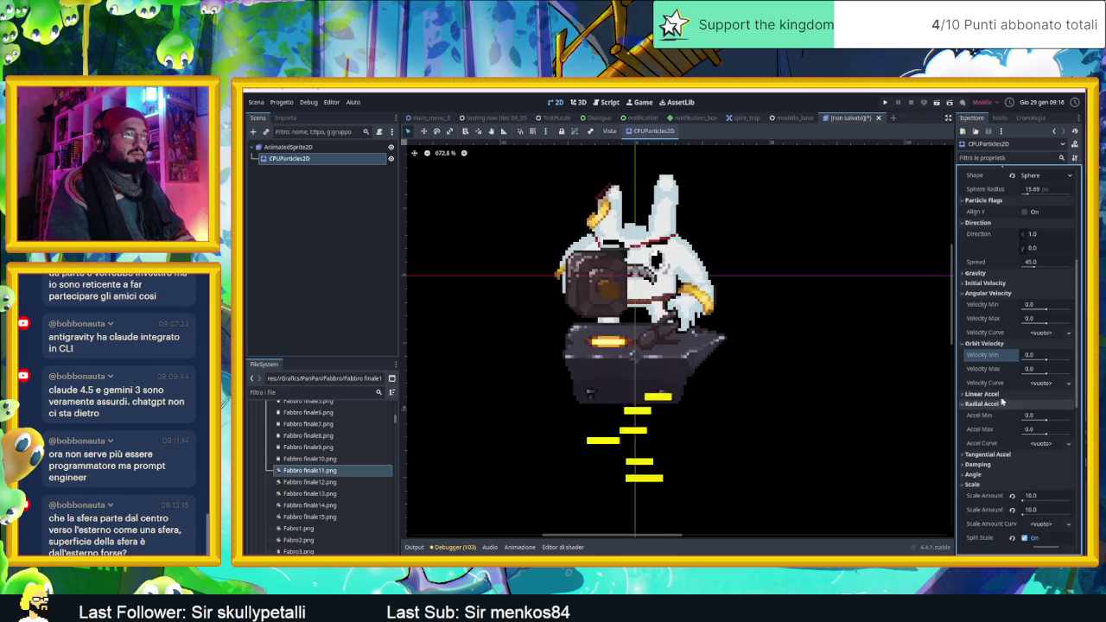
- Set Radial Accel Min and Max to 0.75
{"action": "left_click", "coordinate": [983, 356]}
{"action": "left_click_drag", "start_coordinate": [1052, 368], "coordinate": [1065, 368]}
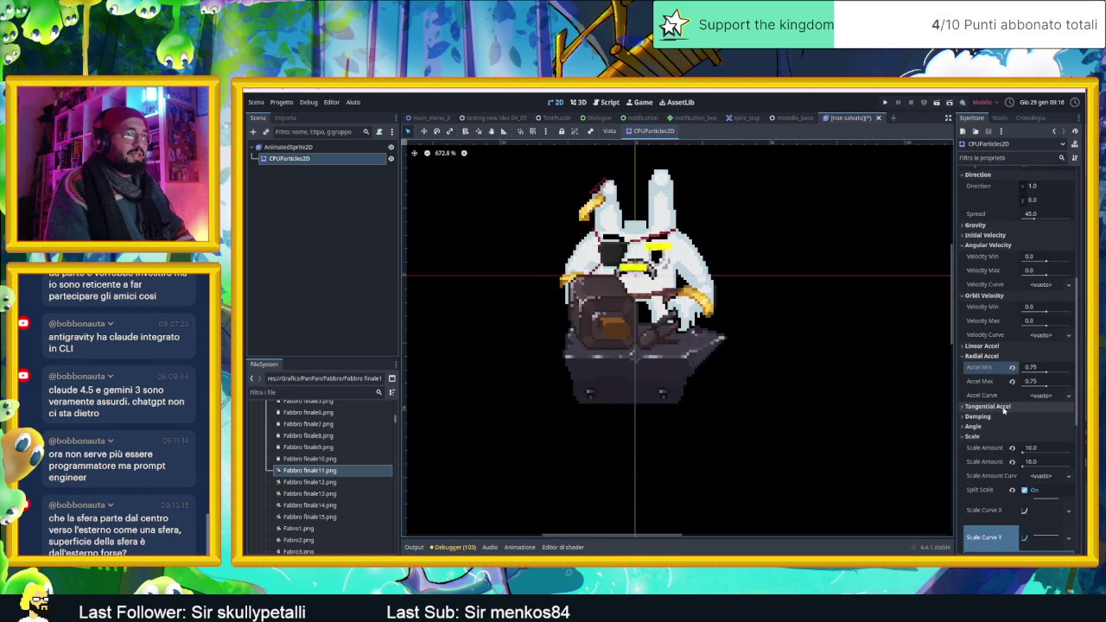
{"action": "left_click", "coordinate": [988, 406]}
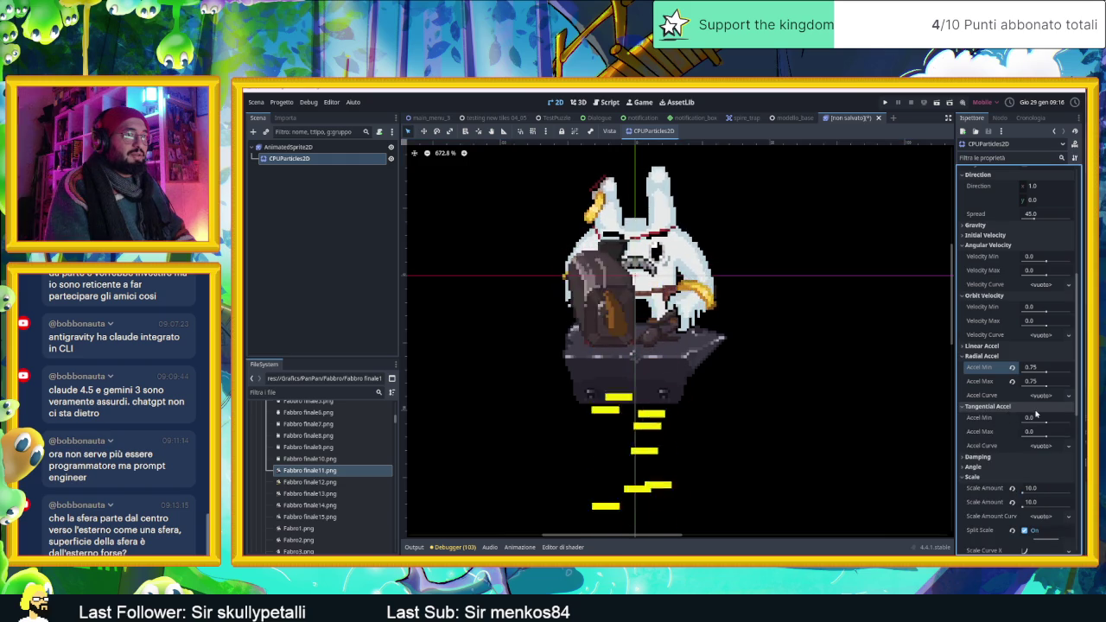
{"action": "left_click", "coordinate": [989, 407]}
- Try damping values such as 0.2, reset Damping min and max to 0, and reveal the Angle settings
{"action": "left_click", "coordinate": [994, 416]}
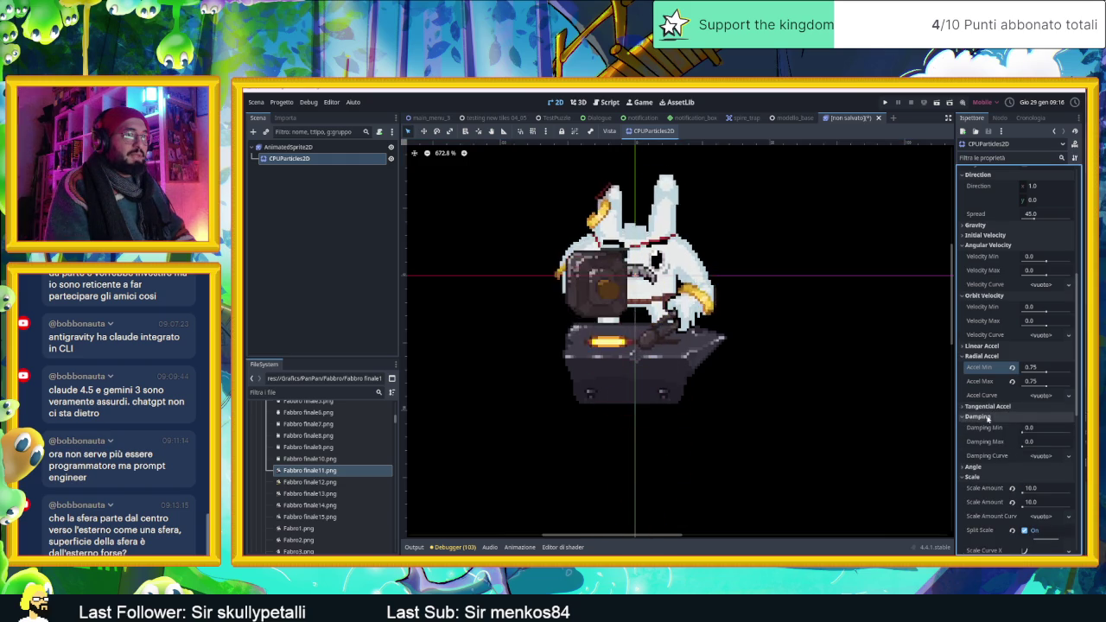
{"action": "left_click_drag", "start_coordinate": [1024, 443], "coordinate": [1057, 444]}
{"action": "left_click", "coordinate": [1032, 428]}
{"action": "type", "text": "0.2"}
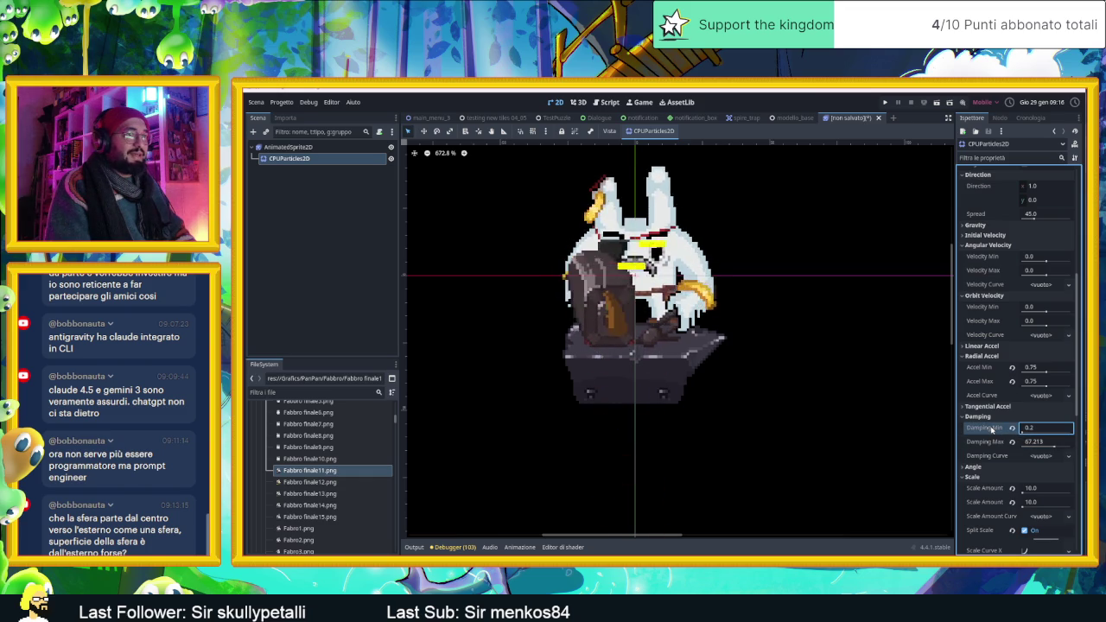
{"action": "left_click", "coordinate": [1011, 442]}
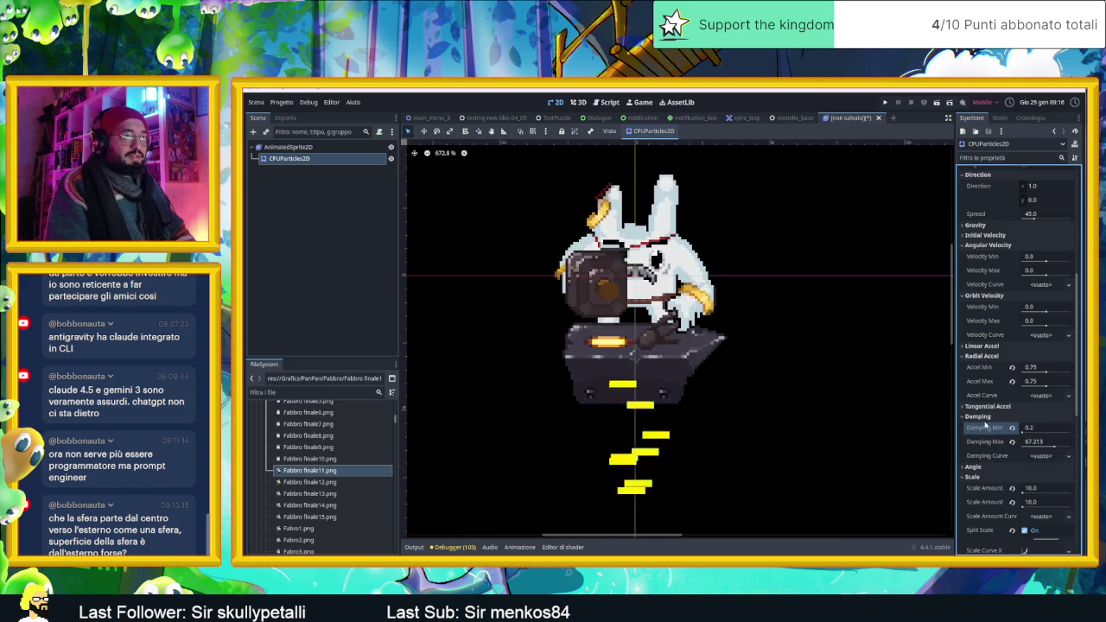
{"action": "left_click", "coordinate": [1011, 428]}
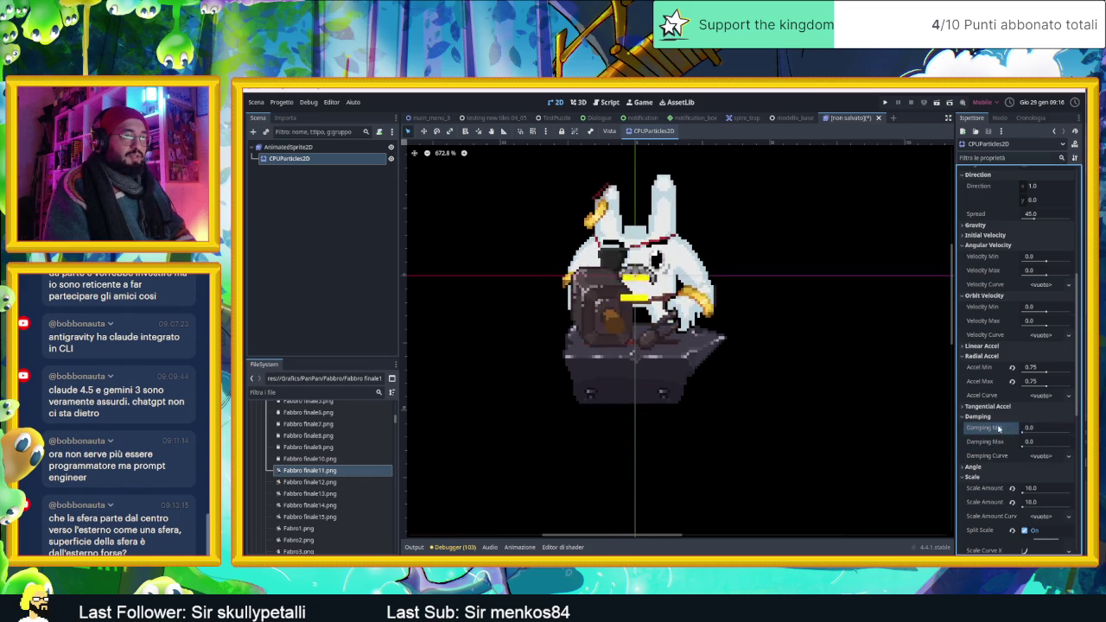
{"action": "left_click", "coordinate": [979, 417]}
{"action": "left_click", "coordinate": [979, 427]}
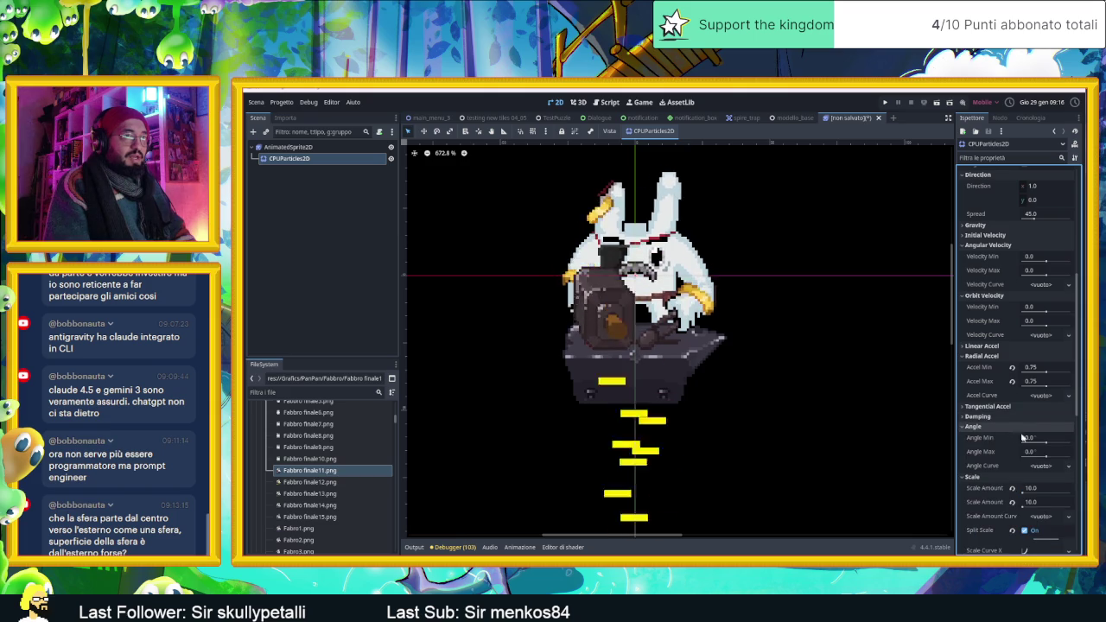
- Set Angle Min to 70.8 and Angle Max to 112.7, and change Gravity y to 25.0
{"action": "left_click_drag", "start_coordinate": [1040, 442], "coordinate": [1050, 456]}
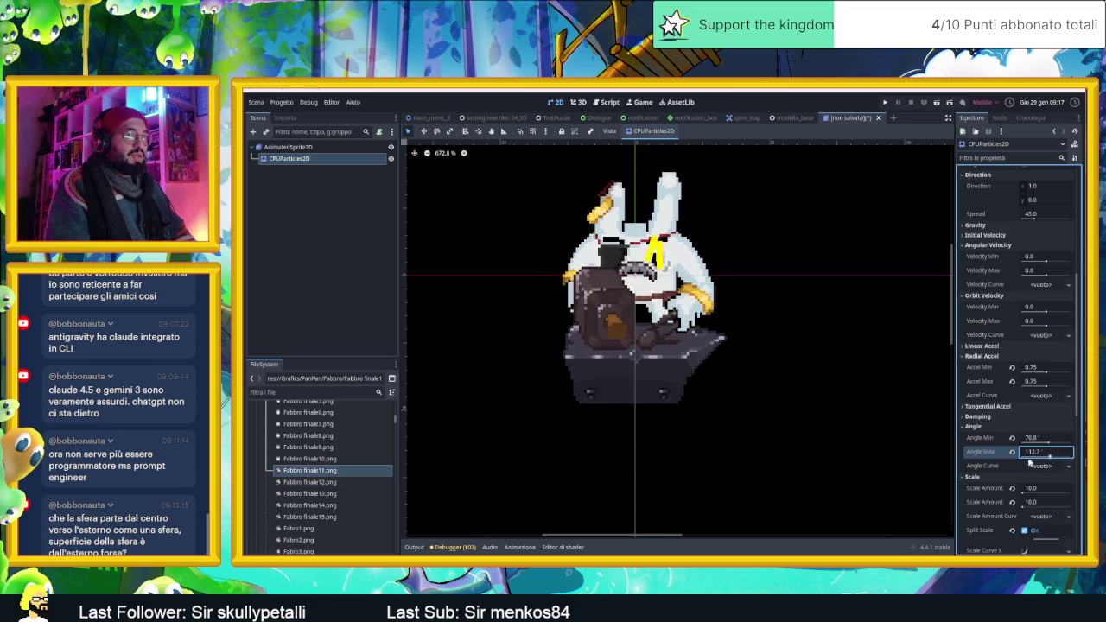
{"action": "scroll", "coordinate": [1011, 459], "scroll_direction": "down", "scroll_amount": 2}
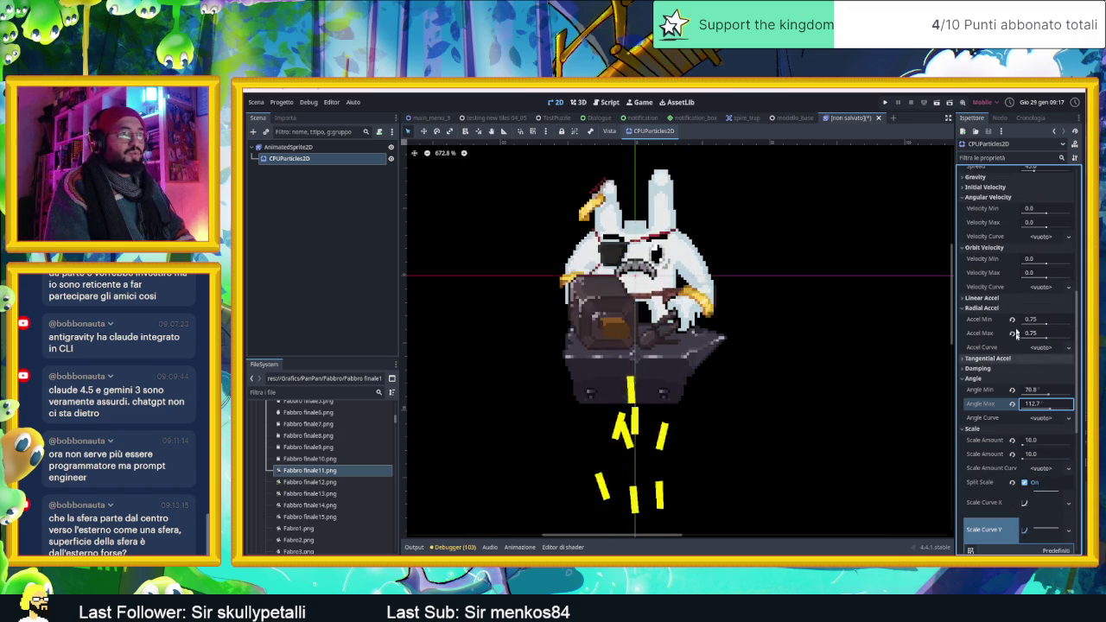
{"action": "scroll", "coordinate": [1014, 328], "scroll_direction": "up", "scroll_amount": 4}
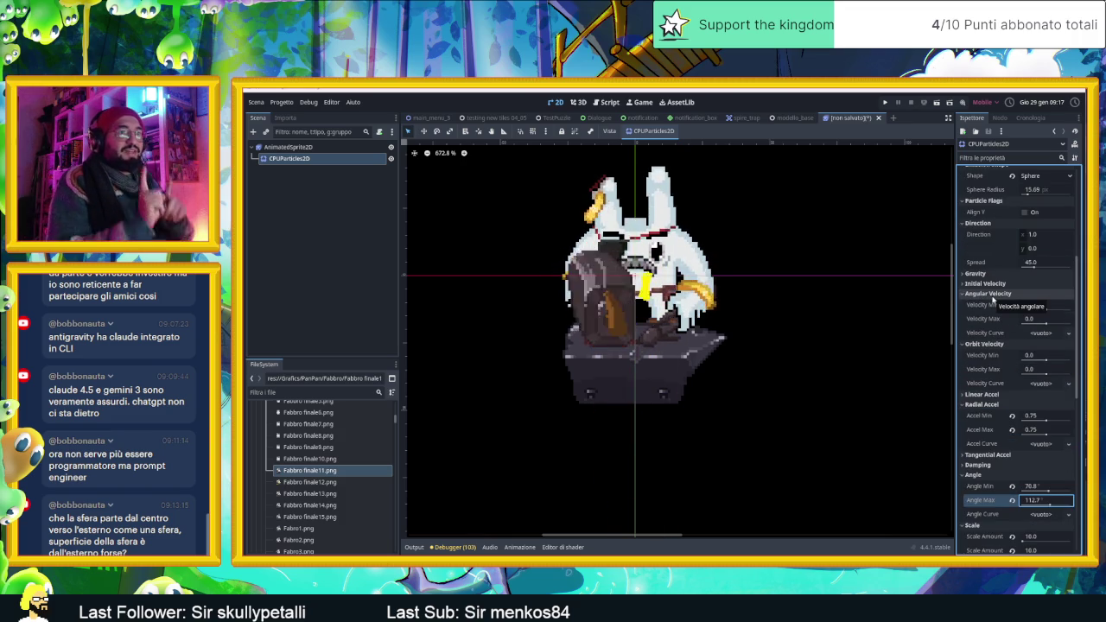
{"action": "left_click", "coordinate": [974, 273]}
{"action": "scroll", "coordinate": [1016, 300], "scroll_direction": "up", "scroll_amount": 4}
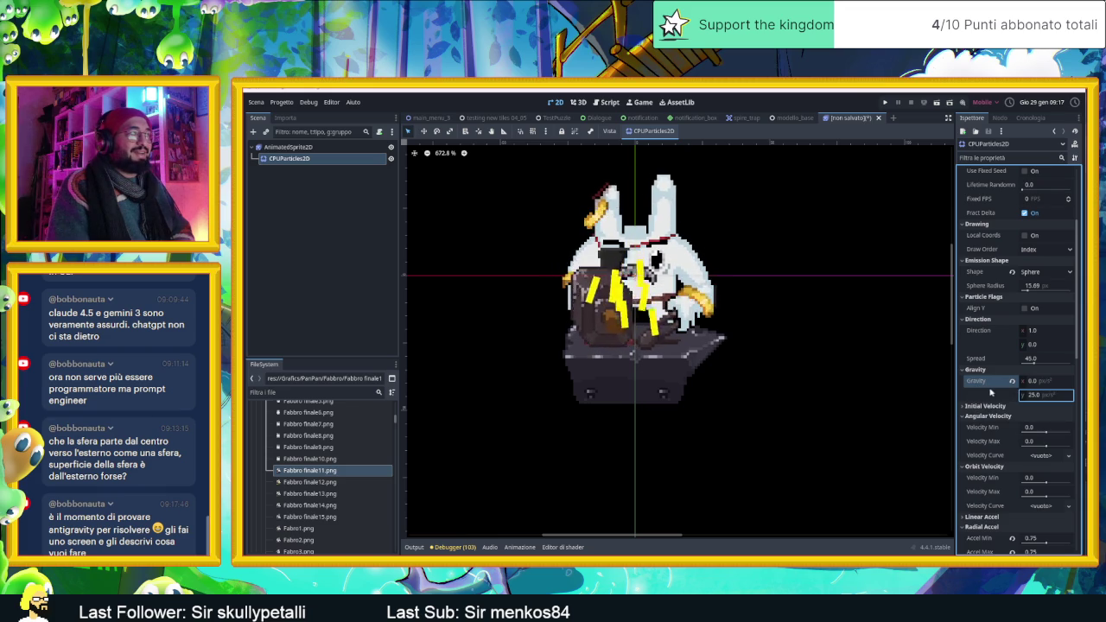
{"action": "scroll", "coordinate": [985, 404], "scroll_direction": "down", "scroll_amount": 3}
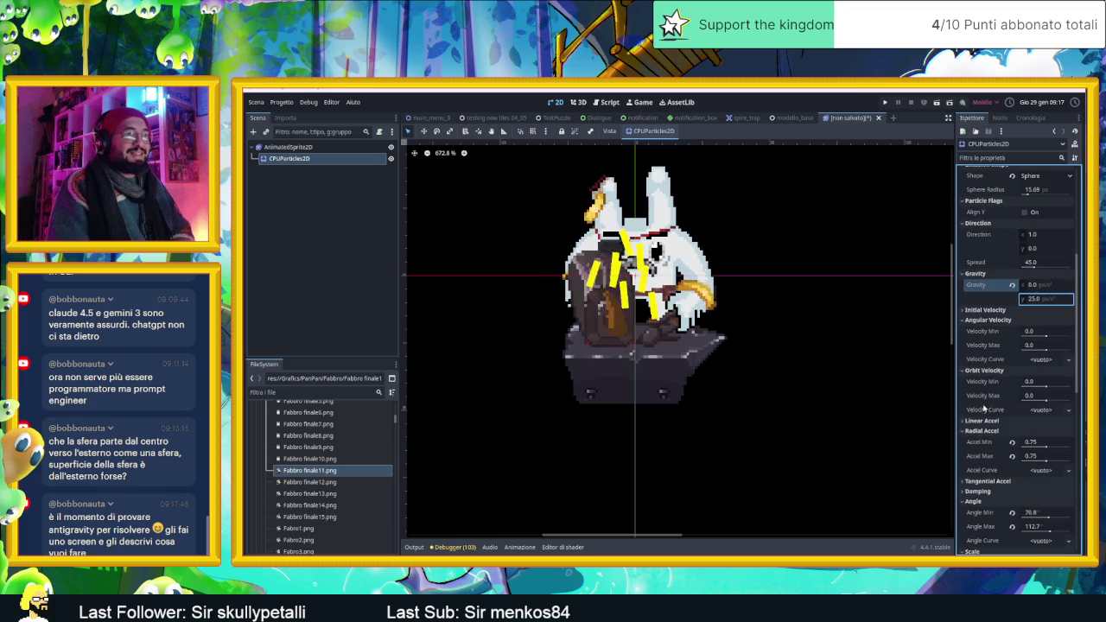
- Enter 25.0 for both Initial Velocity Min and Velocity Max
{"action": "left_click", "coordinate": [986, 309]}
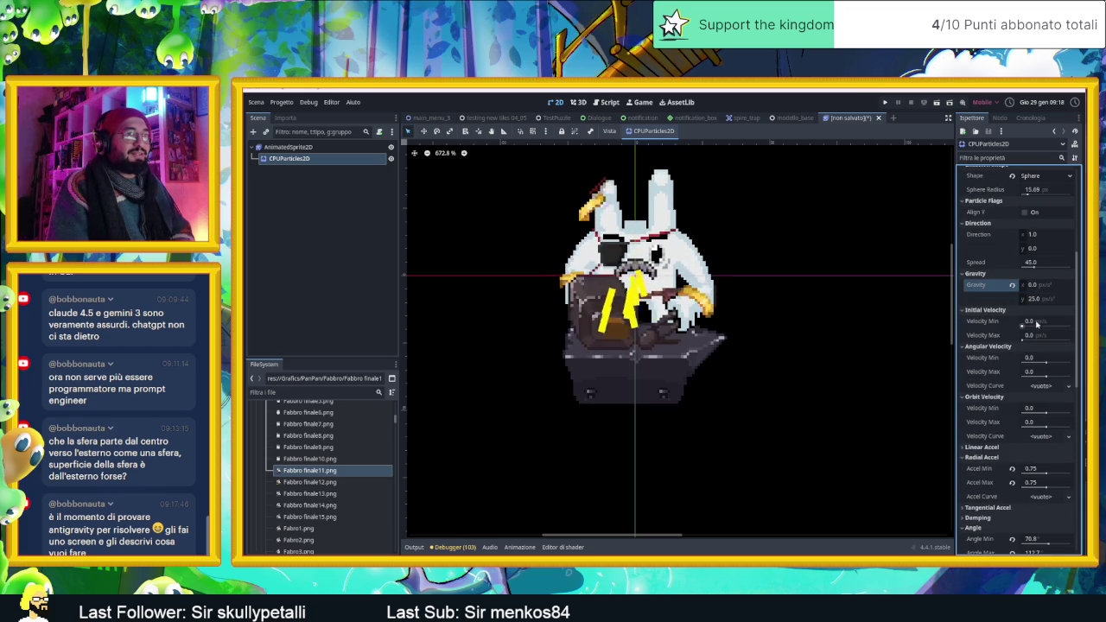
{"action": "left_click", "coordinate": [1038, 321]}
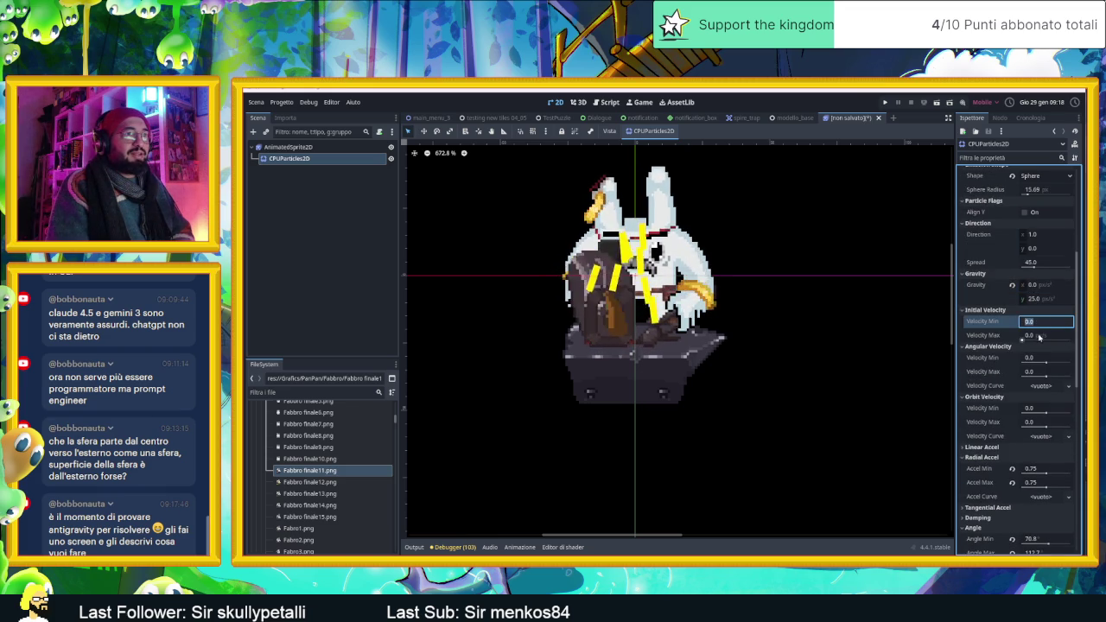
{"action": "left_click", "coordinate": [1039, 335]}
{"action": "left_click", "coordinate": [1034, 322]}
{"action": "type", "text": "25"}
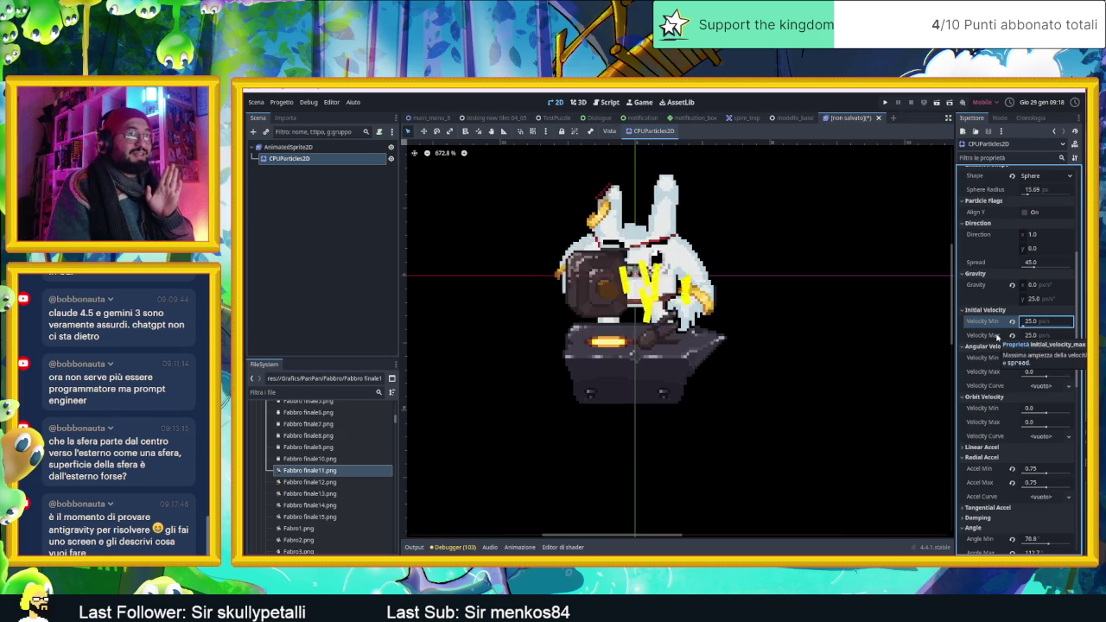
{"action": "scroll", "coordinate": [994, 373], "scroll_direction": "down", "scroll_amount": 1}
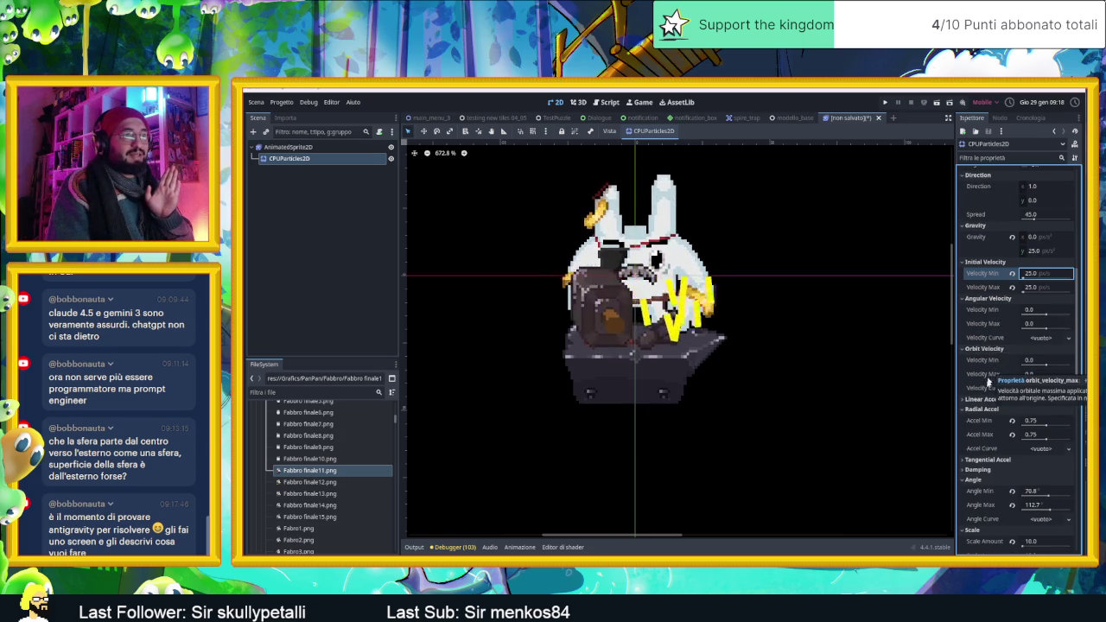
{"action": "scroll", "coordinate": [981, 400], "scroll_direction": "down", "scroll_amount": 1}
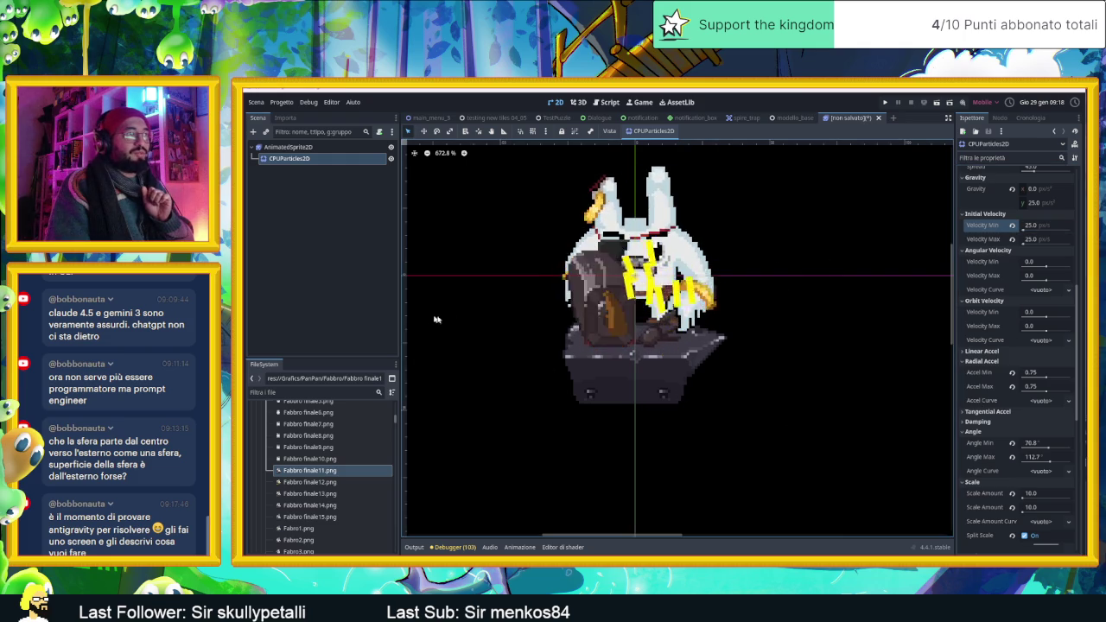
{"action": "scroll", "coordinate": [979, 348], "scroll_direction": "up", "scroll_amount": 7}
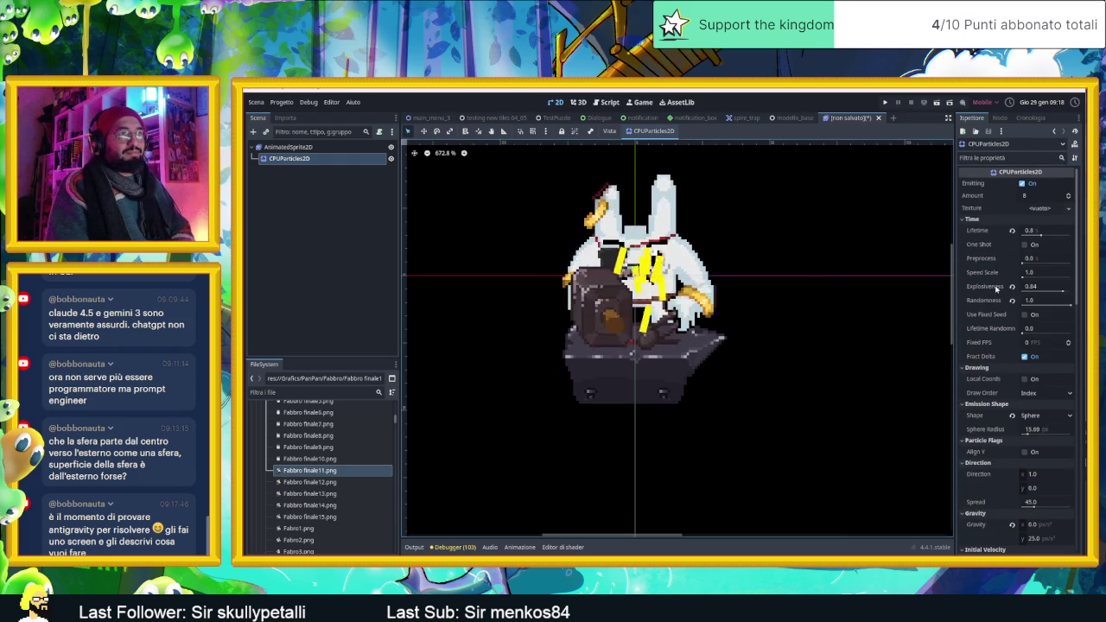
{"action": "left_click", "coordinate": [1032, 196]}
- Set the particle Amount to 4 and drag Direction Spread to about 61.23°
{"action": "type", "text": "4"}
{"action": "key", "text": "Return"}
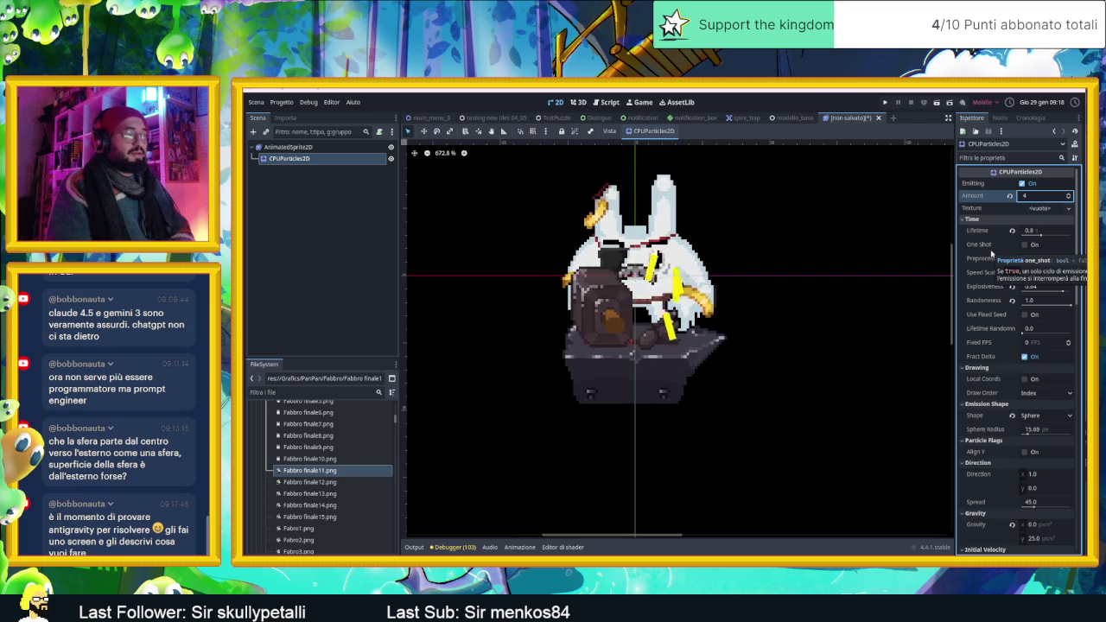
{"action": "scroll", "coordinate": [987, 339], "scroll_direction": "down", "scroll_amount": 2}
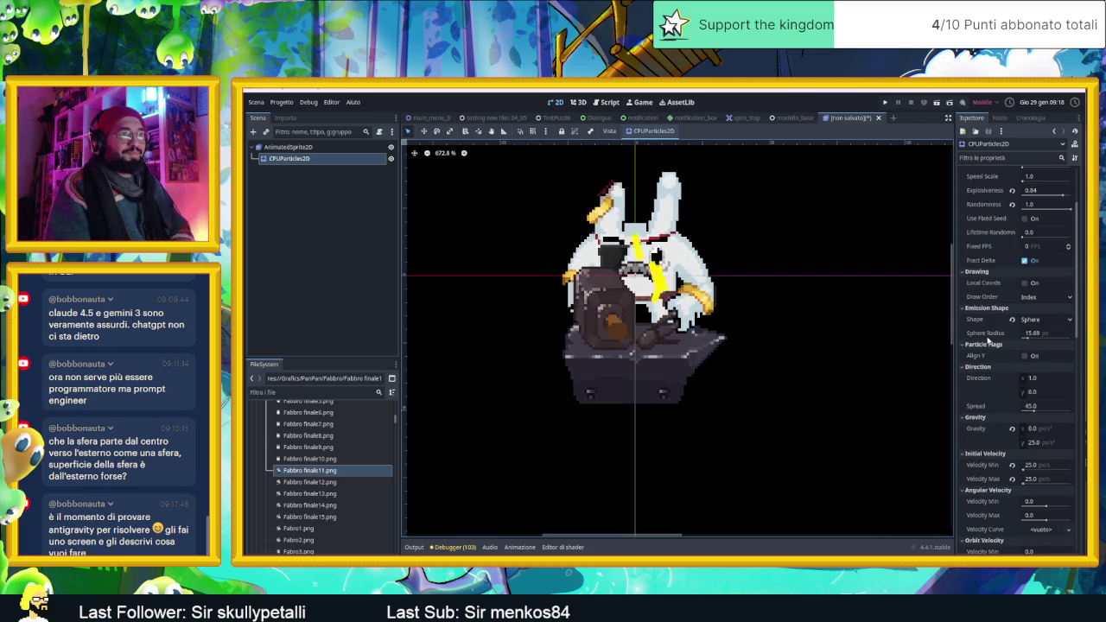
{"action": "scroll", "coordinate": [989, 345], "scroll_direction": "down", "scroll_amount": 1}
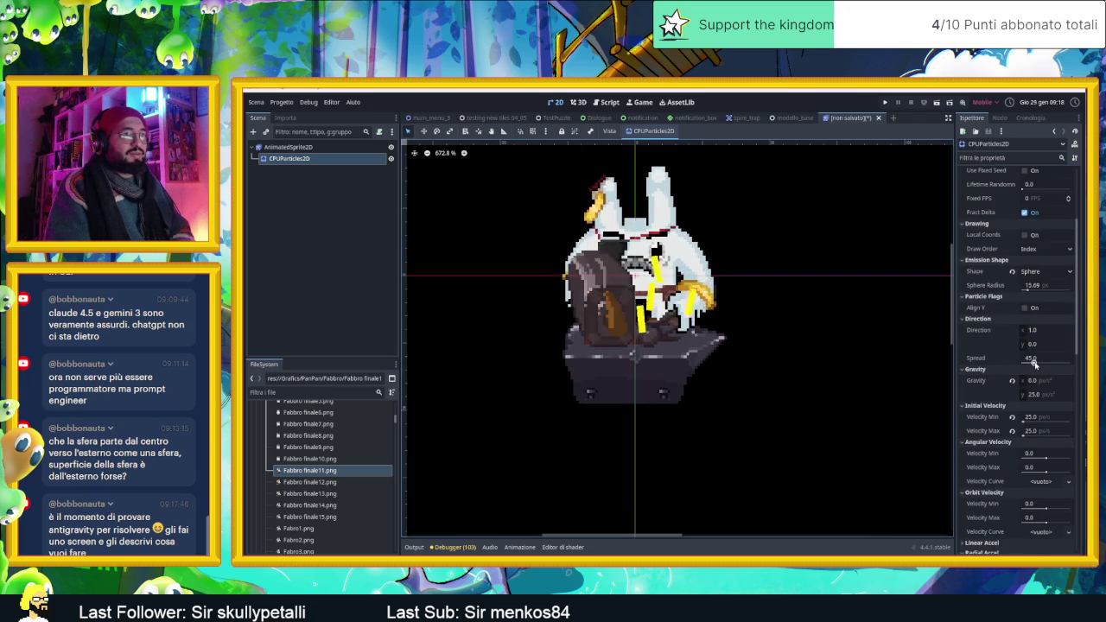
{"action": "left_click_drag", "start_coordinate": [1033, 364], "coordinate": [1037, 366]}
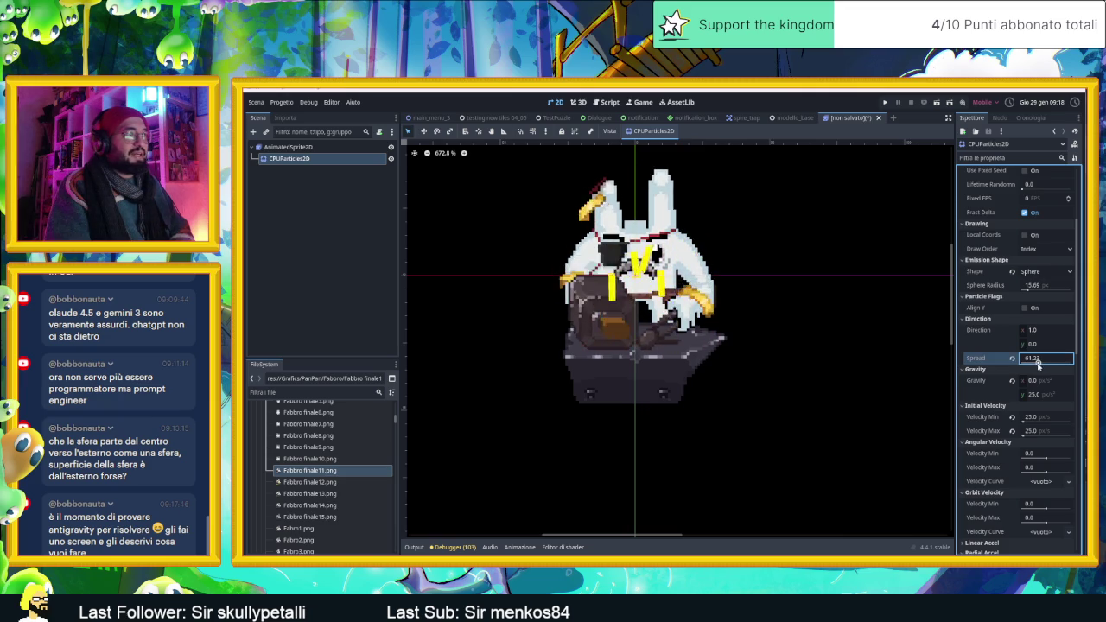
{"action": "scroll", "coordinate": [985, 417], "scroll_direction": "down", "scroll_amount": 2}
{"action": "scroll", "coordinate": [985, 417], "scroll_direction": "down", "scroll_amount": 2}
{"action": "scroll", "coordinate": [983, 432], "scroll_direction": "down", "scroll_amount": 2}
{"action": "scroll", "coordinate": [983, 435], "scroll_direction": "down", "scroll_amount": 2}
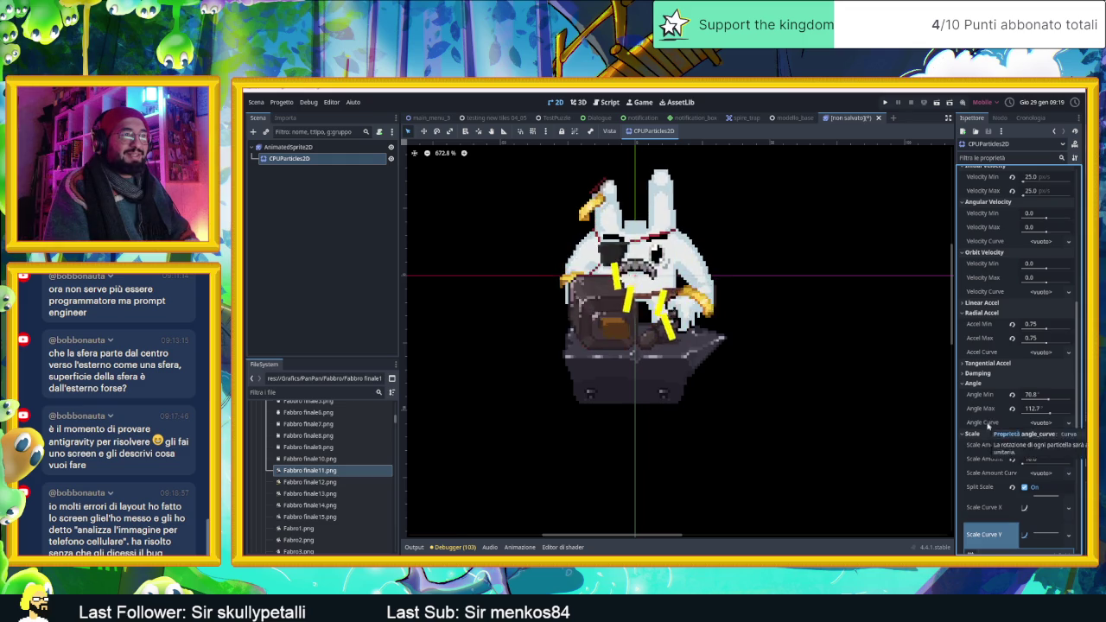
- Slide the spark angle until Angle Min and Angle Max both read 212.4°
{"action": "scroll", "coordinate": [989, 427], "scroll_direction": "down", "scroll_amount": 2}
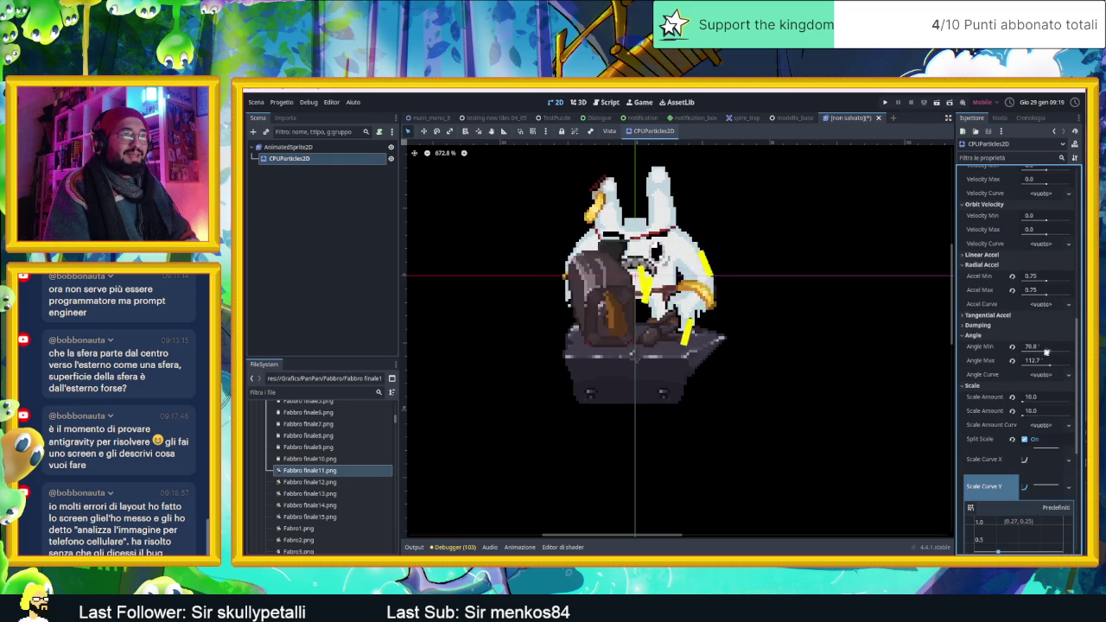
{"action": "left_click_drag", "start_coordinate": [1043, 349], "coordinate": [1038, 355]}
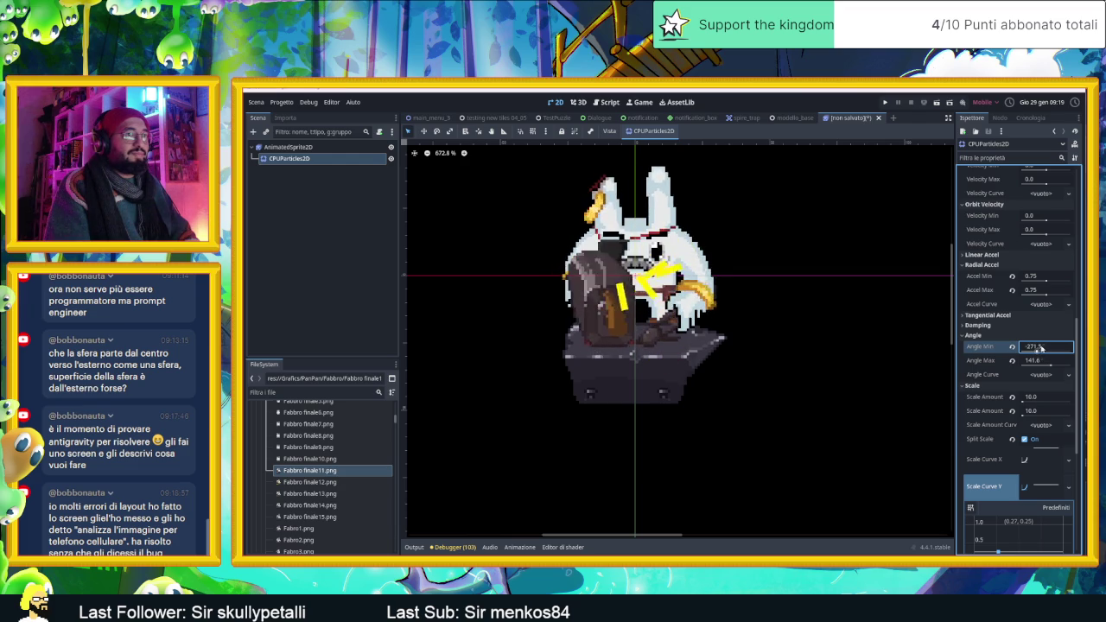
{"action": "left_click_drag", "start_coordinate": [1037, 350], "coordinate": [1043, 351]}
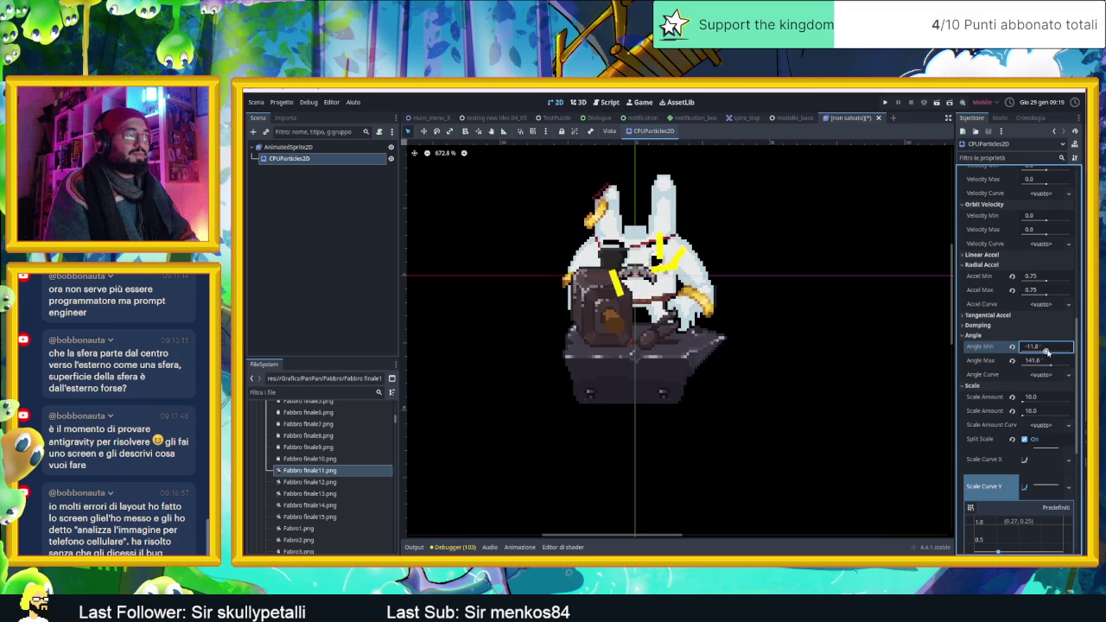
{"action": "left_click_drag", "start_coordinate": [1052, 351], "coordinate": [1054, 353]}
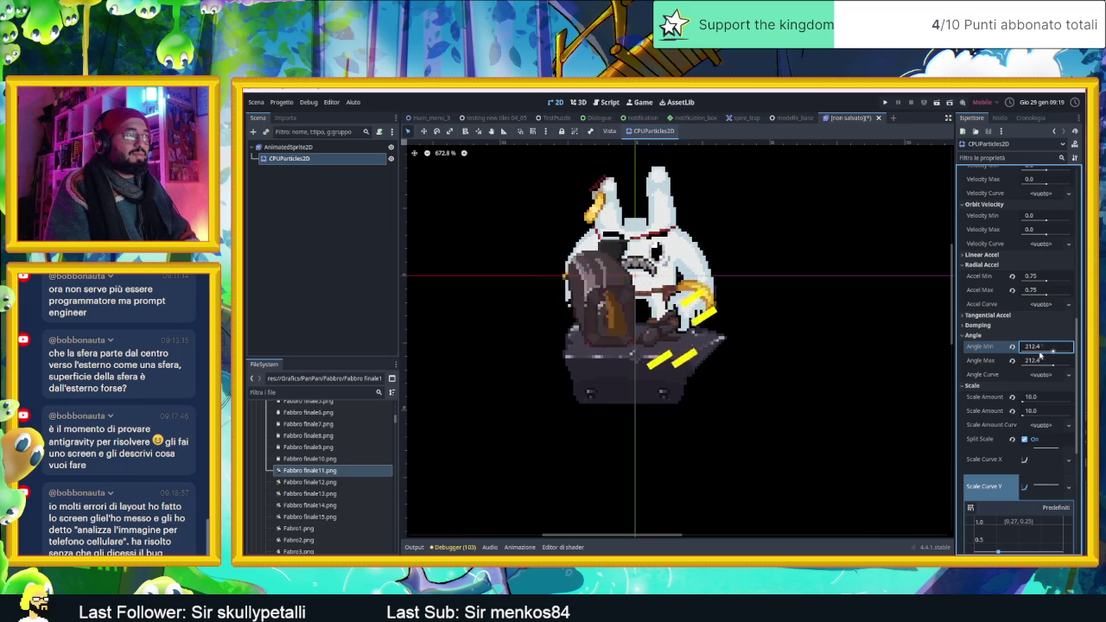
{"action": "scroll", "coordinate": [998, 295], "scroll_direction": "up", "scroll_amount": 5}
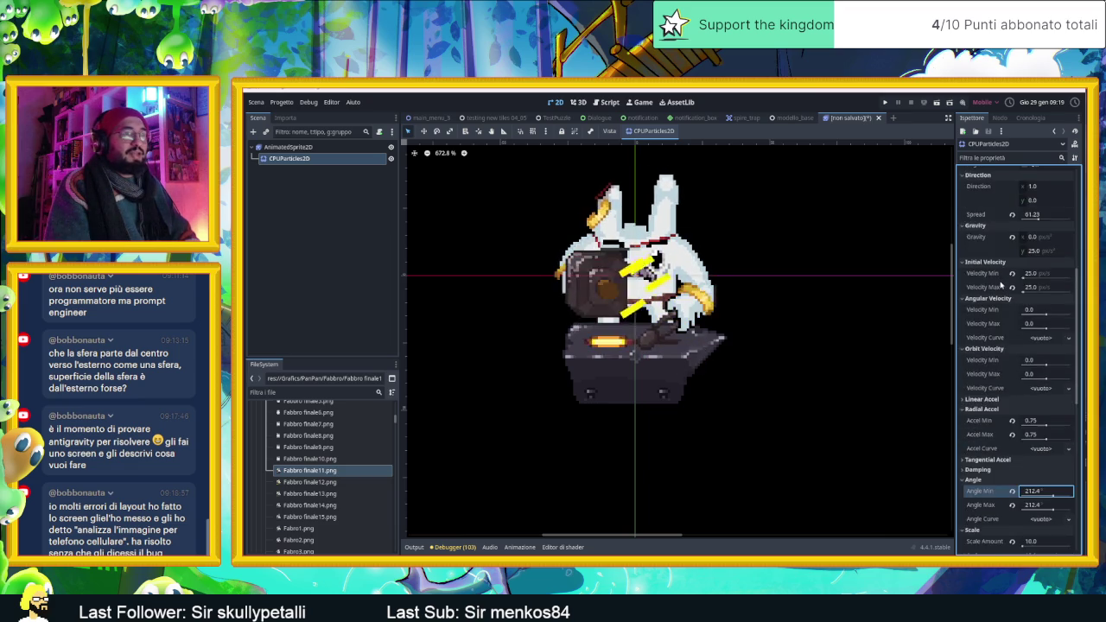
{"action": "left_click", "coordinate": [1041, 225]}
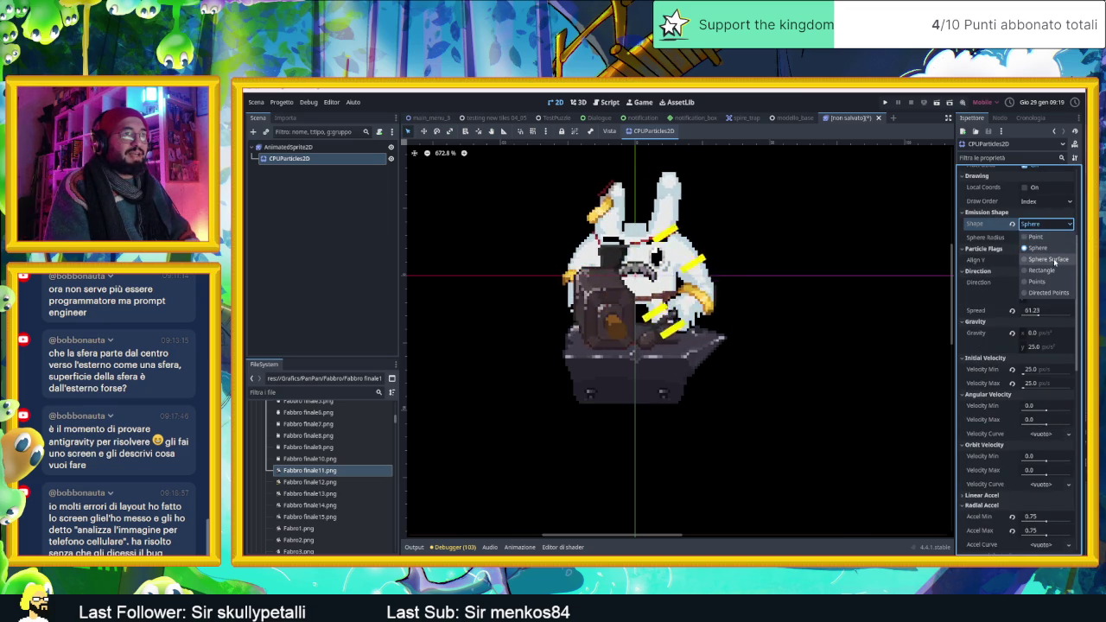
- Switch the emission shape to Point and try values on the Angle Max slider
{"action": "left_click", "coordinate": [1036, 236]}
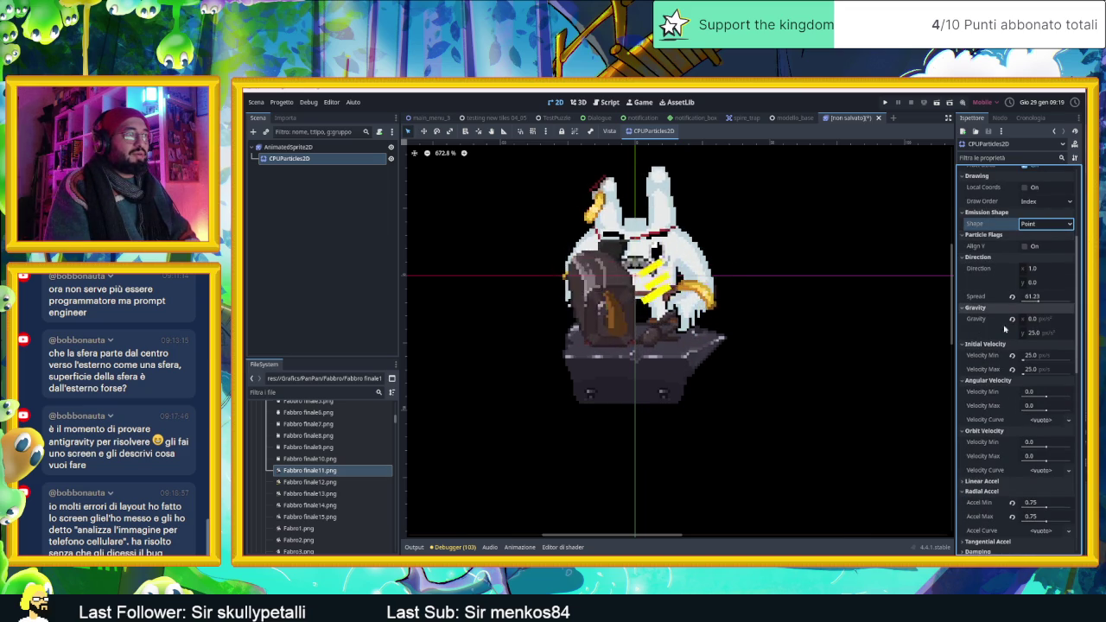
{"action": "scroll", "coordinate": [986, 380], "scroll_direction": "down", "scroll_amount": 3}
{"action": "scroll", "coordinate": [986, 380], "scroll_direction": "down", "scroll_amount": 2}
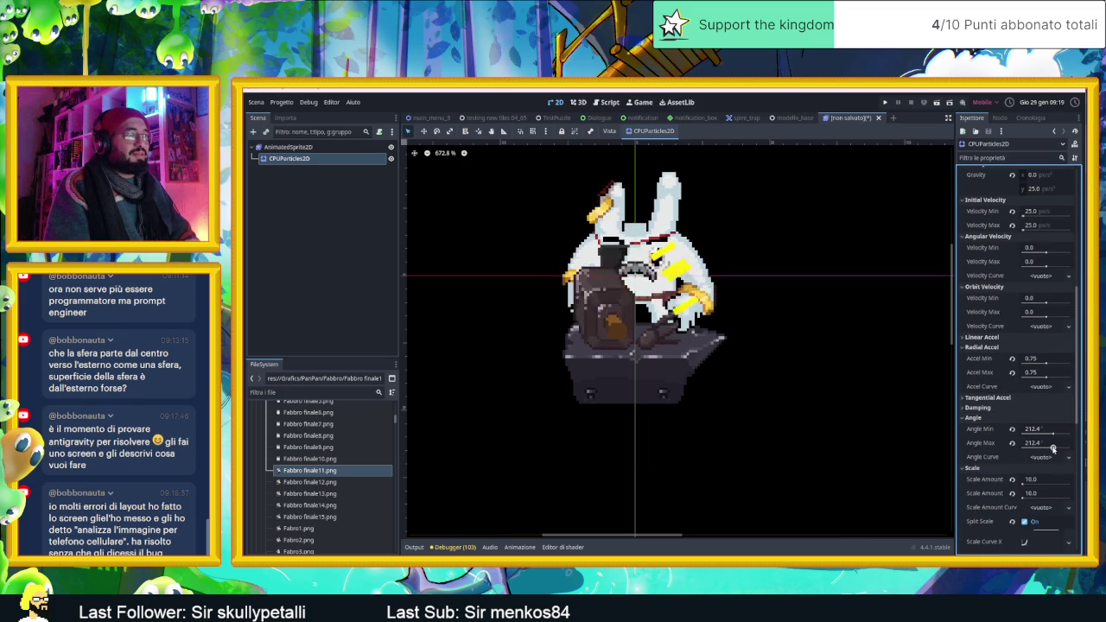
{"action": "left_click_drag", "start_coordinate": [1052, 449], "coordinate": [1054, 448]}
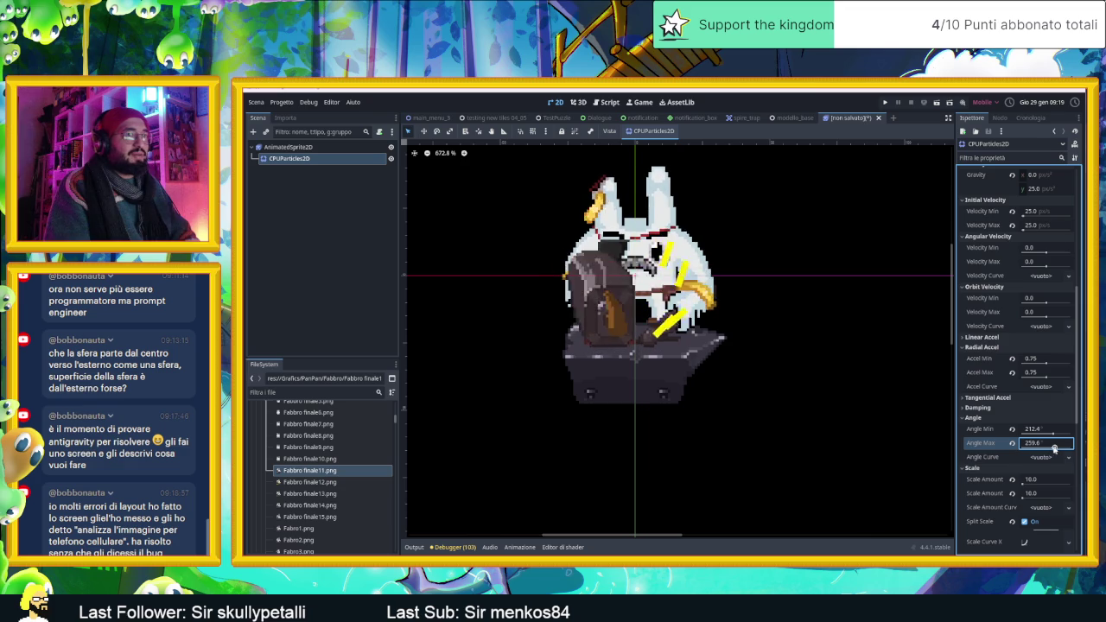
{"action": "left_click", "coordinate": [1012, 442]}
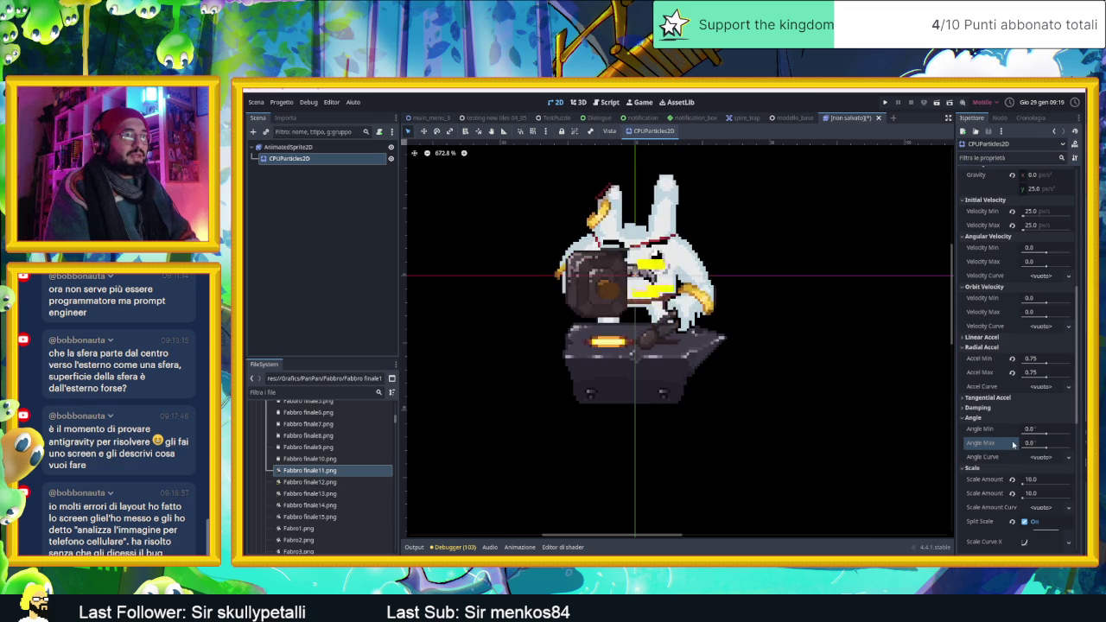
{"action": "left_click_drag", "start_coordinate": [1016, 445], "coordinate": [1025, 452]}
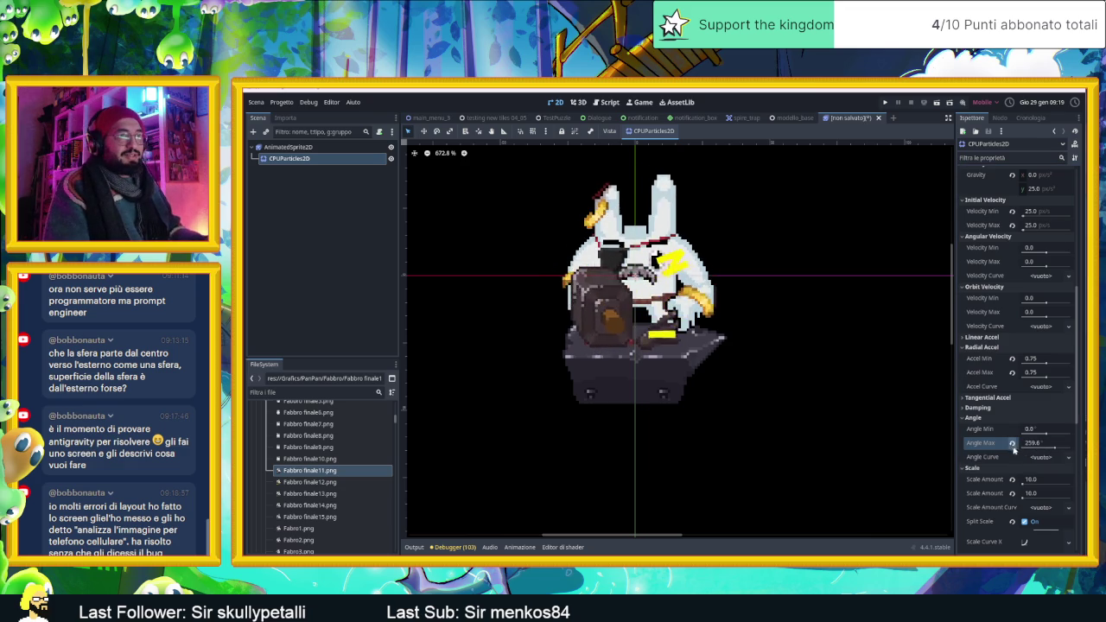
{"action": "left_click", "coordinate": [1032, 456]}
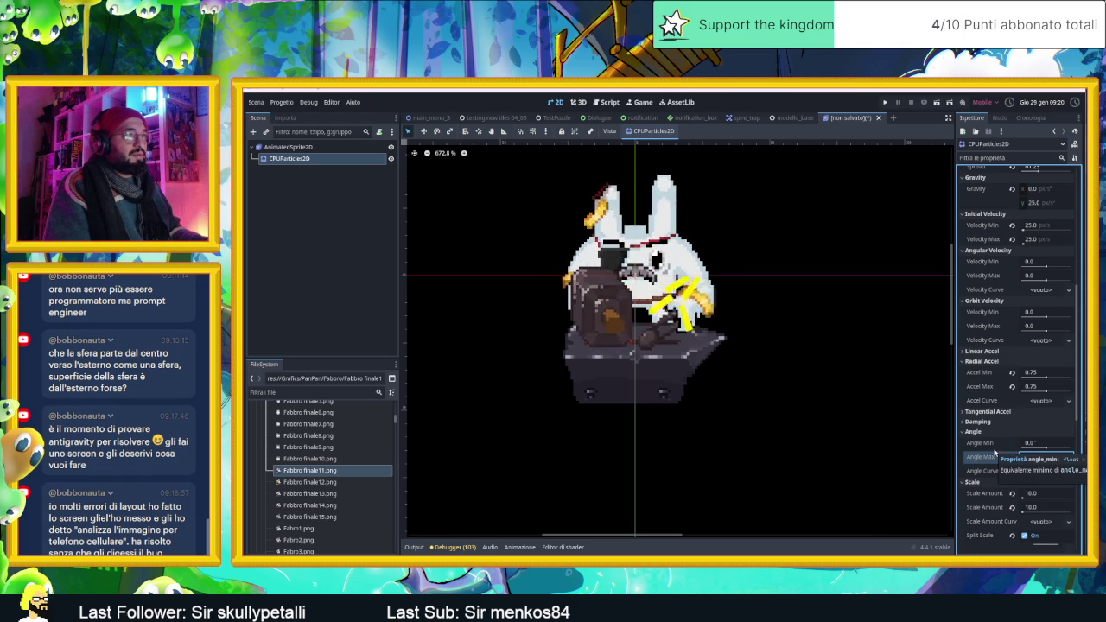
- Type 212.4 for Angle Min and 250 for Angle Max
{"action": "left_click", "coordinate": [1026, 444]}
{"action": "type", "text": "212.4"}
{"action": "key", "text": "Return"}
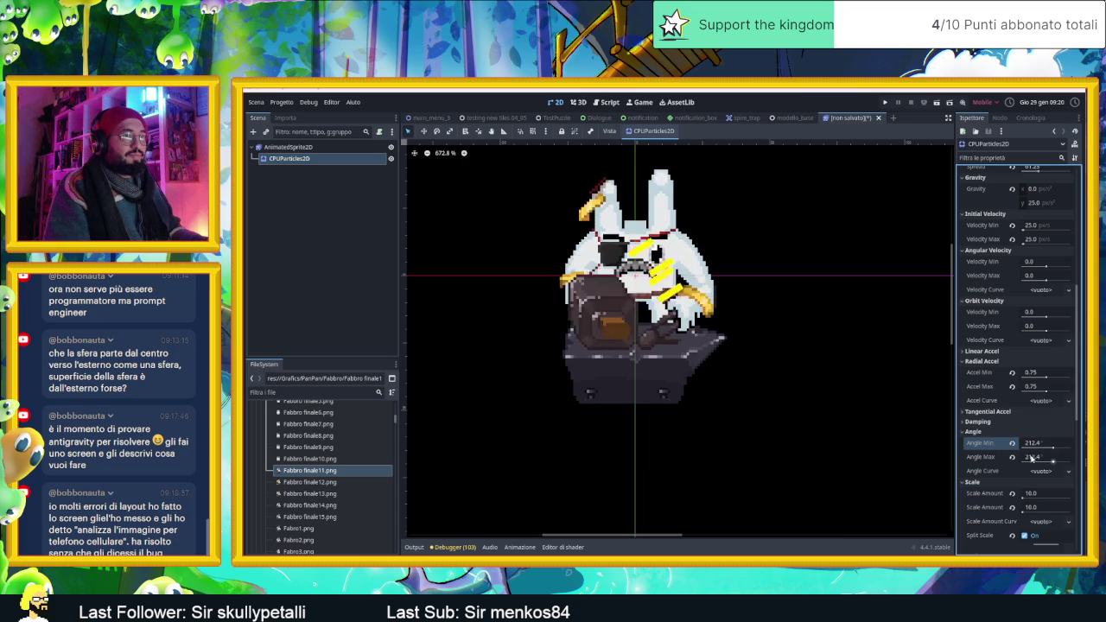
{"action": "left_click", "coordinate": [1030, 457]}
{"action": "type", "text": "250"}
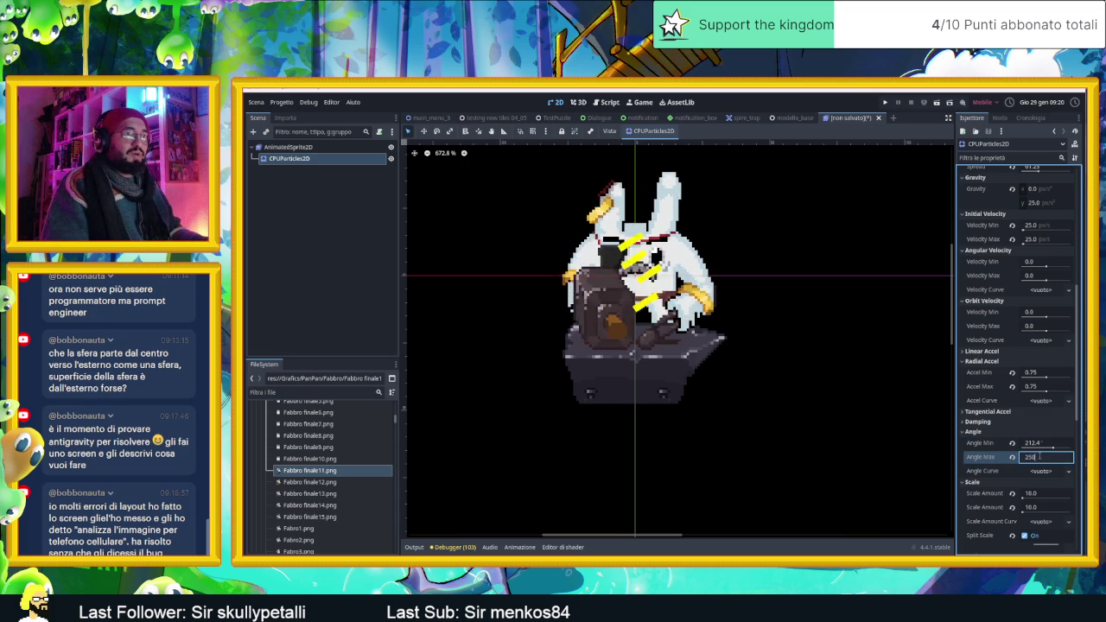
{"action": "key", "text": "Return"}
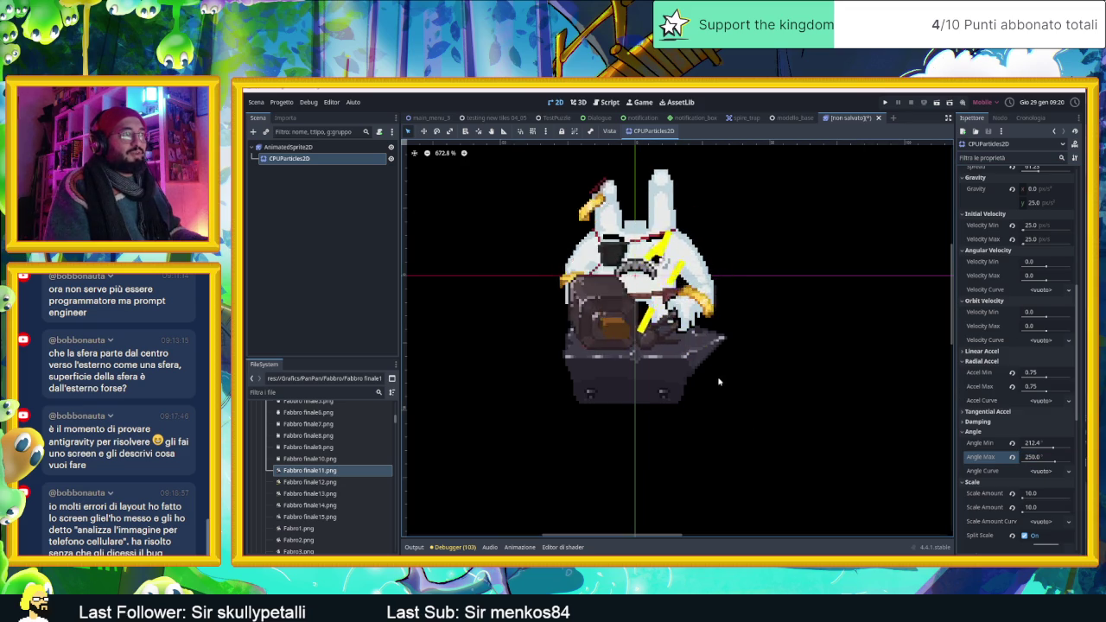
{"action": "scroll", "coordinate": [992, 508], "scroll_direction": "down", "scroll_amount": 2}
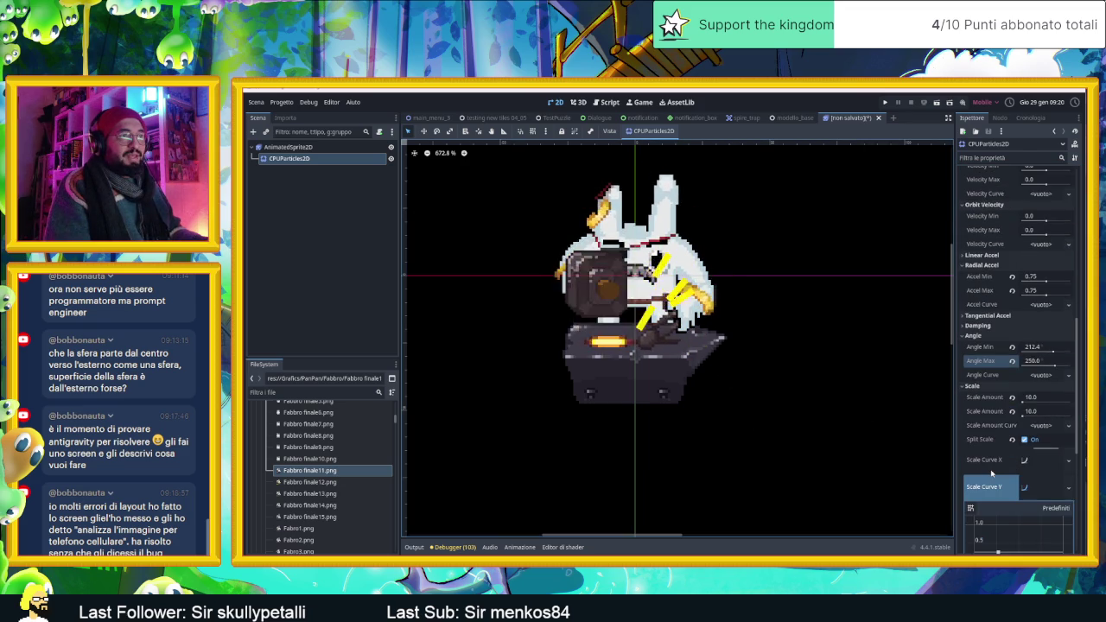
- Add a new Angle Curve to the sparks, then undo it
{"action": "left_click", "coordinate": [1041, 423]}
{"action": "left_click", "coordinate": [1033, 438]}
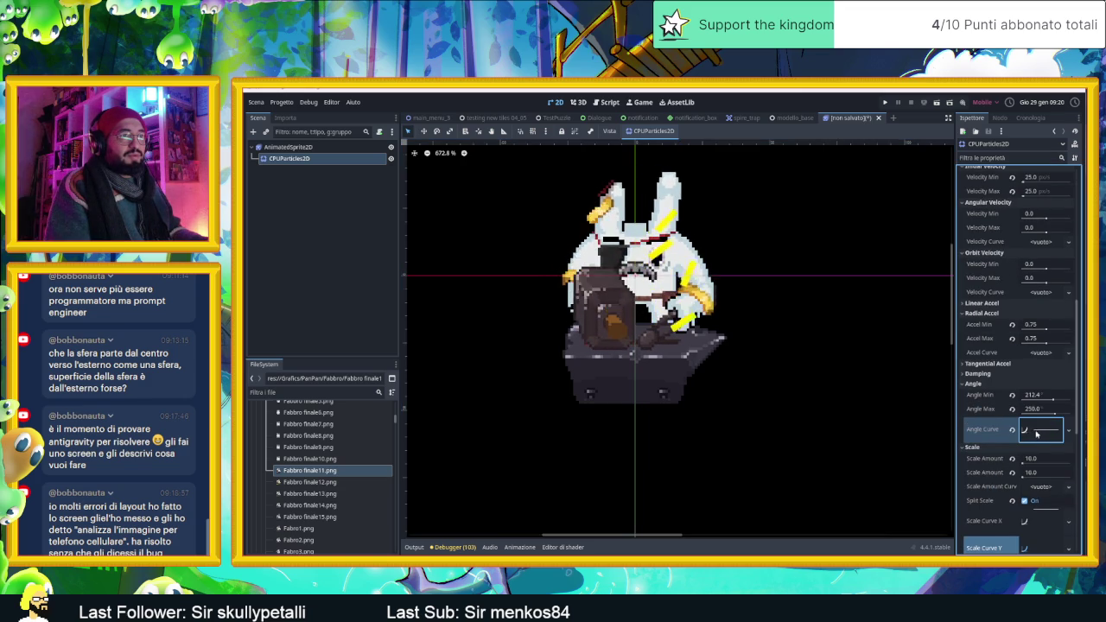
{"action": "key", "text": "ctrl+z"}
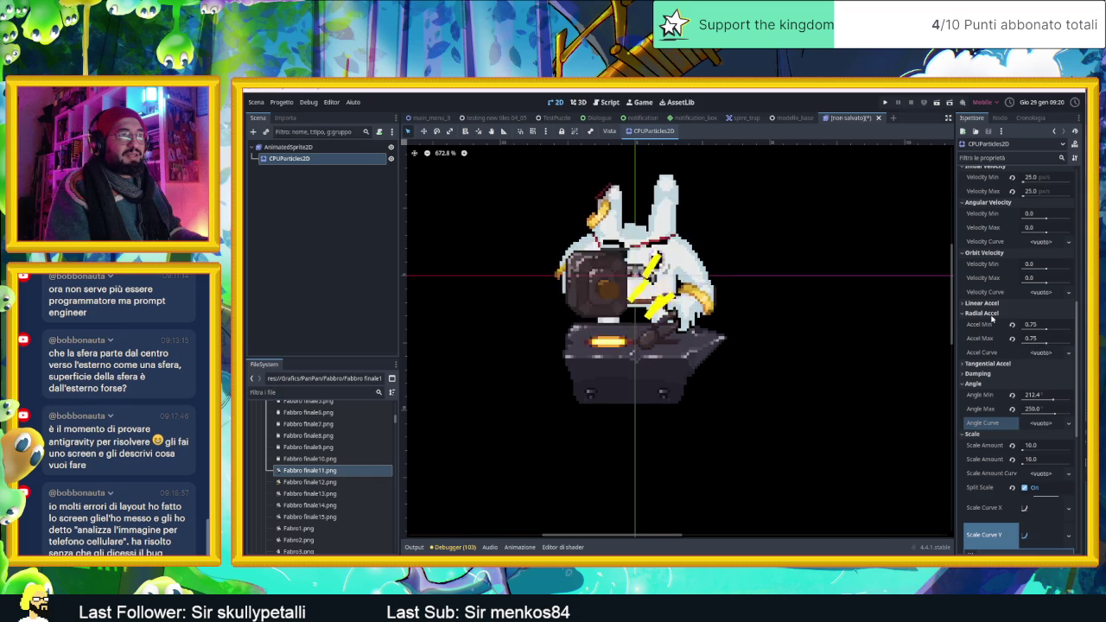
- Try Radial Accel slider values, reset them, then enter 0.7 radial acceleration
{"action": "scroll", "coordinate": [985, 337], "scroll_direction": "up", "scroll_amount": 1}
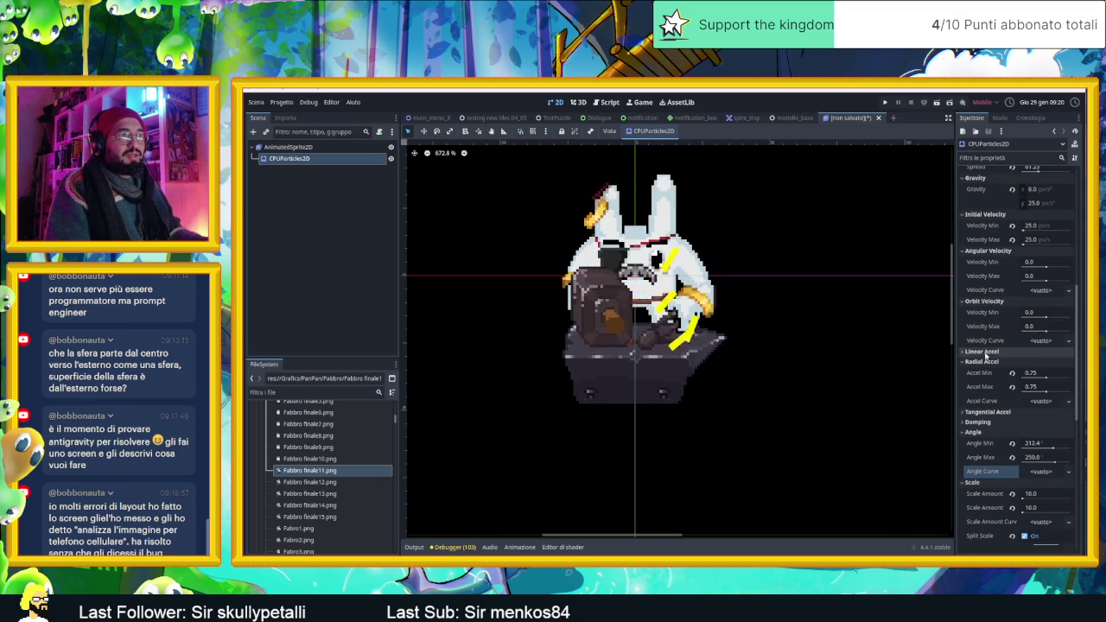
{"action": "left_click_drag", "start_coordinate": [1045, 393], "coordinate": [1050, 393]}
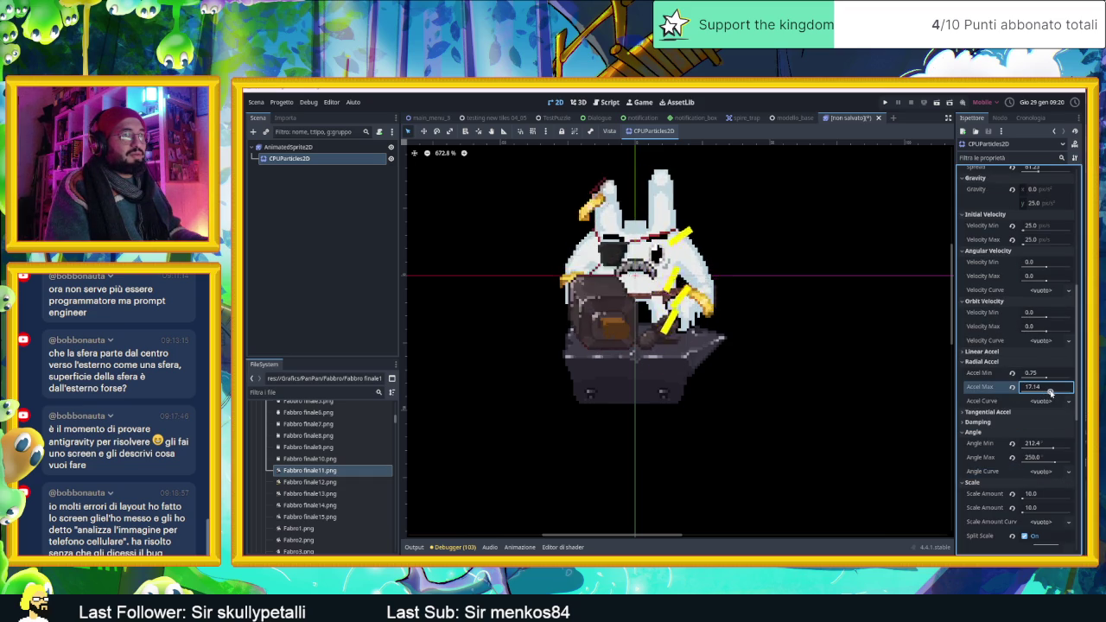
{"action": "left_click", "coordinate": [1071, 391]}
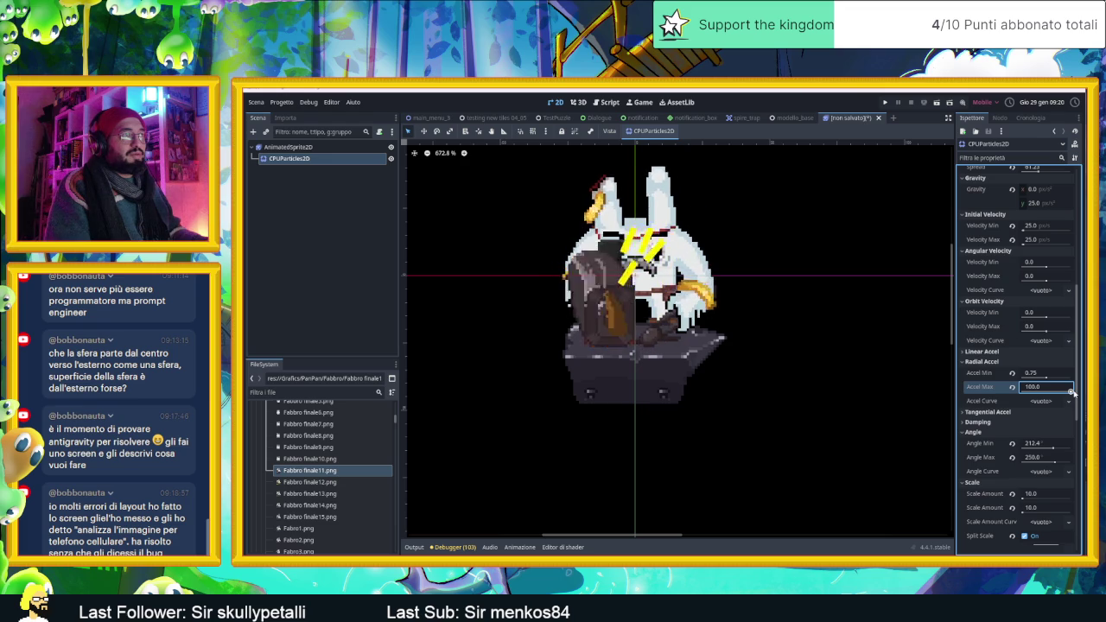
{"action": "left_click", "coordinate": [1013, 387]}
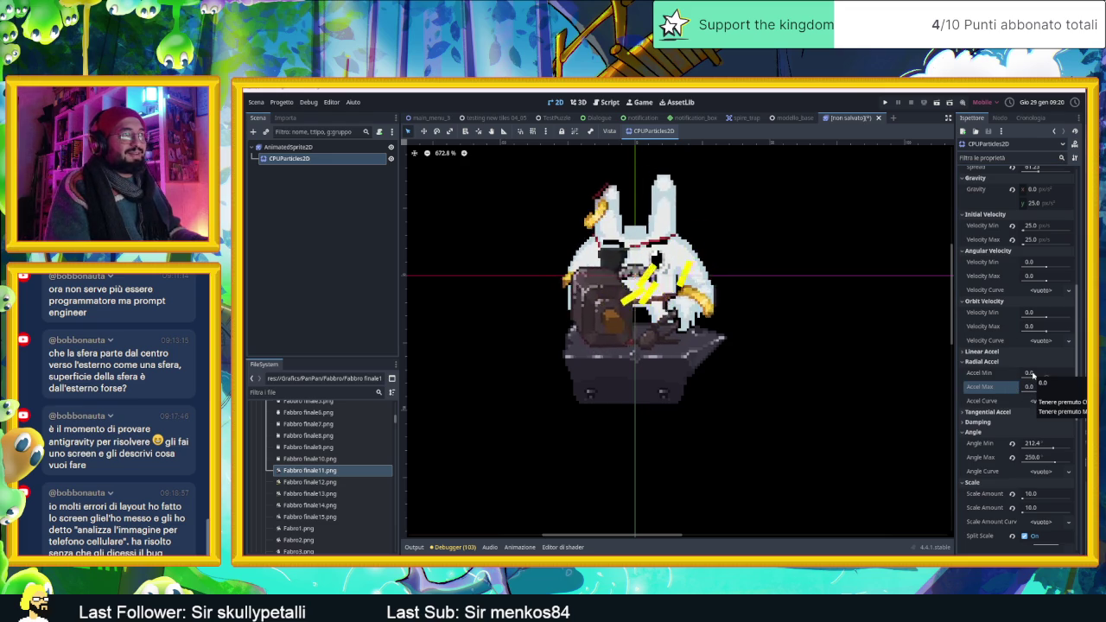
{"action": "left_click_drag", "start_coordinate": [1043, 380], "coordinate": [1038, 380]}
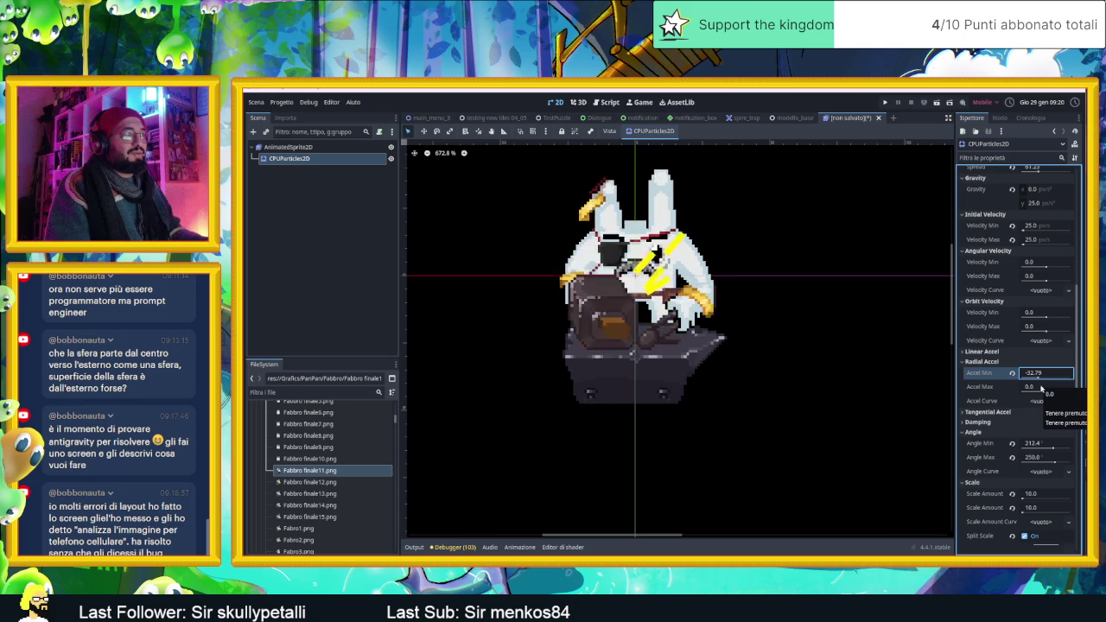
{"action": "left_click", "coordinate": [1011, 372]}
{"action": "type", "text": "0.7"}
{"action": "key", "text": "Return"}
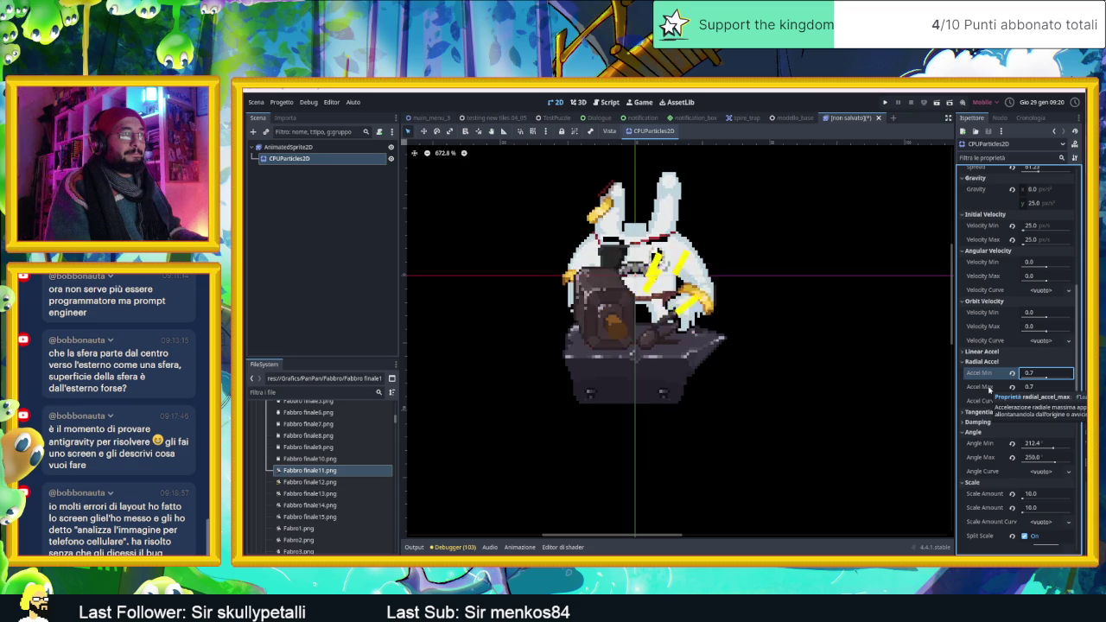
{"action": "scroll", "coordinate": [995, 341], "scroll_direction": "up", "scroll_amount": 1}
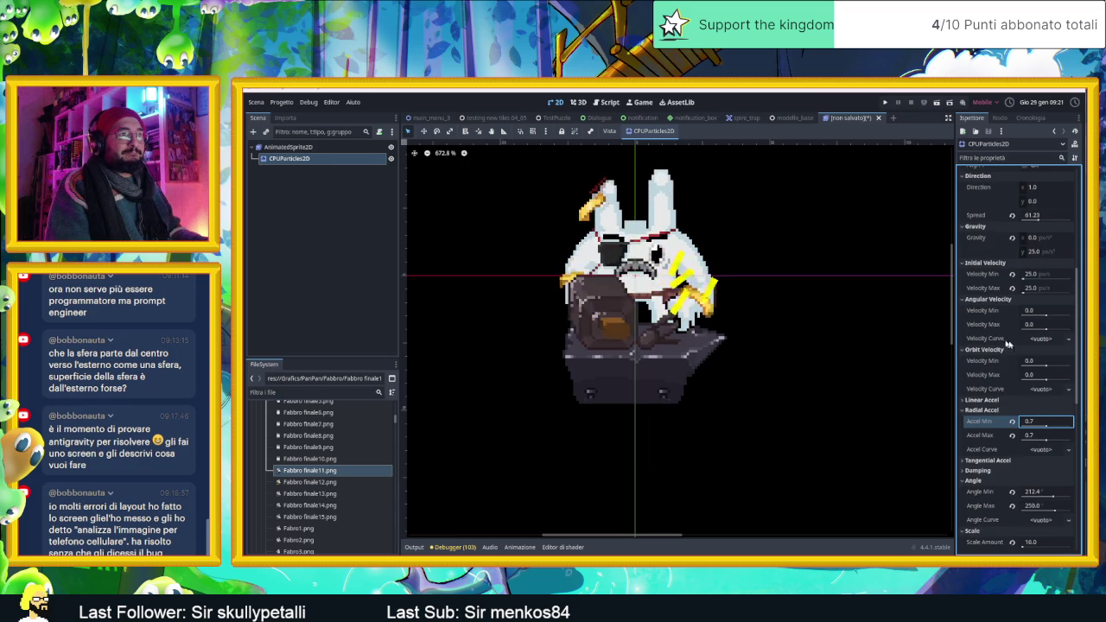
- Enter -0.5 for both Orbit Velocity Min and Orbit Velocity Max
{"action": "left_click", "coordinate": [1037, 360]}
{"action": "type", "text": "0.1"}
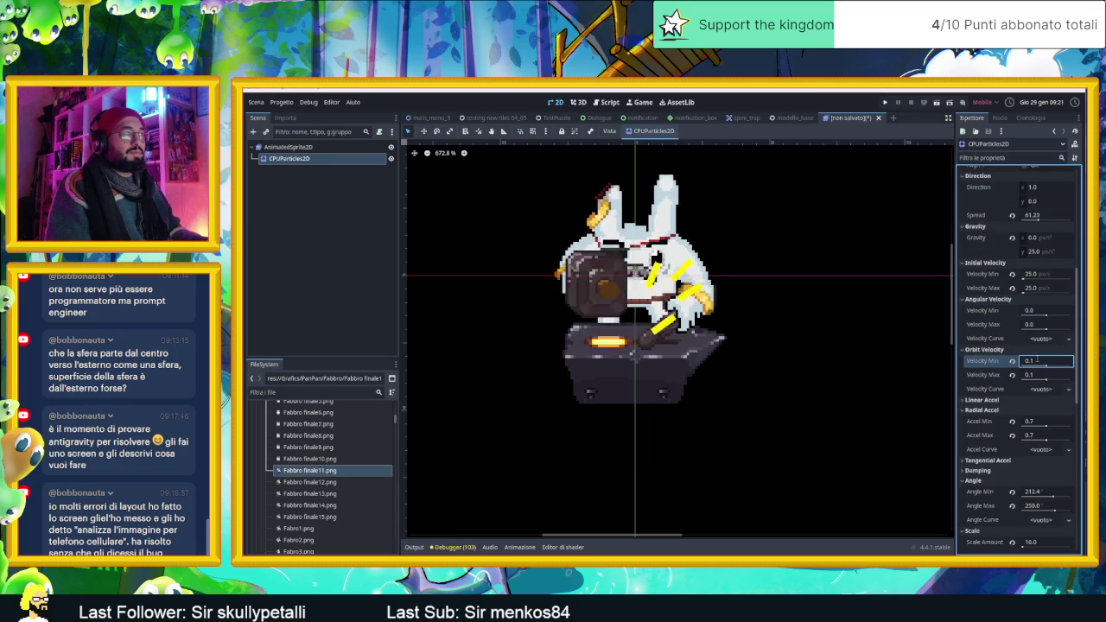
{"action": "double_click", "coordinate": [1037, 360]}
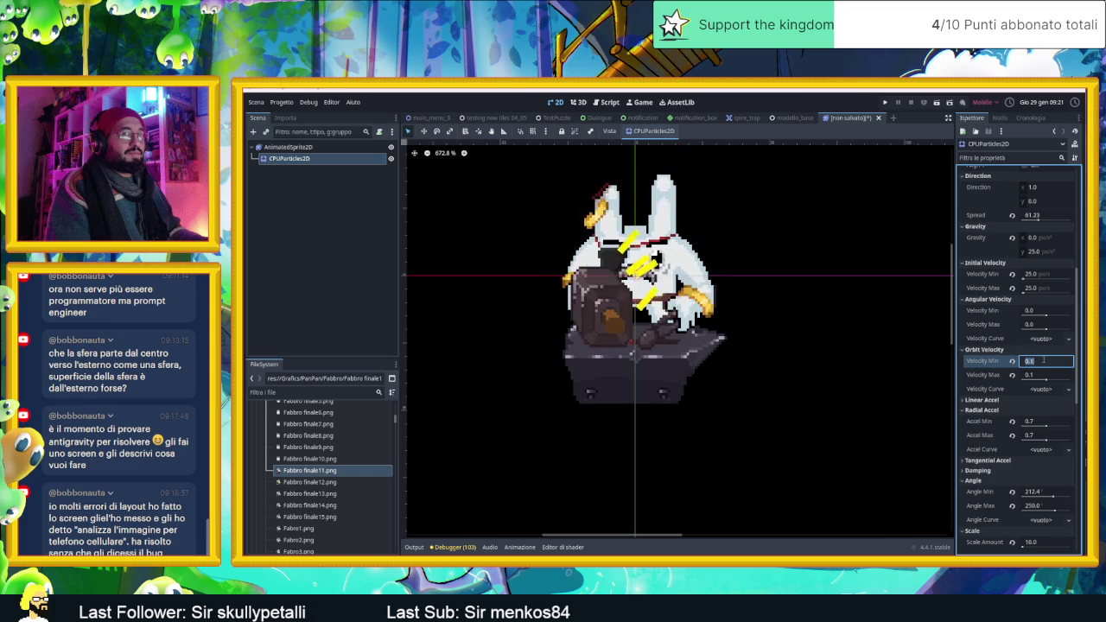
{"action": "key", "text": "BackSpace"}
{"action": "type", "text": "5"}
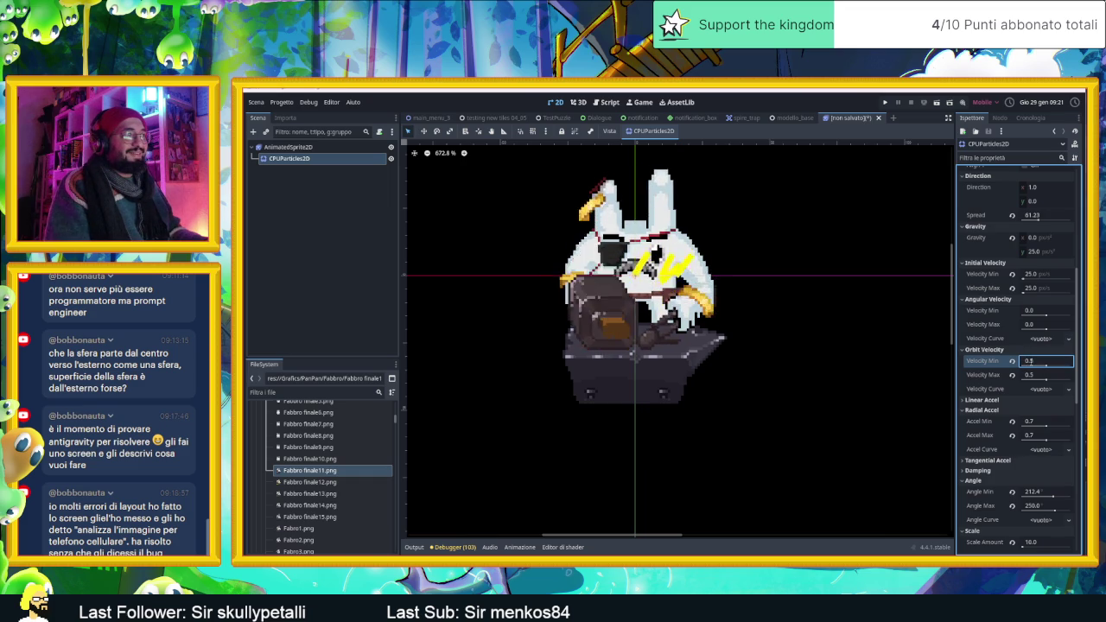
{"action": "double_click", "coordinate": [1039, 361]}
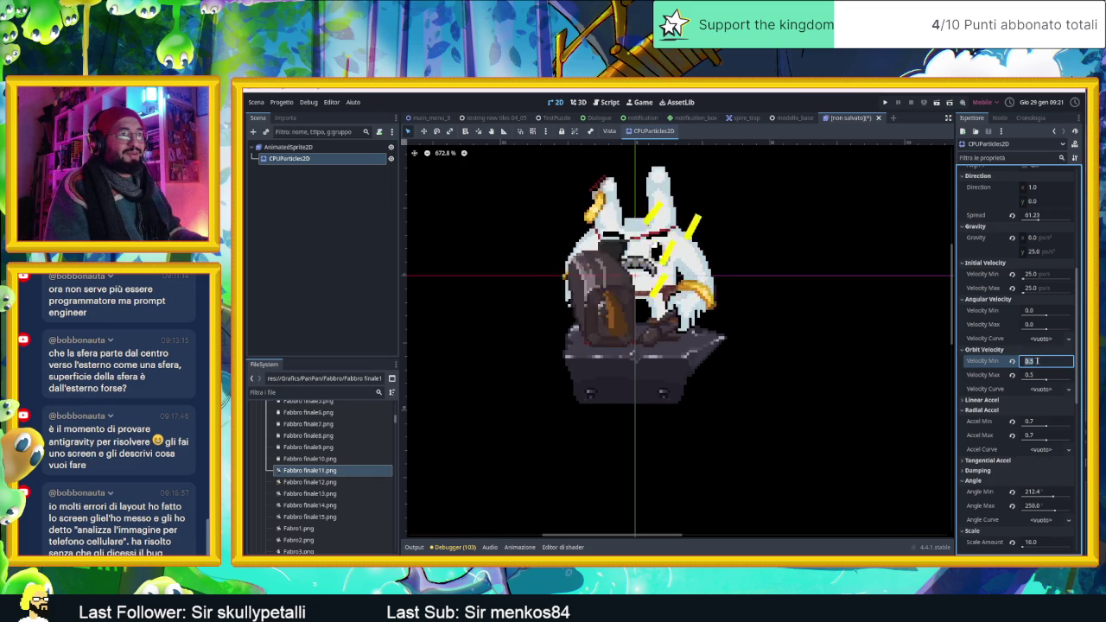
{"action": "type", "text": "-0.5"}
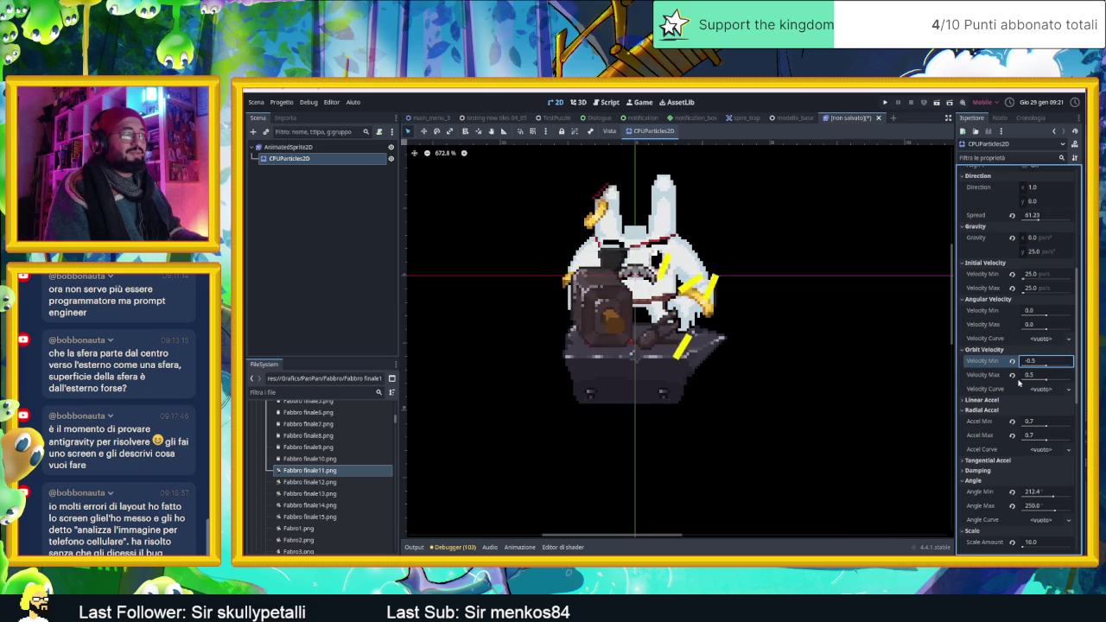
{"action": "left_click", "coordinate": [1025, 376]}
{"action": "left_click", "coordinate": [1024, 376]}
{"action": "type", "text": "-0.5"}
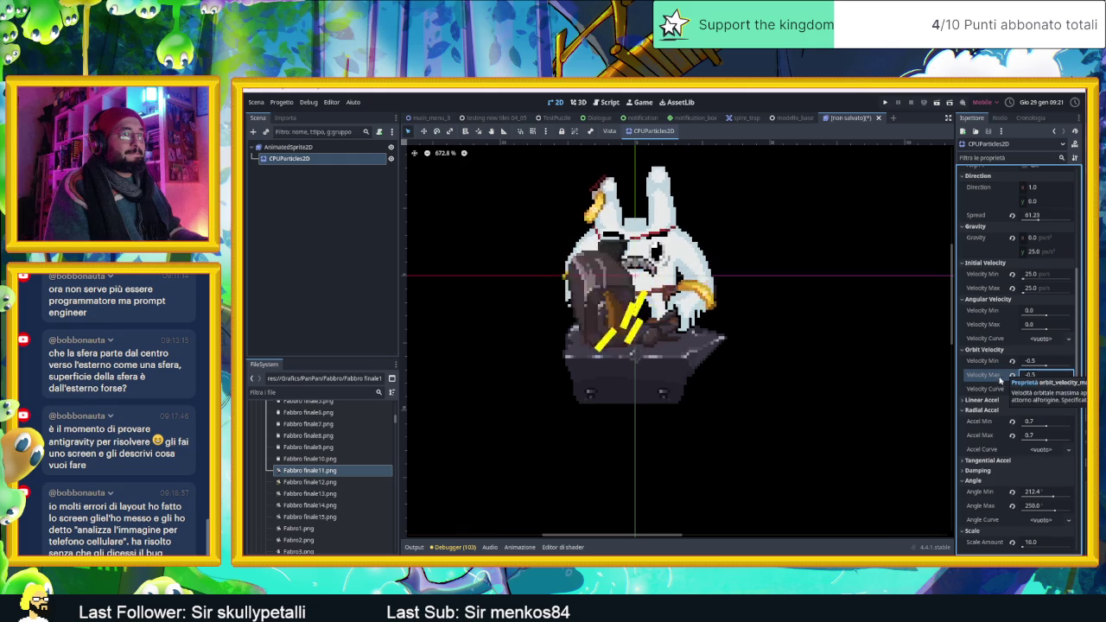
- Set Angular Velocity Max to -0.5 so Min and Max both read -0.5
{"action": "left_click", "coordinate": [1028, 325]}
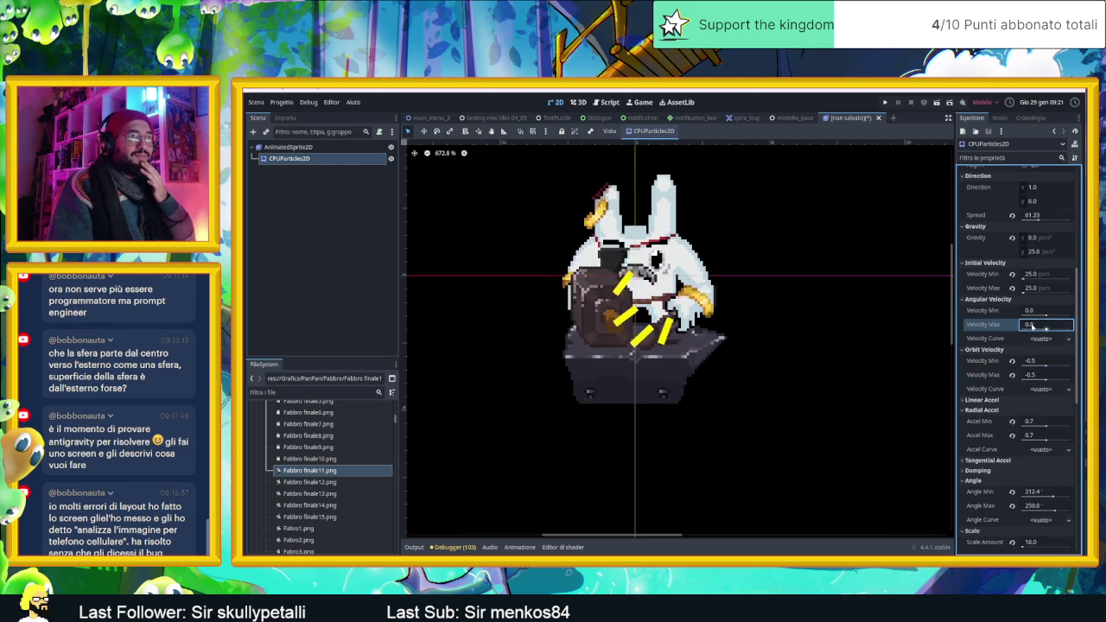
{"action": "type", "text": "-5"}
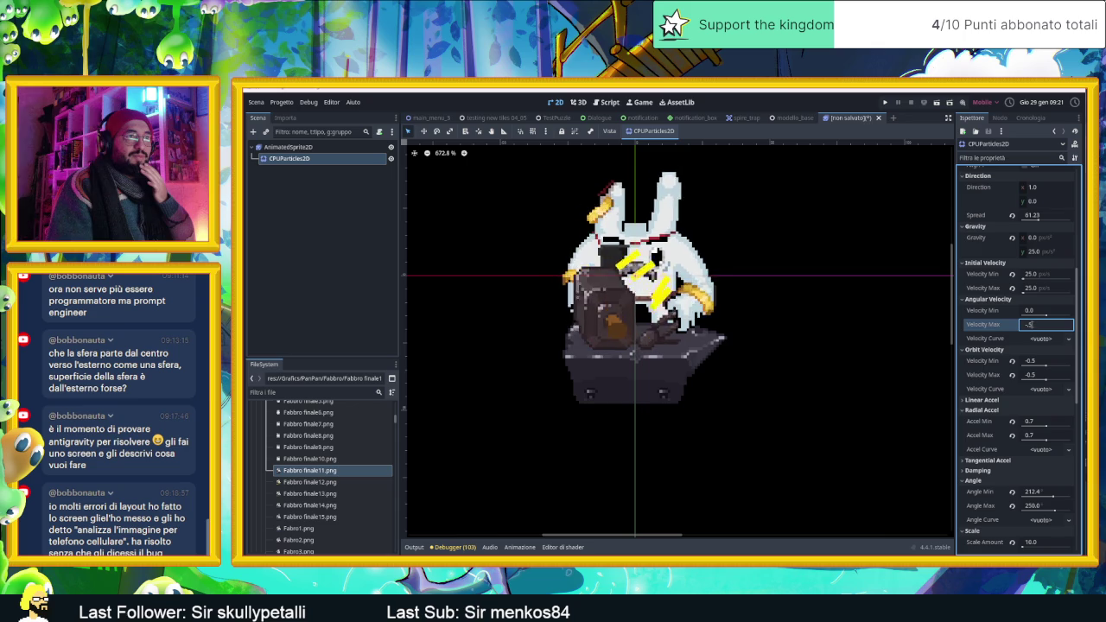
{"action": "key", "text": "Return"}
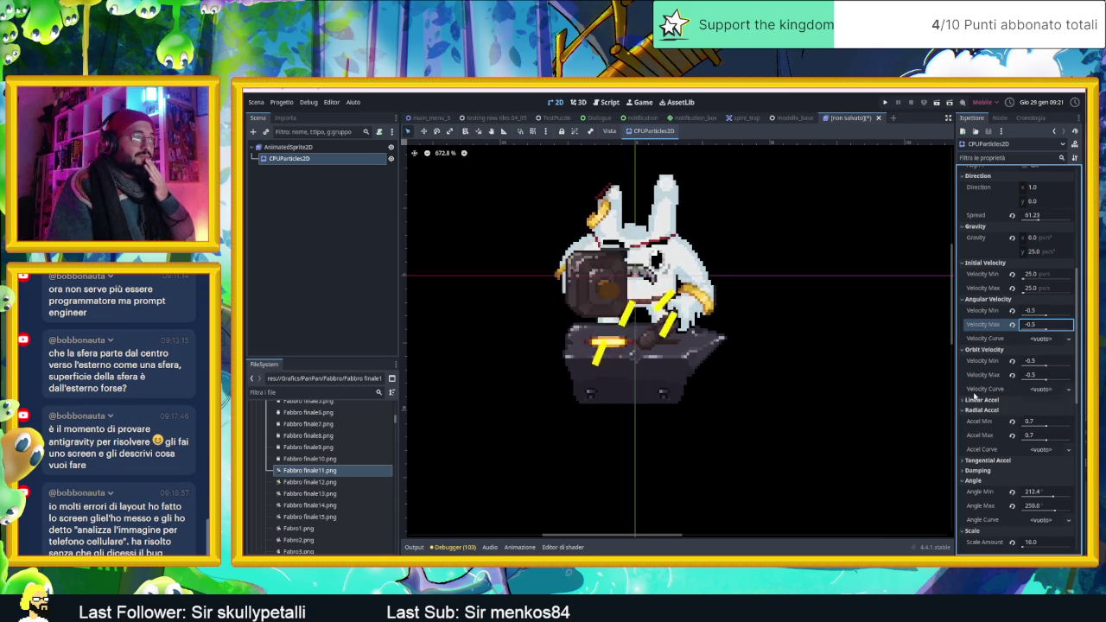
{"action": "scroll", "coordinate": [984, 401], "scroll_direction": "down", "scroll_amount": 2}
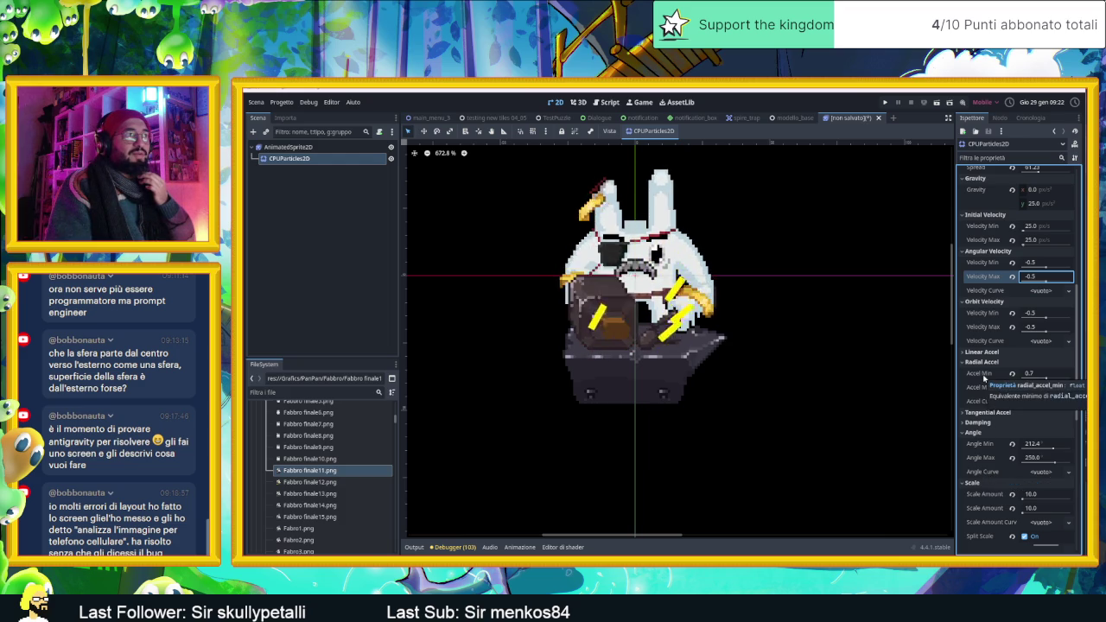
- Create a new Angle Curve for the sparks and open its graph
{"action": "scroll", "coordinate": [1020, 423], "scroll_direction": "down", "scroll_amount": 2}
{"action": "left_click", "coordinate": [1041, 423]}
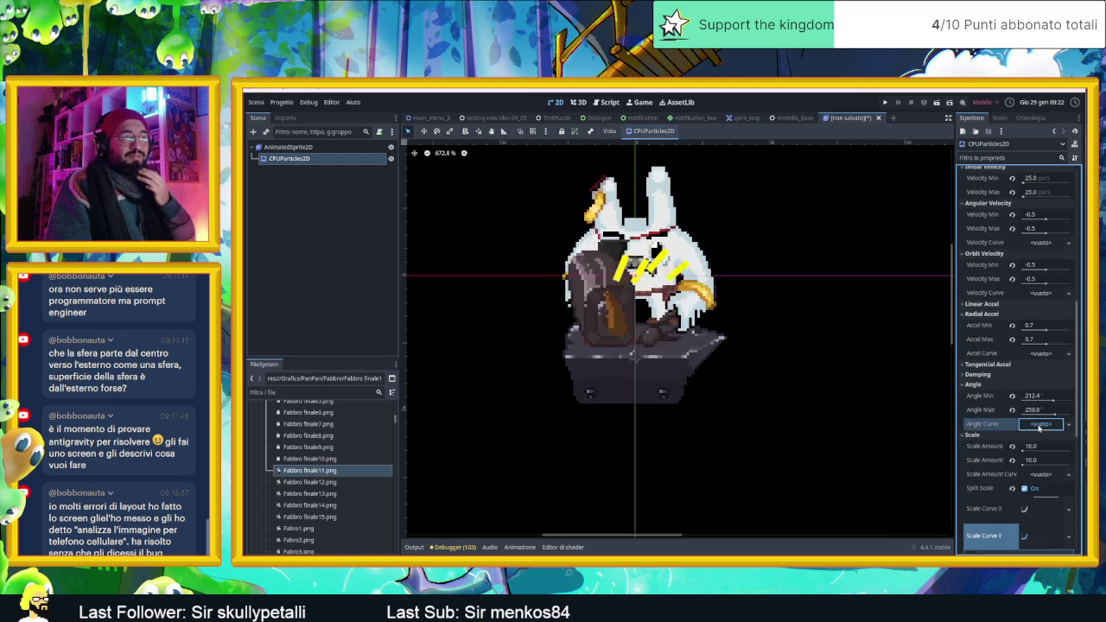
{"action": "left_click", "coordinate": [1028, 437]}
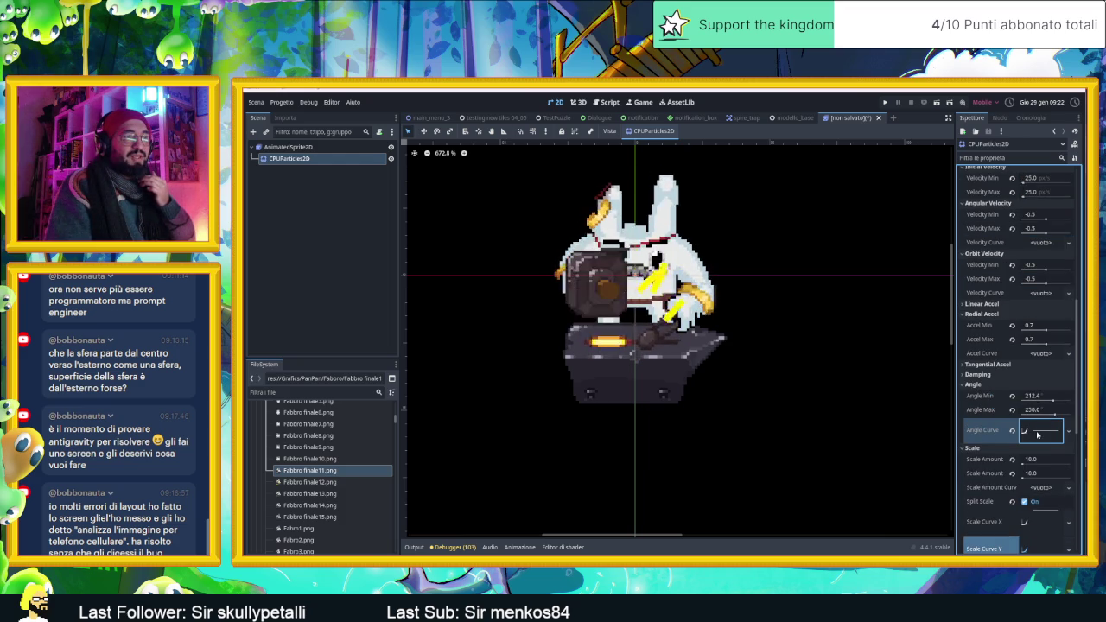
{"action": "left_click", "coordinate": [1037, 434]}
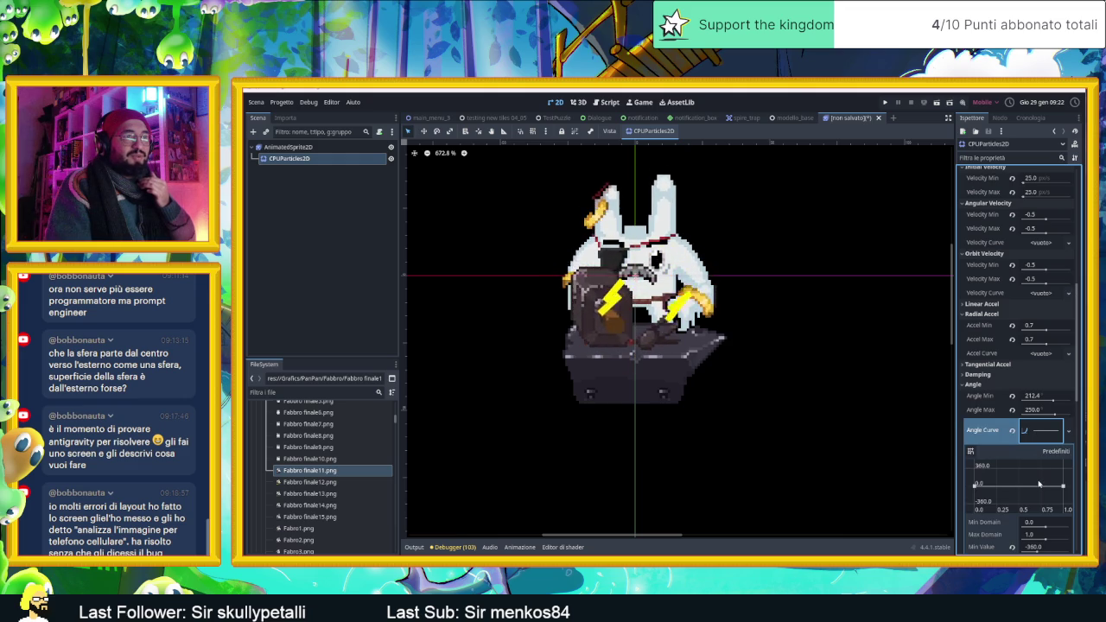
- Drag the curve's end point around, settling near (1.00, 60.07)
{"action": "left_click_drag", "start_coordinate": [1061, 486], "coordinate": [1065, 469]}
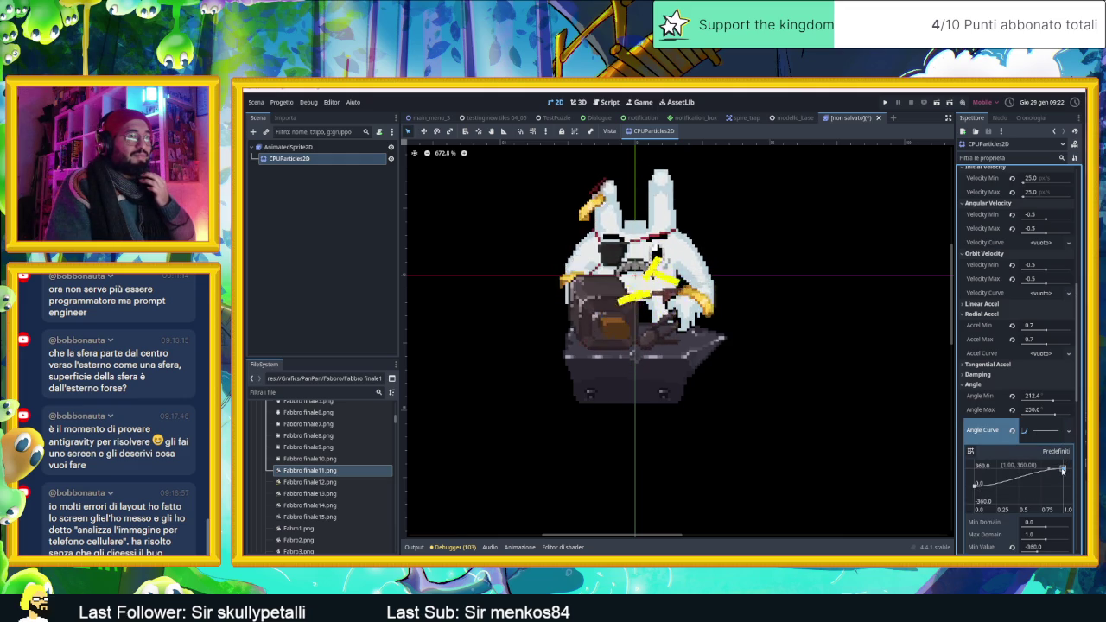
{"action": "left_click_drag", "start_coordinate": [1063, 470], "coordinate": [1003, 482]}
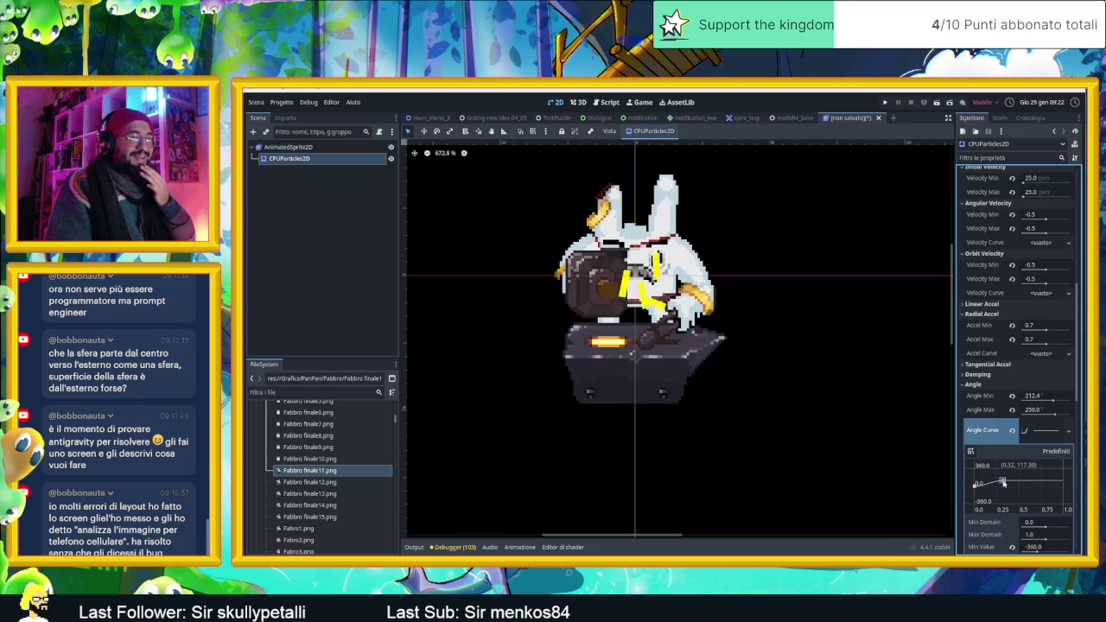
{"action": "left_click_drag", "start_coordinate": [1003, 482], "coordinate": [1060, 483]}
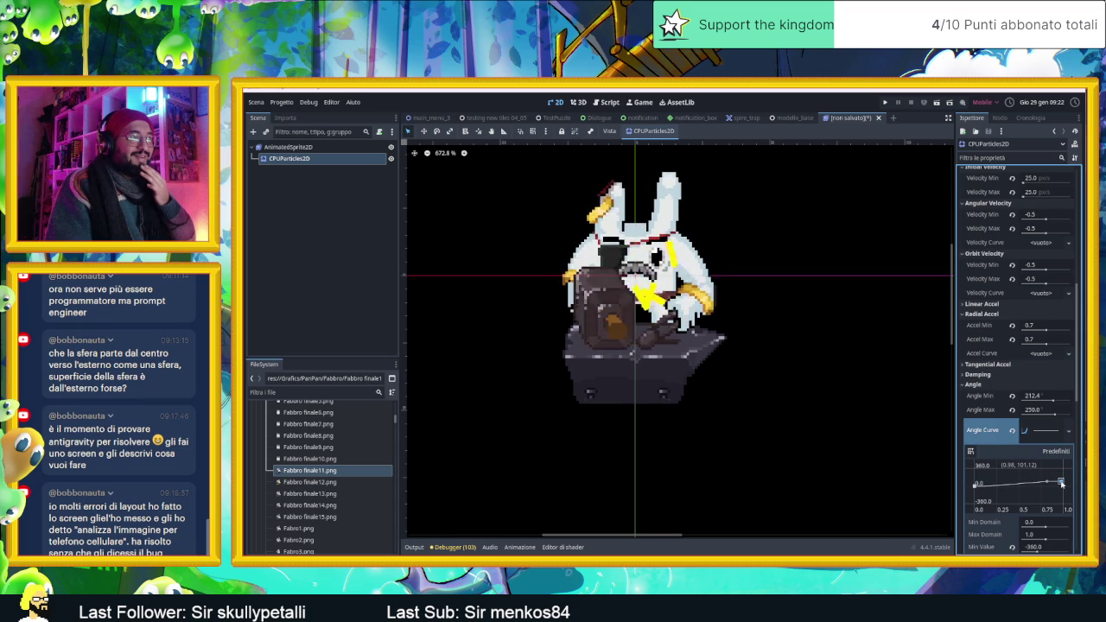
{"action": "left_click_drag", "start_coordinate": [1061, 482], "coordinate": [1064, 488]}
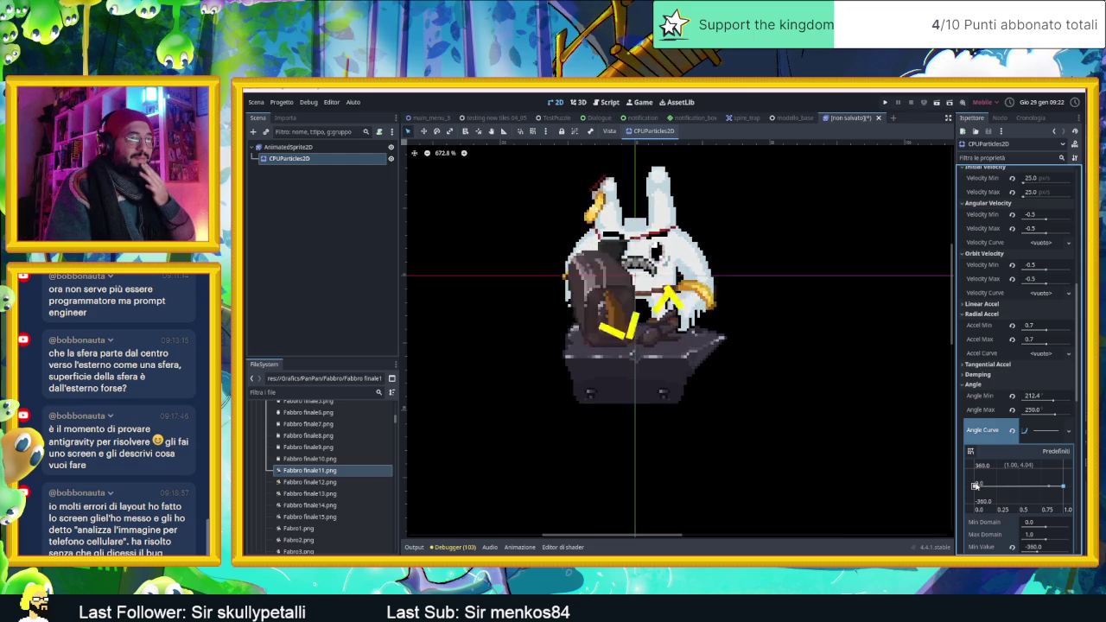
{"action": "scroll", "coordinate": [976, 517], "scroll_direction": "down", "scroll_amount": 2}
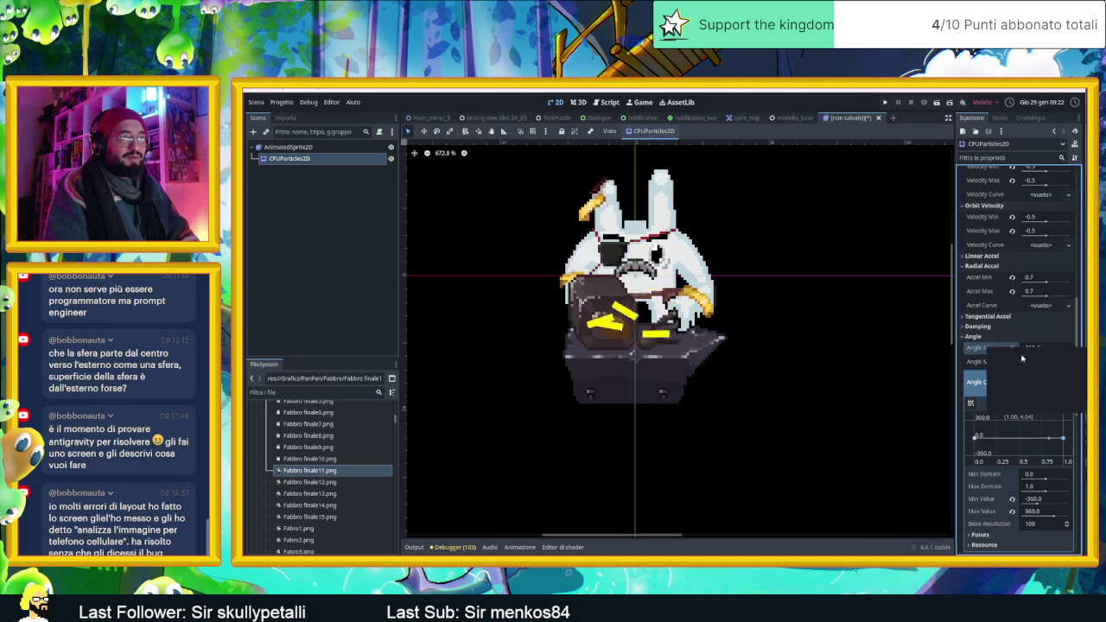
- Set the Angle Curve Min Value to 1.0 and drag Max Value down to 4.04
{"action": "left_click", "coordinate": [1033, 499]}
{"action": "type", "text": "1"}
{"action": "key", "text": "Return"}
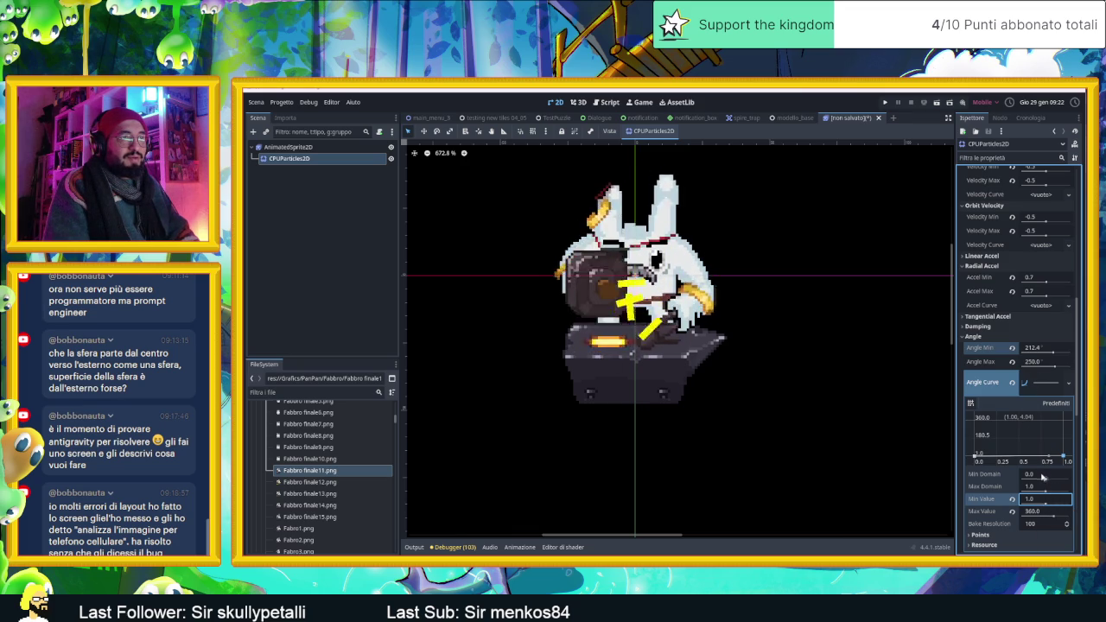
{"action": "left_click", "coordinate": [1042, 474]}
{"action": "left_click", "coordinate": [1042, 475]}
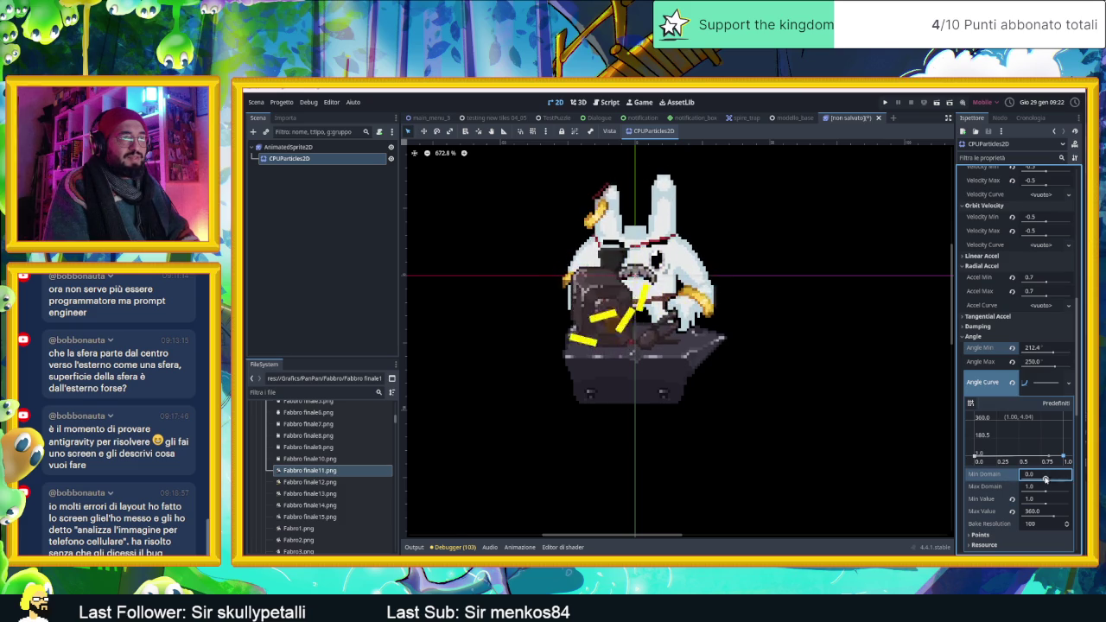
{"action": "left_click", "coordinate": [1046, 490]}
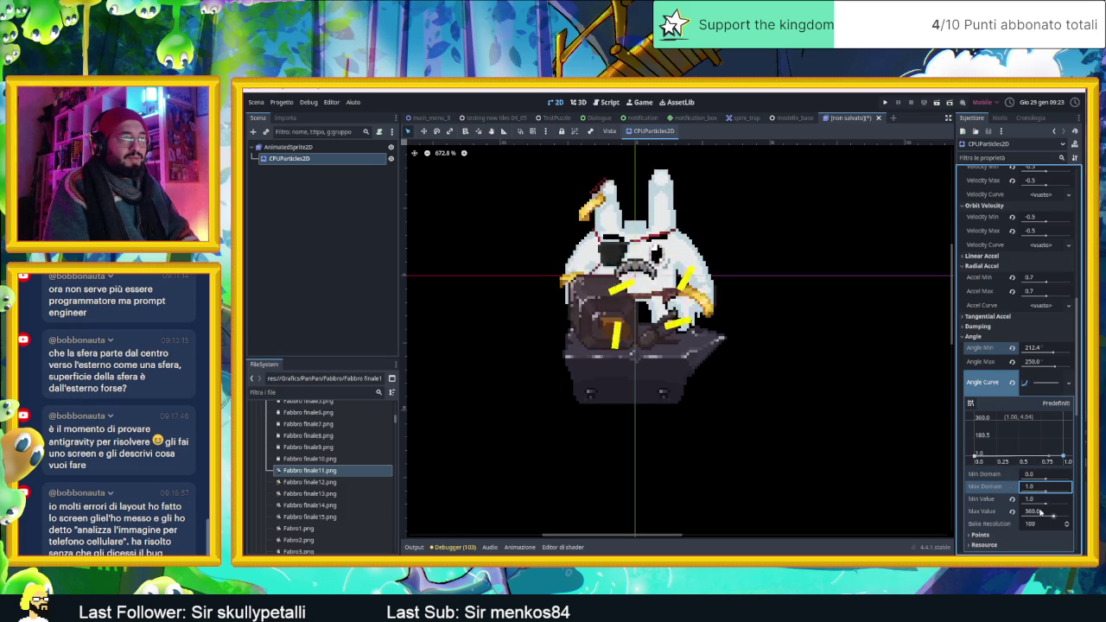
{"action": "left_click", "coordinate": [1045, 500]}
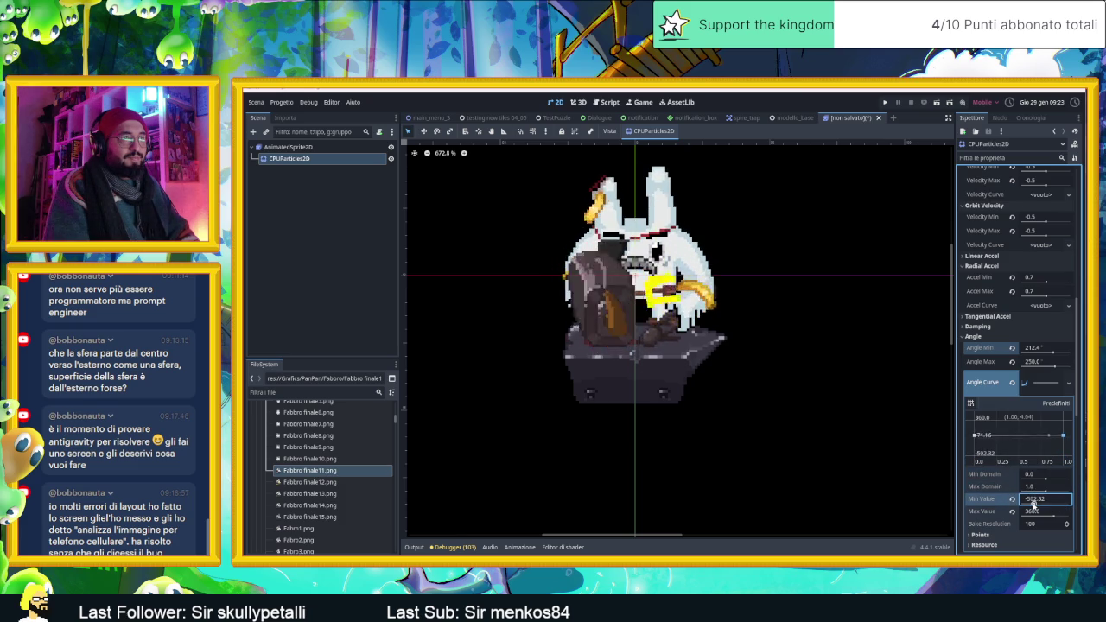
{"action": "left_click_drag", "start_coordinate": [1055, 520], "coordinate": [1046, 517]}
{"action": "type", "text": "4.04"}
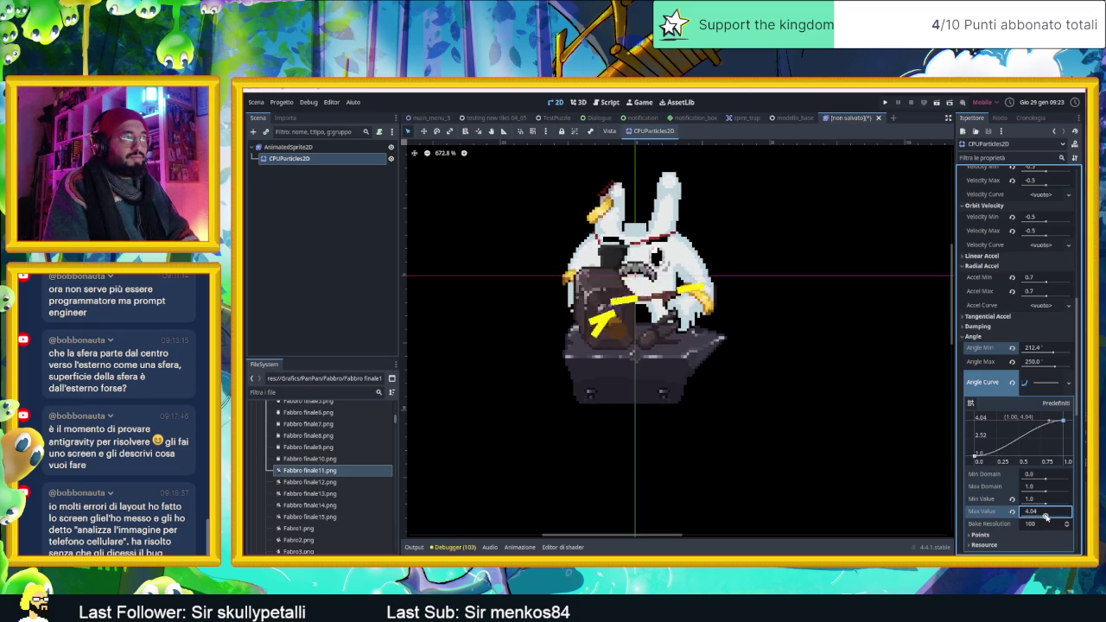
{"action": "left_click", "coordinate": [1045, 500]}
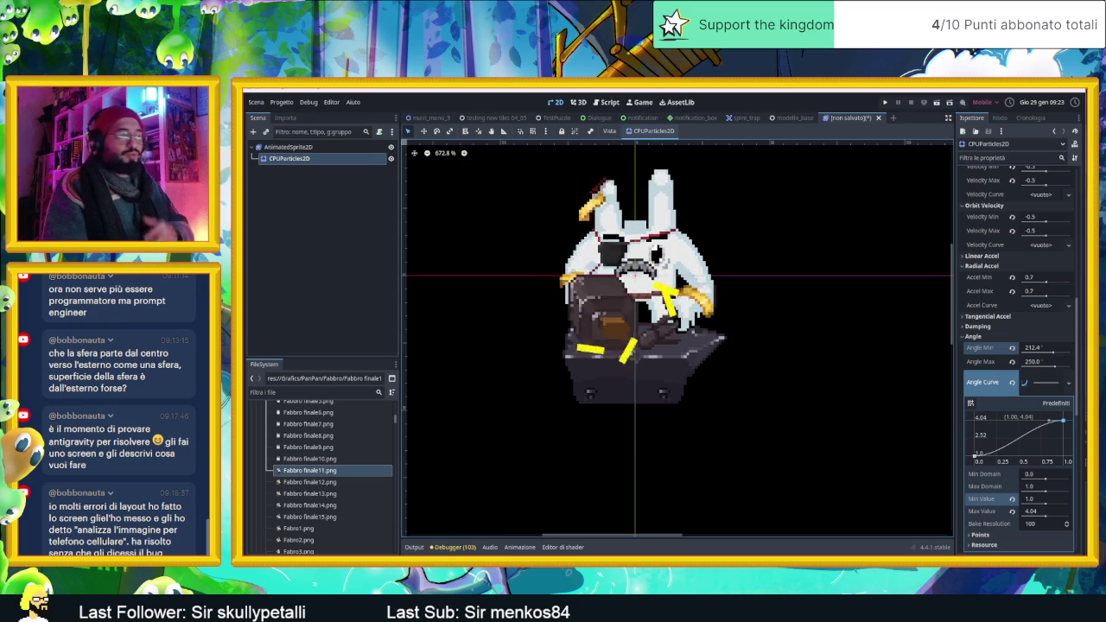
- Snip the Angle Min 212.4, Angle Max 250.0 and Angle Curve area with Snipping Tool
{"action": "key", "text": "super"}
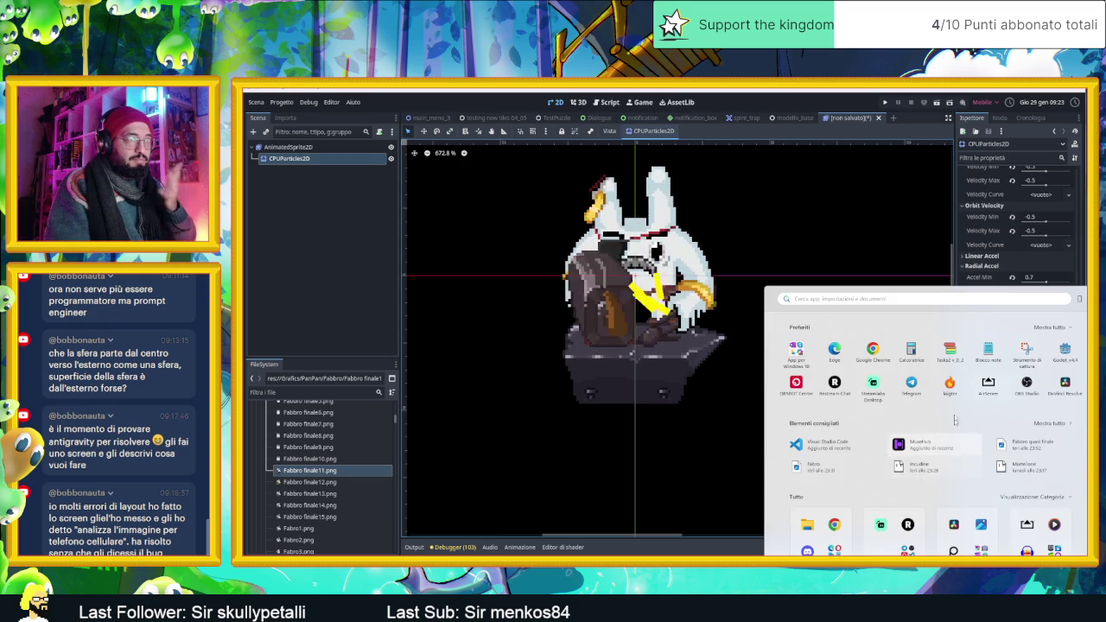
{"action": "key", "text": "super"}
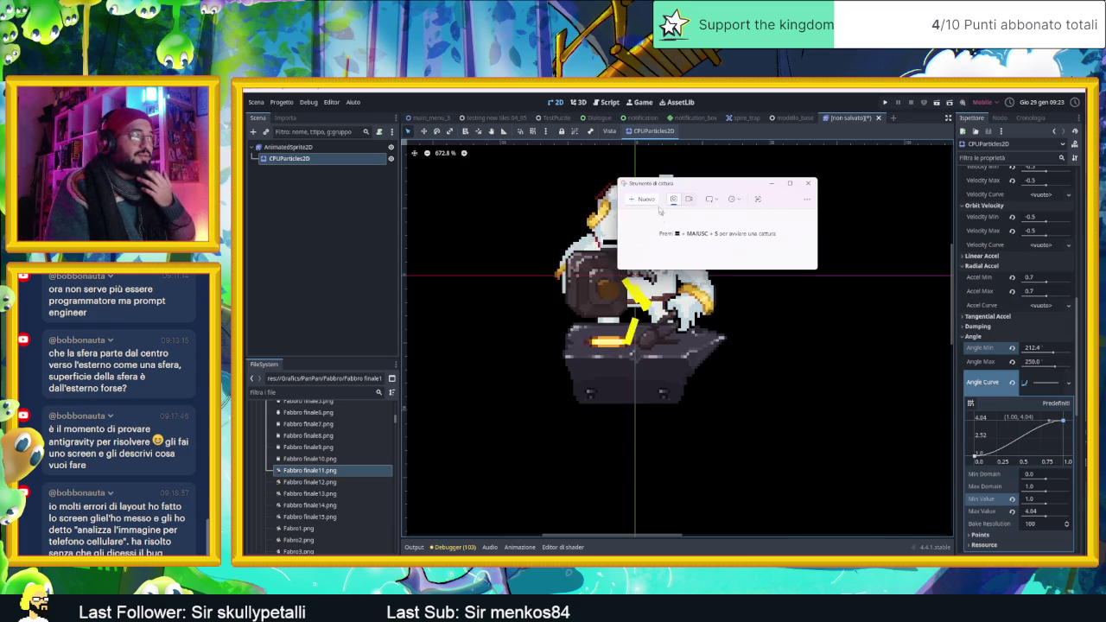
{"action": "left_click", "coordinate": [643, 199]}
{"action": "left_click_drag", "start_coordinate": [993, 325], "coordinate": [1080, 407]}
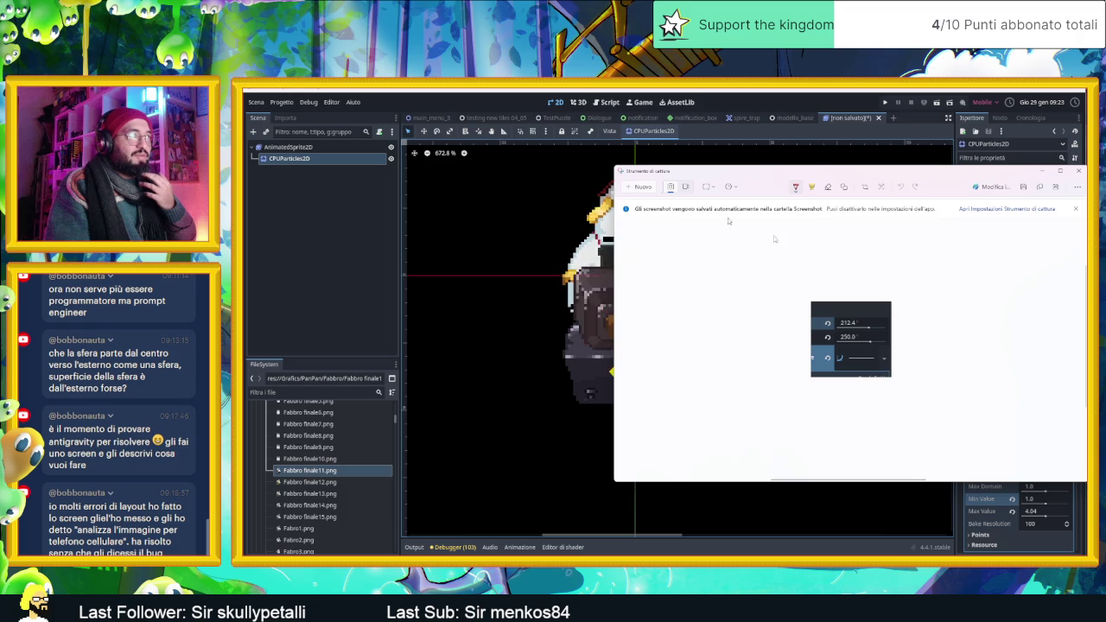
{"action": "left_click", "coordinate": [636, 187]}
{"action": "left_click_drag", "start_coordinate": [959, 322], "coordinate": [1086, 386]}
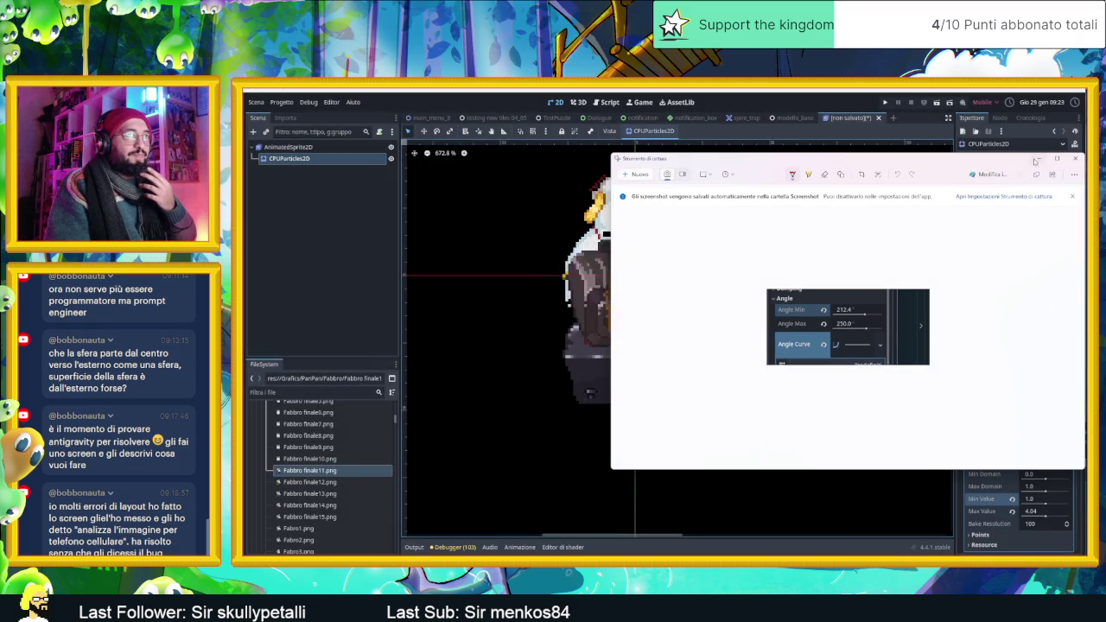
{"action": "left_click", "coordinate": [1036, 160]}
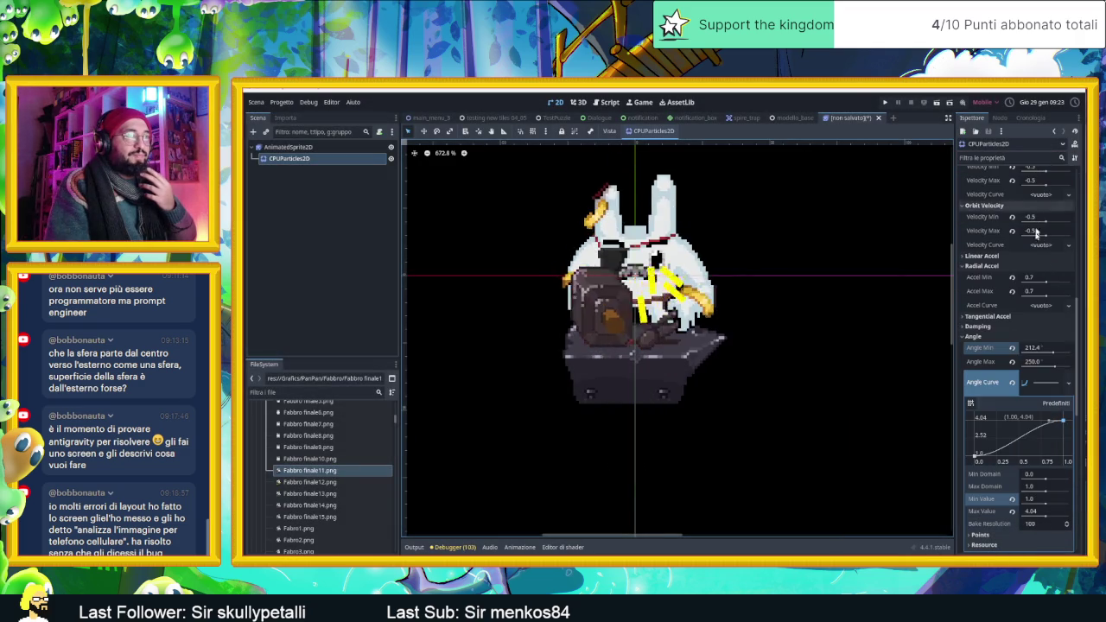
- Revert Angle Max to 0 and lower the curve's end point to about 3.98
{"action": "left_click", "coordinate": [1012, 361]}
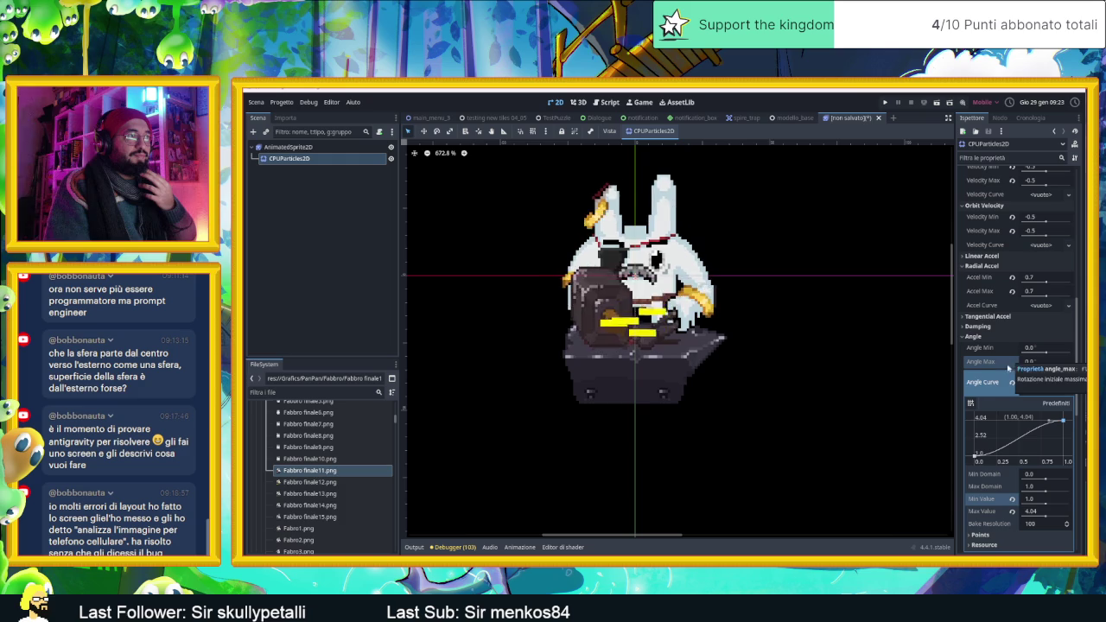
{"action": "left_click_drag", "start_coordinate": [1063, 422], "coordinate": [1061, 423]}
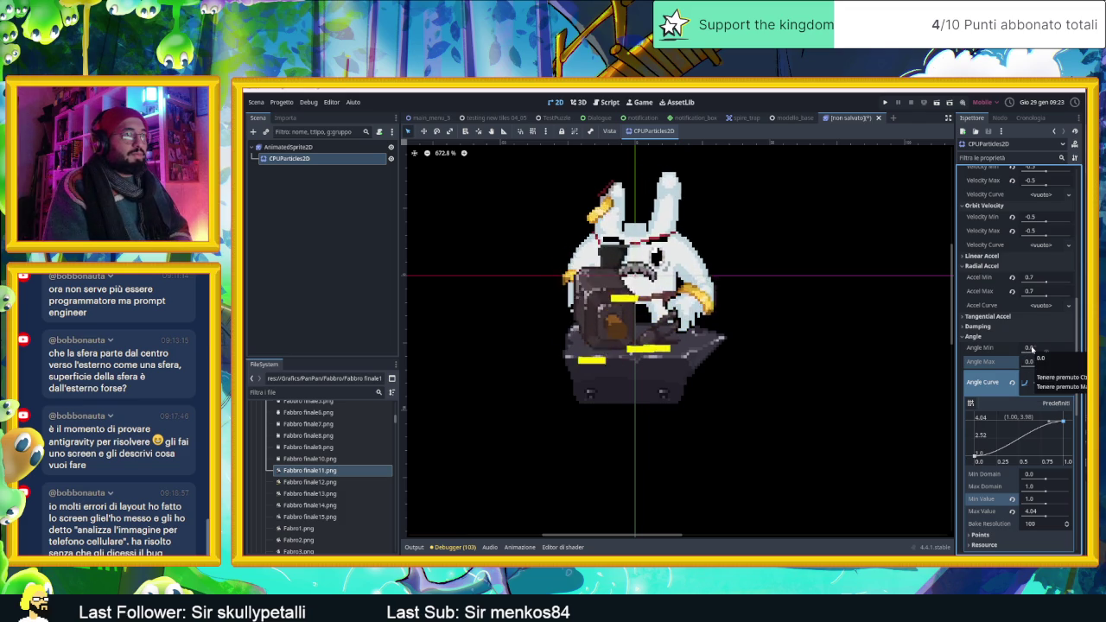
{"action": "scroll", "coordinate": [1002, 337], "scroll_direction": "up", "scroll_amount": 10}
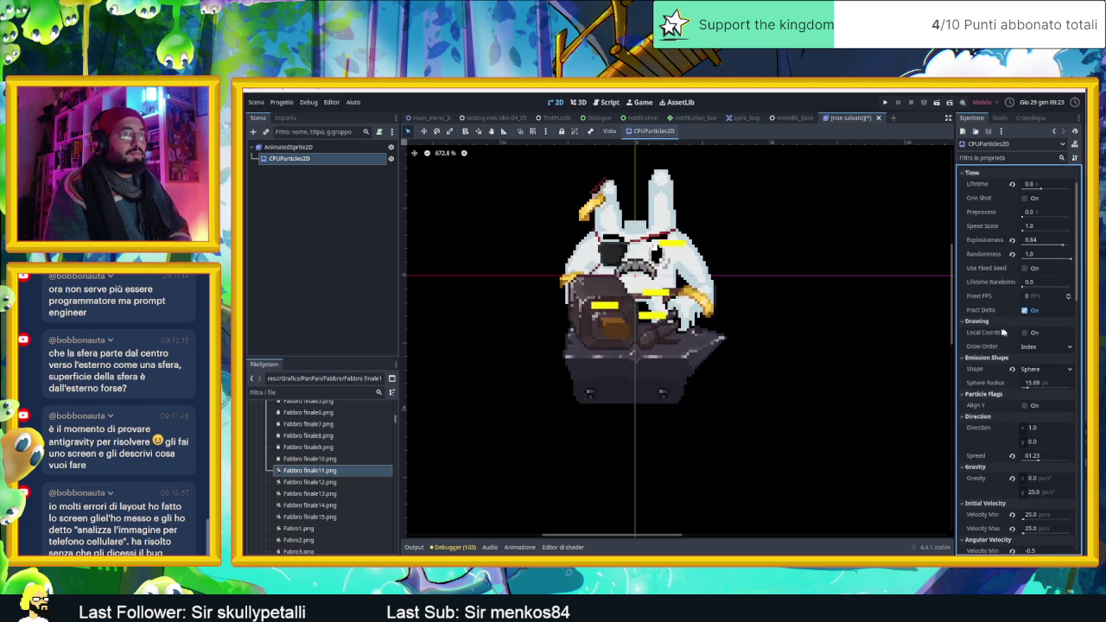
{"action": "scroll", "coordinate": [998, 331], "scroll_direction": "up", "scroll_amount": 2}
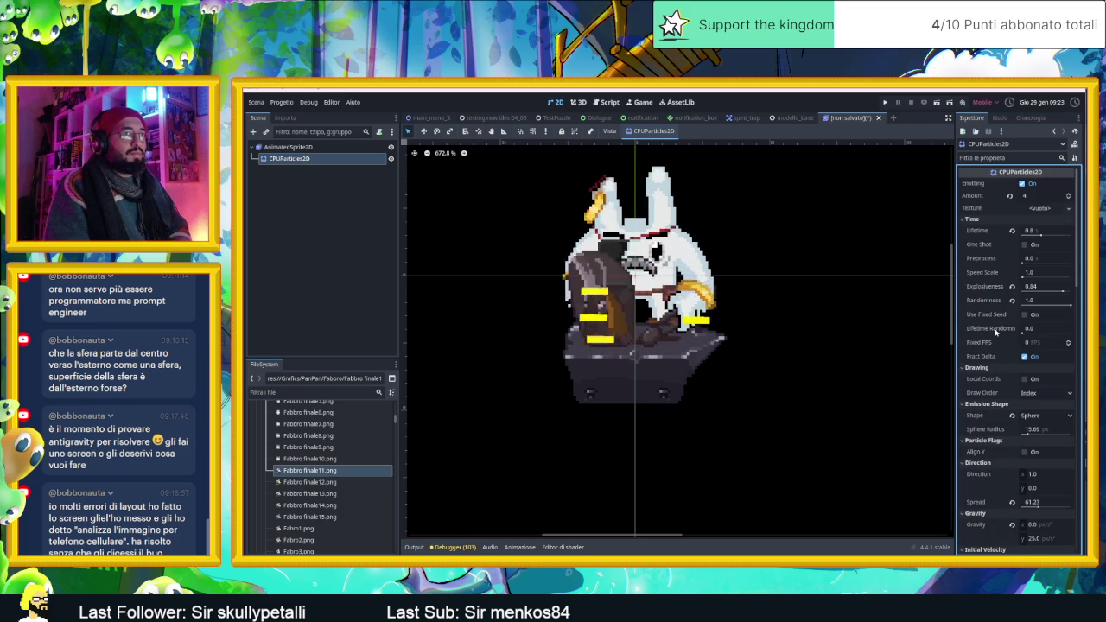
{"action": "scroll", "coordinate": [995, 337], "scroll_direction": "down", "scroll_amount": 12}
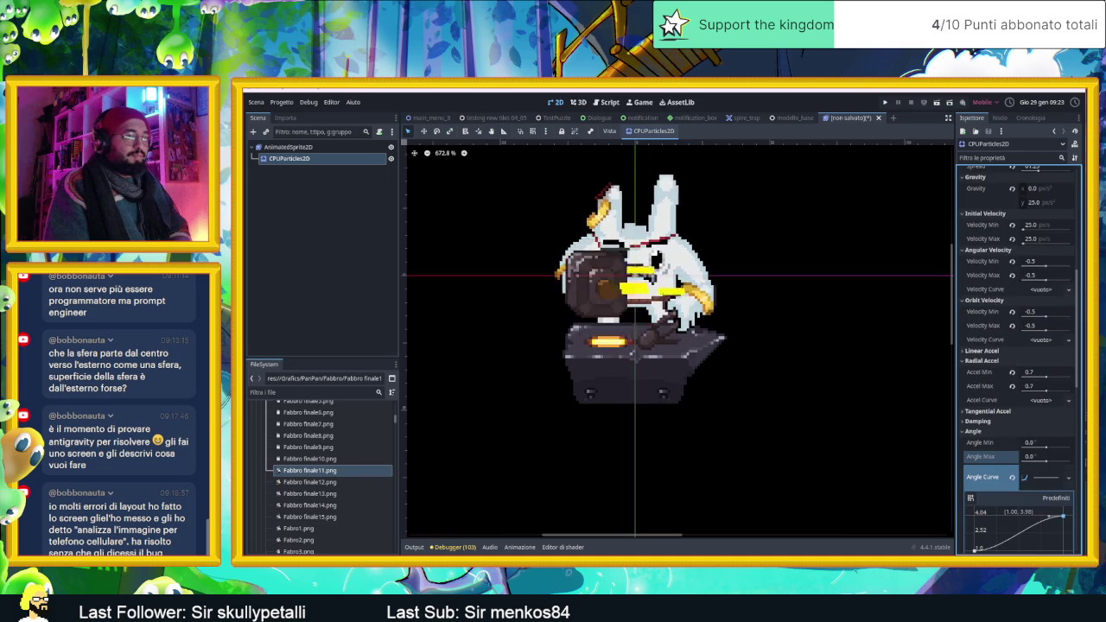
{"action": "key", "text": "alt+Tab"}
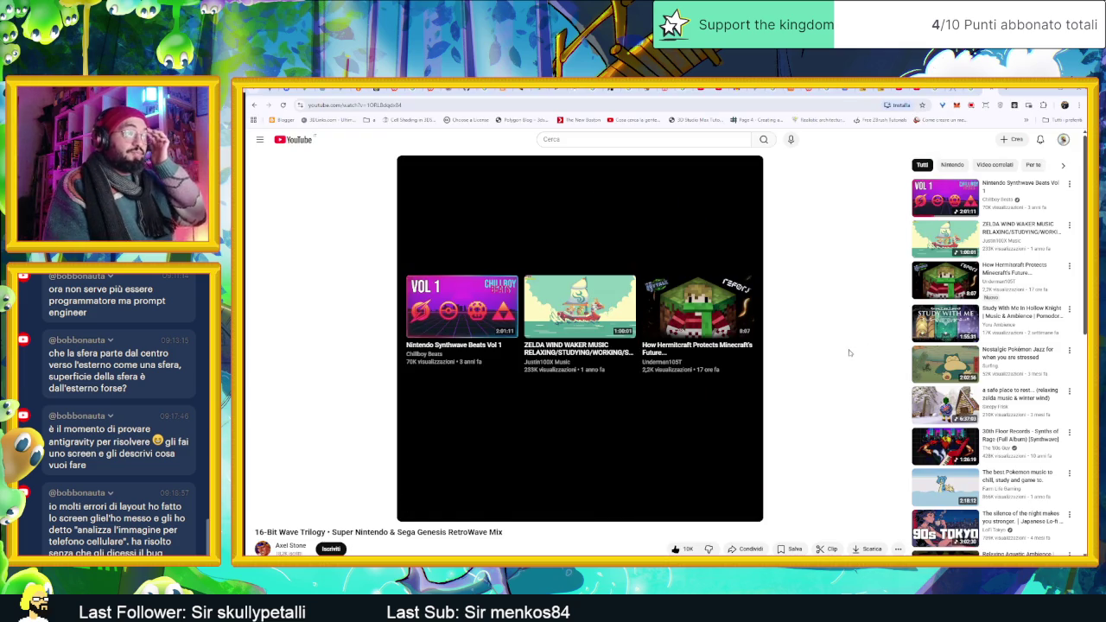
- Search YouTube for 'zelda relaxing music' and play 'Zelda Music To Relax/Study/Work/Game'
{"action": "scroll", "coordinate": [856, 357], "scroll_direction": "down", "scroll_amount": 3}
{"action": "scroll", "coordinate": [852, 358], "scroll_direction": "down", "scroll_amount": 4}
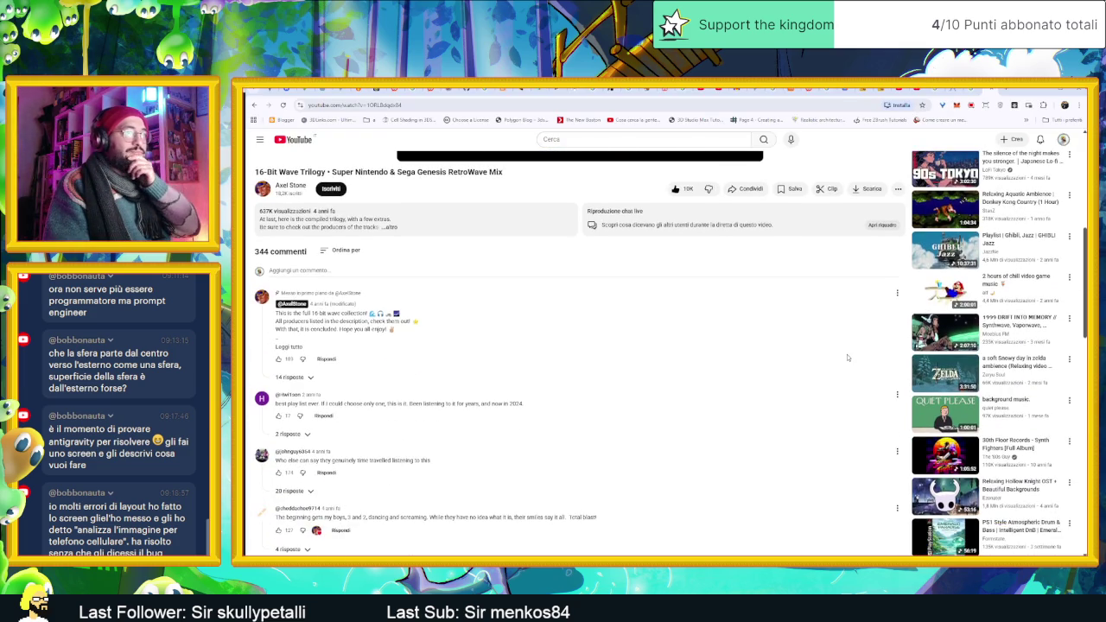
{"action": "scroll", "coordinate": [847, 357], "scroll_direction": "up", "scroll_amount": 2}
{"action": "scroll", "coordinate": [847, 356], "scroll_direction": "up", "scroll_amount": 4}
{"action": "left_click", "coordinate": [641, 139]}
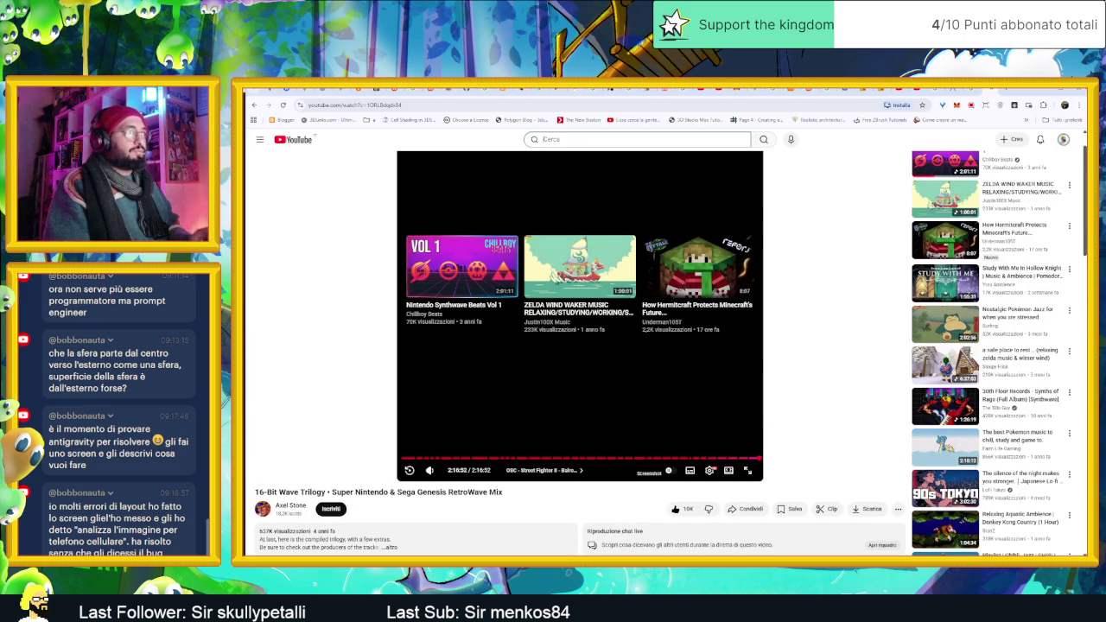
{"action": "type", "text": "zelda re"}
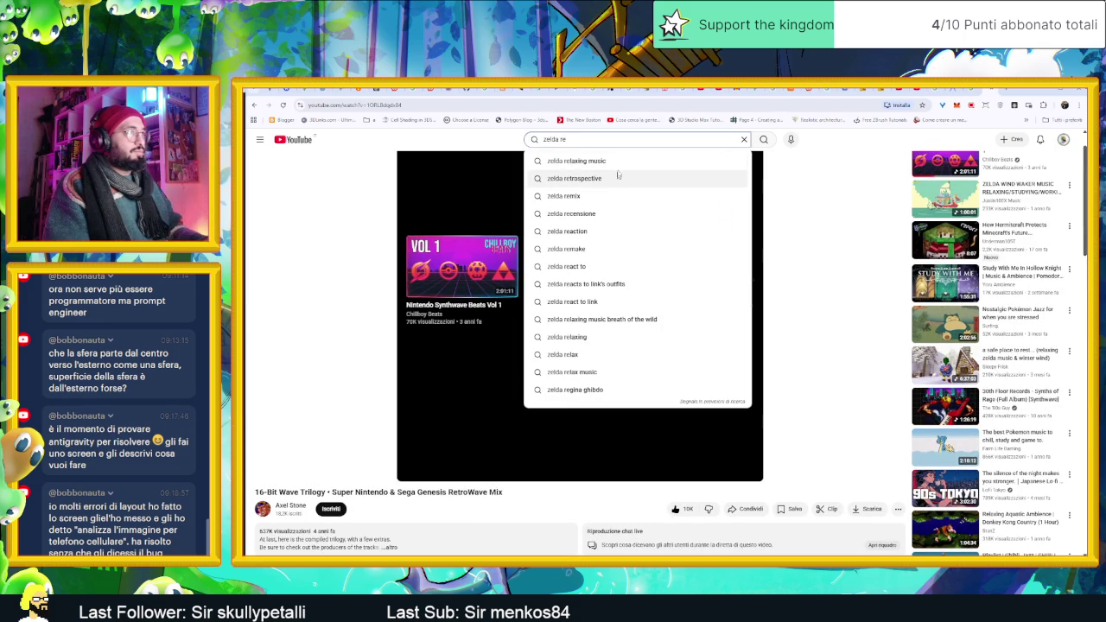
{"action": "left_click", "coordinate": [617, 178]}
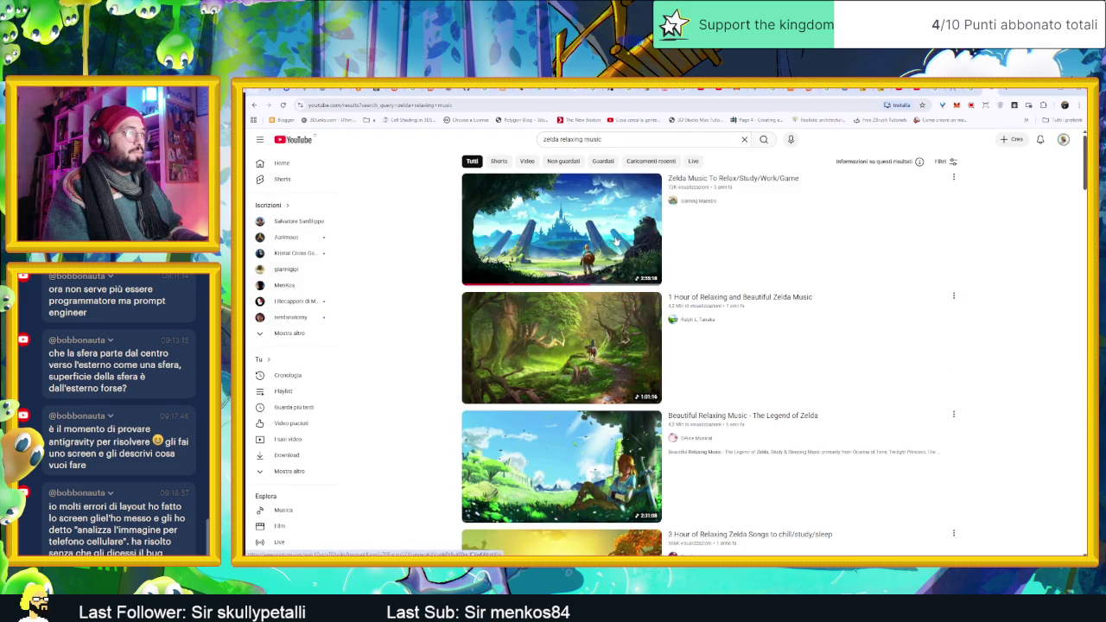
{"action": "left_click", "coordinate": [615, 241]}
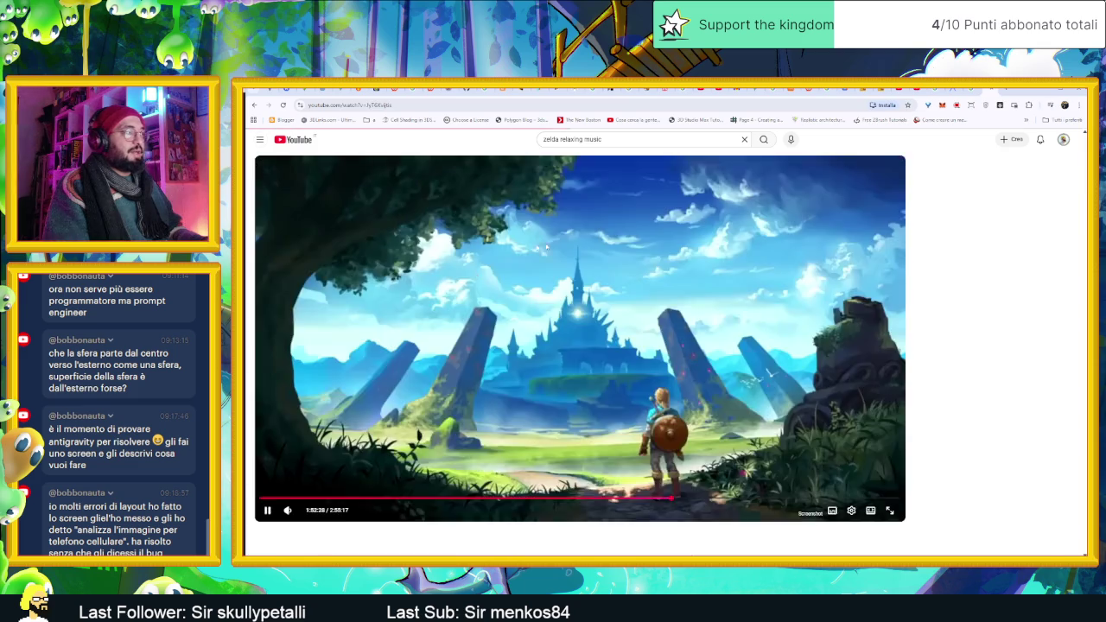
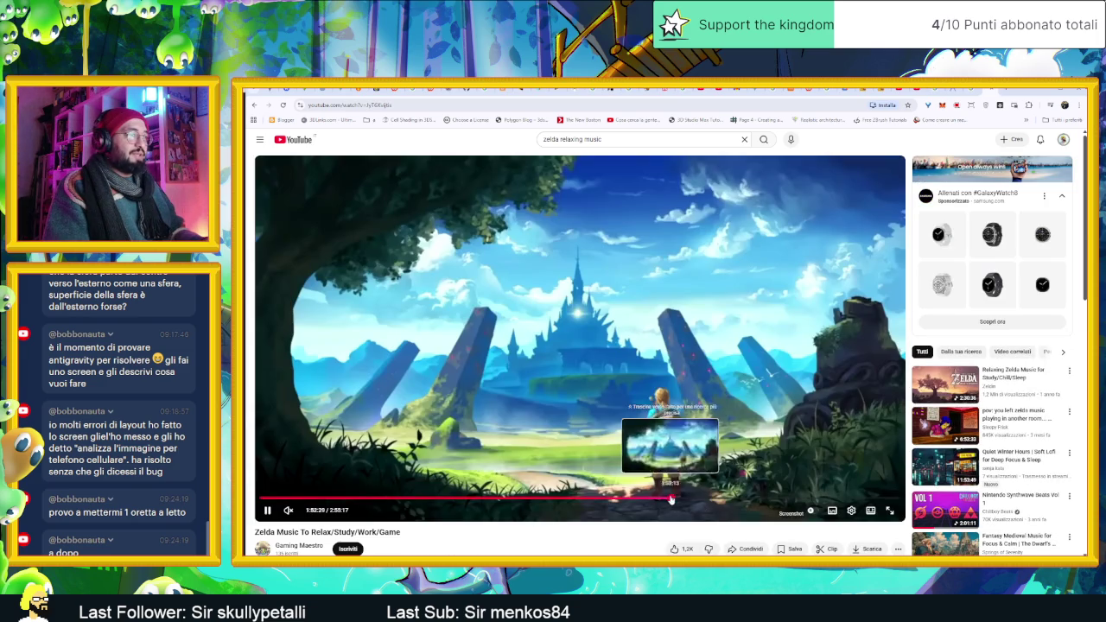
- Rewind the Zelda relaxing music video to 0:00 so it plays after the ad
{"action": "left_click_drag", "start_coordinate": [670, 498], "coordinate": [294, 474]}
{"action": "mouse_move", "coordinate": [426, 477]}
{"action": "left_mouse_down"}
{"action": "mouse_move", "coordinate": [429, 542]}
{"action": "mouse_move", "coordinate": [325, 509]}
{"action": "mouse_move", "coordinate": [256, 455]}
{"action": "left_mouse_up"}
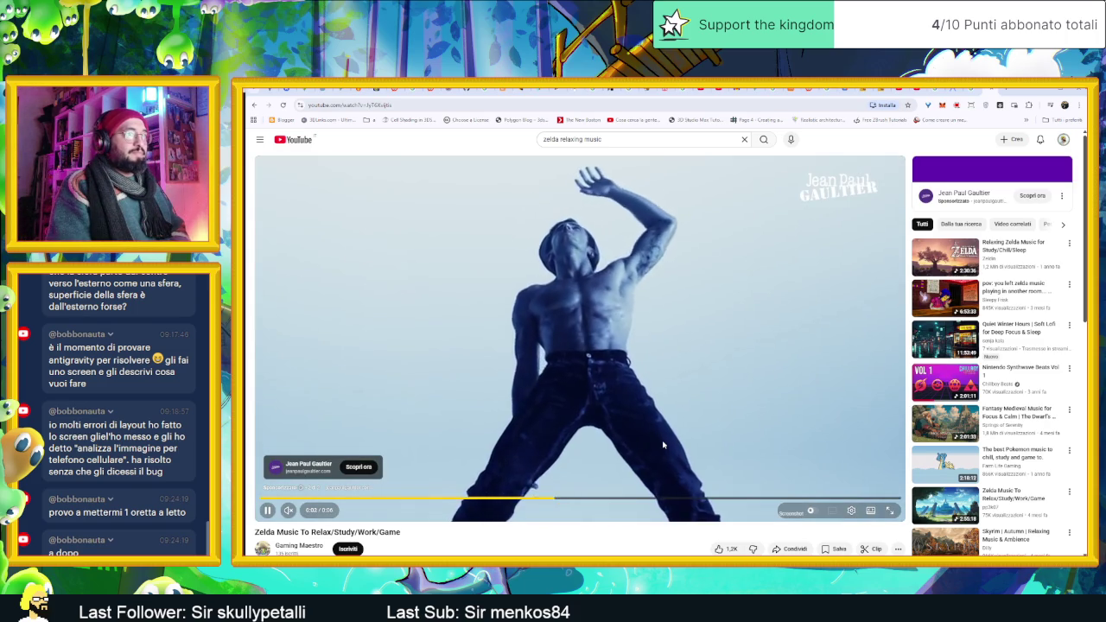
{"action": "scroll", "coordinate": [663, 445], "scroll_direction": "down", "scroll_amount": 2}
{"action": "scroll", "coordinate": [662, 445], "scroll_direction": "down", "scroll_amount": 3}
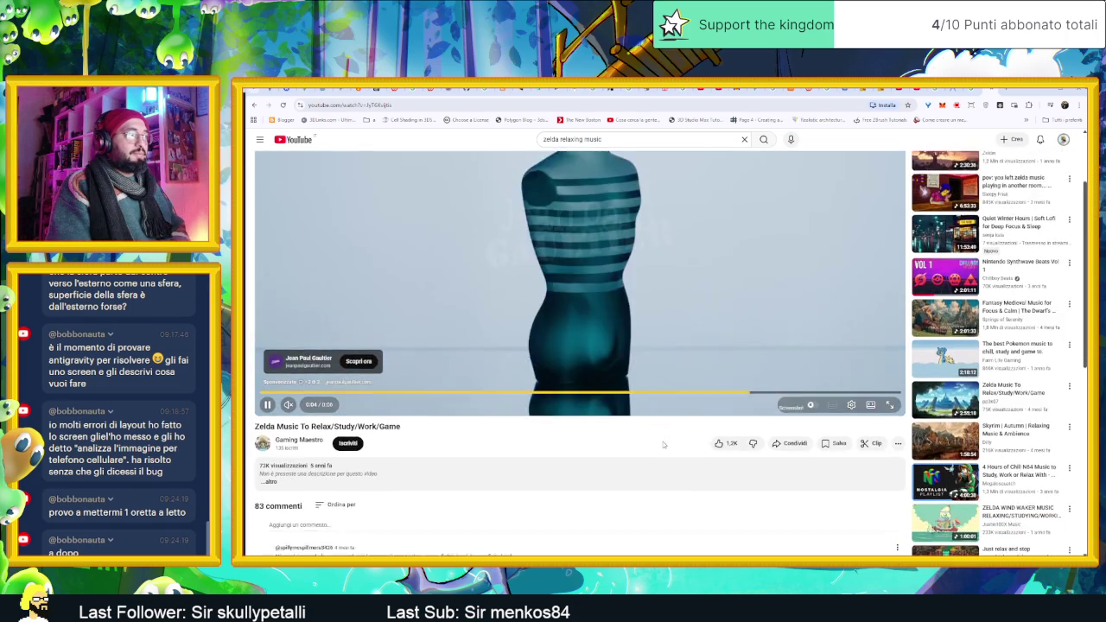
{"action": "scroll", "coordinate": [662, 445], "scroll_direction": "up", "scroll_amount": 2}
{"action": "scroll", "coordinate": [663, 445], "scroll_direction": "up", "scroll_amount": 1}
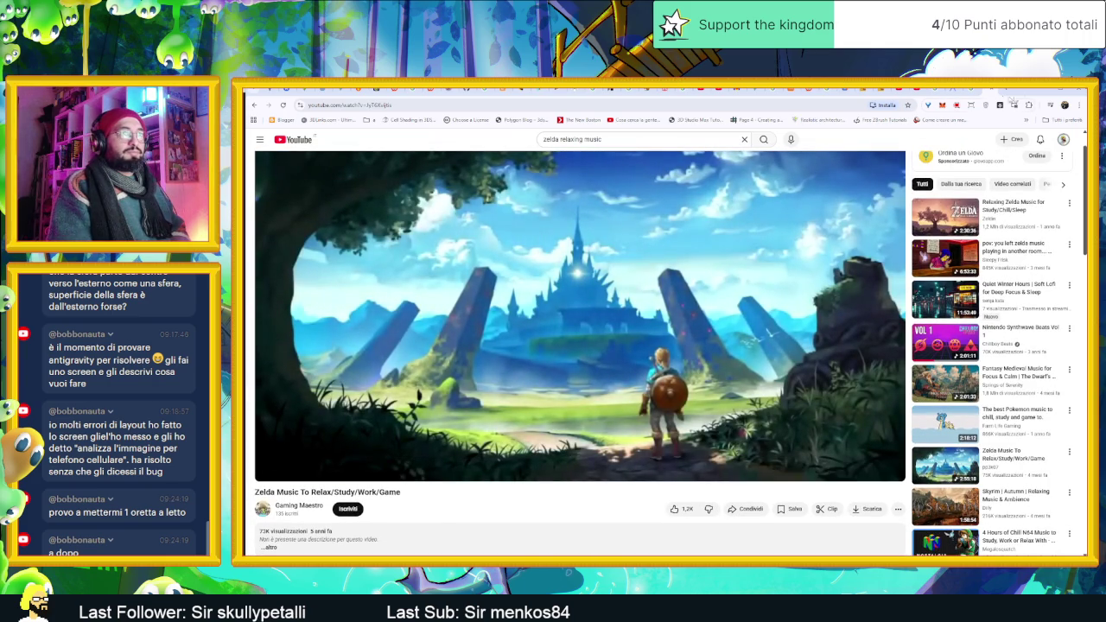
{"action": "left_click", "coordinate": [1039, 92]}
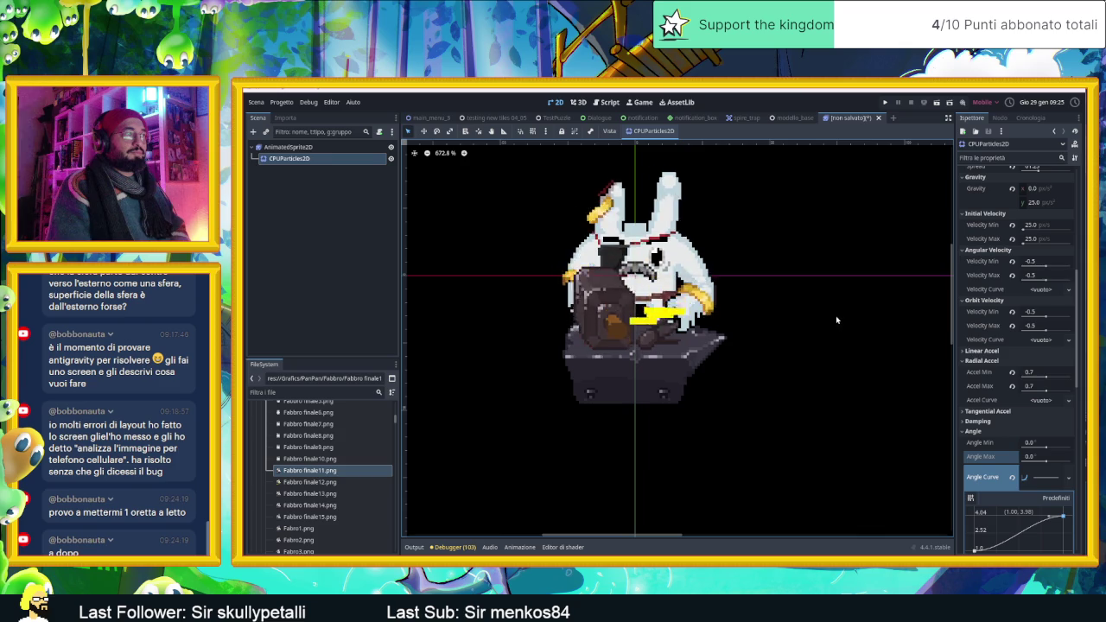
- Lower the spark emitter onto the anvil and set Explosiveness to 1.0, keeping Randomness 1.0
{"action": "key", "text": "w"}
{"action": "left_click_drag", "start_coordinate": [635, 289], "coordinate": [635, 343]}
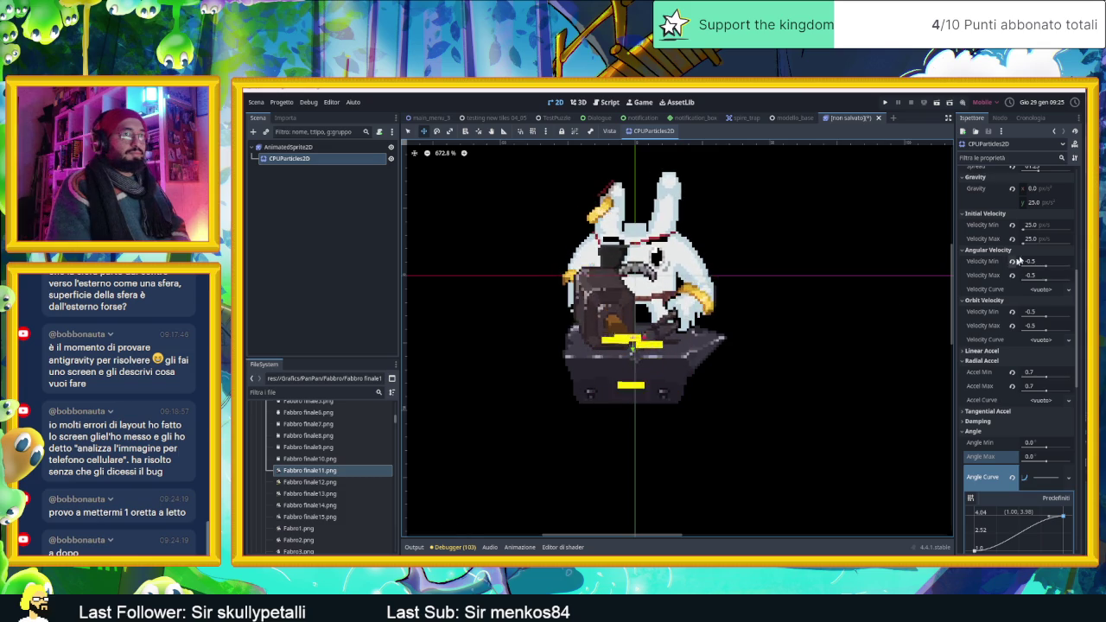
{"action": "scroll", "coordinate": [993, 256], "scroll_direction": "up", "scroll_amount": 3}
{"action": "scroll", "coordinate": [993, 255], "scroll_direction": "up", "scroll_amount": 5}
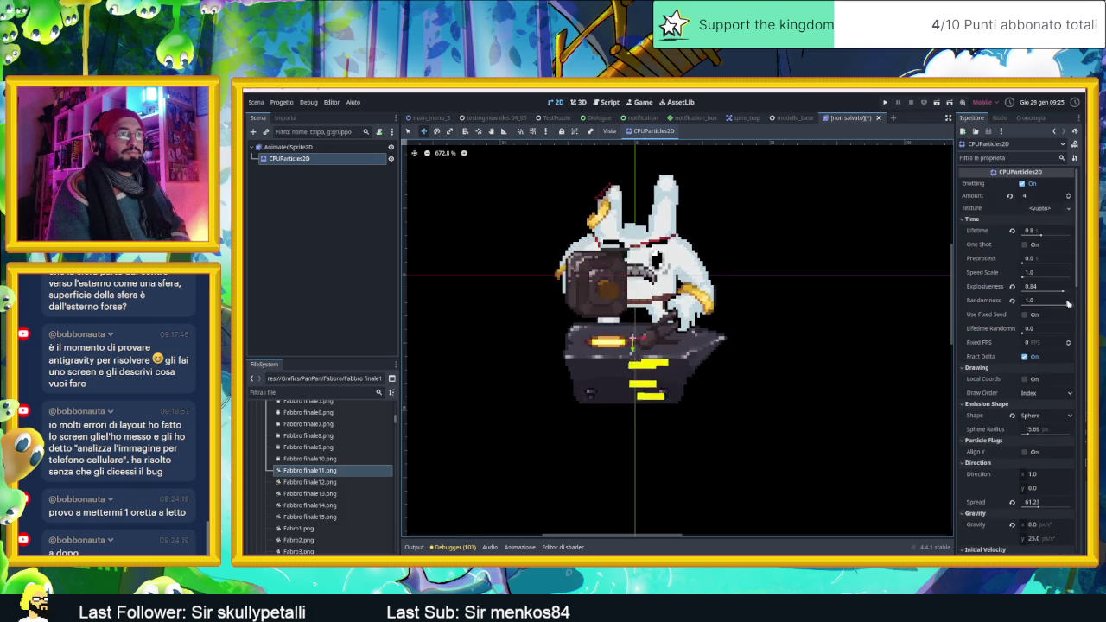
{"action": "left_click_drag", "start_coordinate": [1062, 302], "coordinate": [995, 311]}
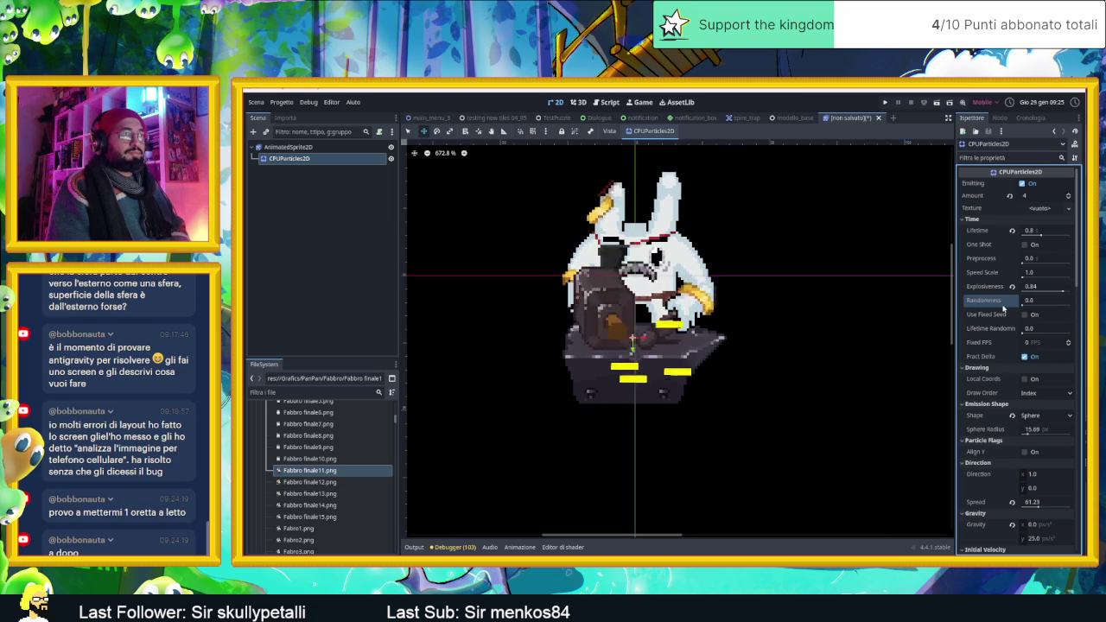
{"action": "left_click_drag", "start_coordinate": [1022, 304], "coordinate": [1083, 306]}
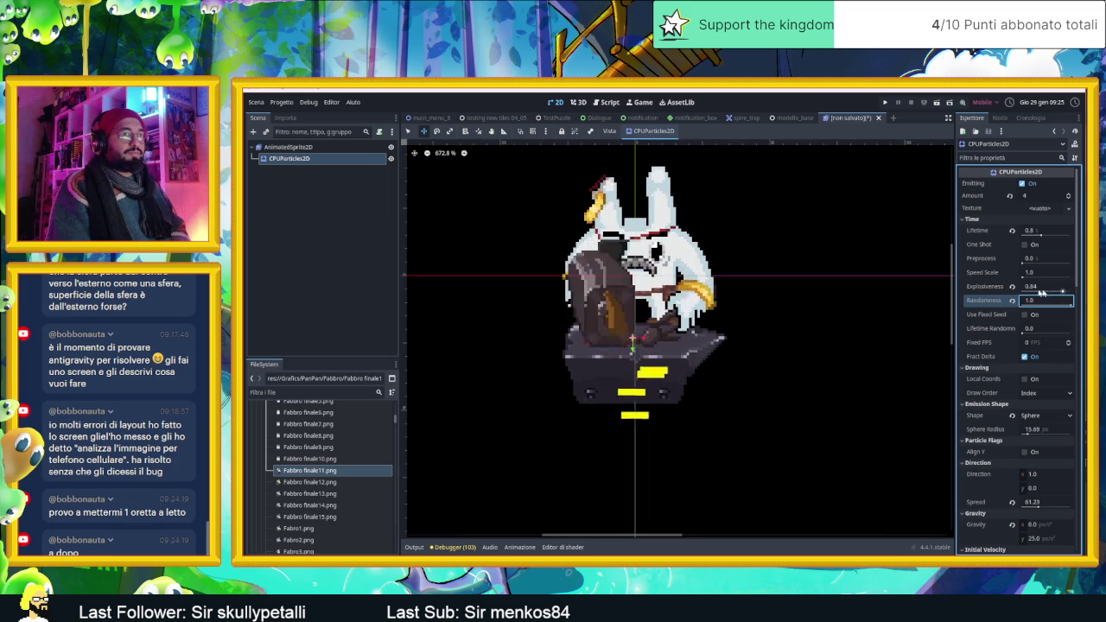
{"action": "left_click_drag", "start_coordinate": [1063, 294], "coordinate": [1023, 295]}
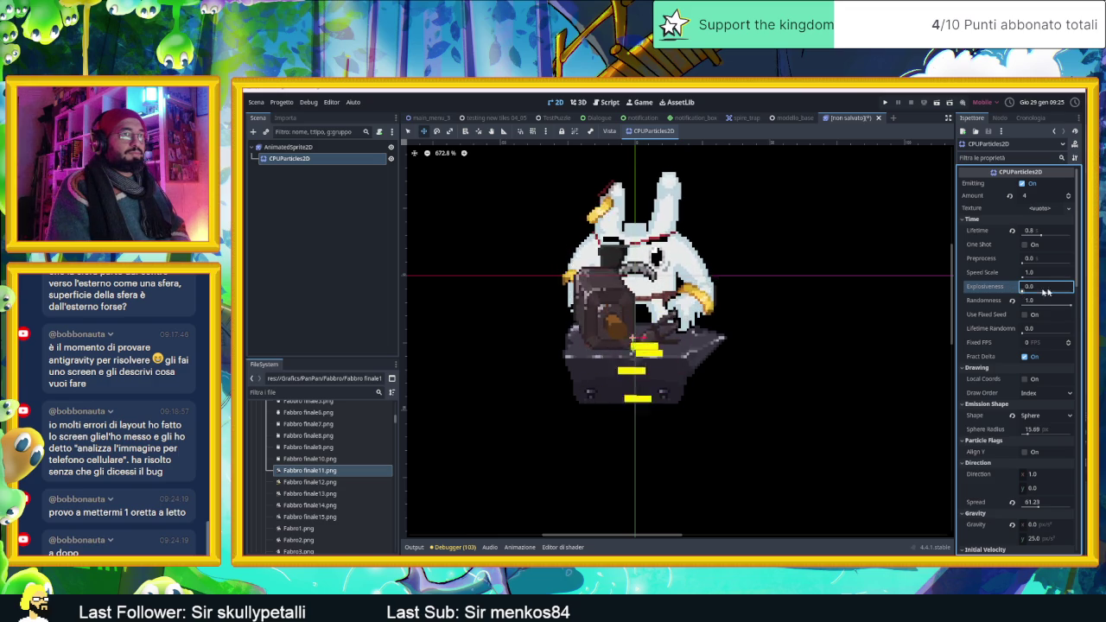
{"action": "left_click_drag", "start_coordinate": [1027, 294], "coordinate": [1073, 292]}
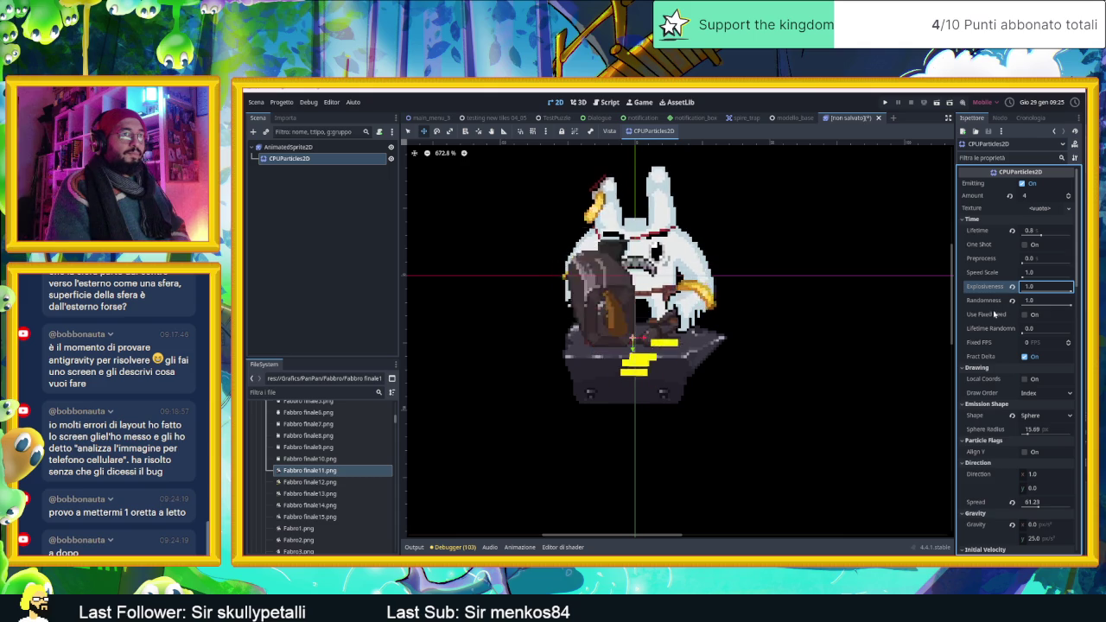
{"action": "scroll", "coordinate": [993, 314], "scroll_direction": "down", "scroll_amount": 2}
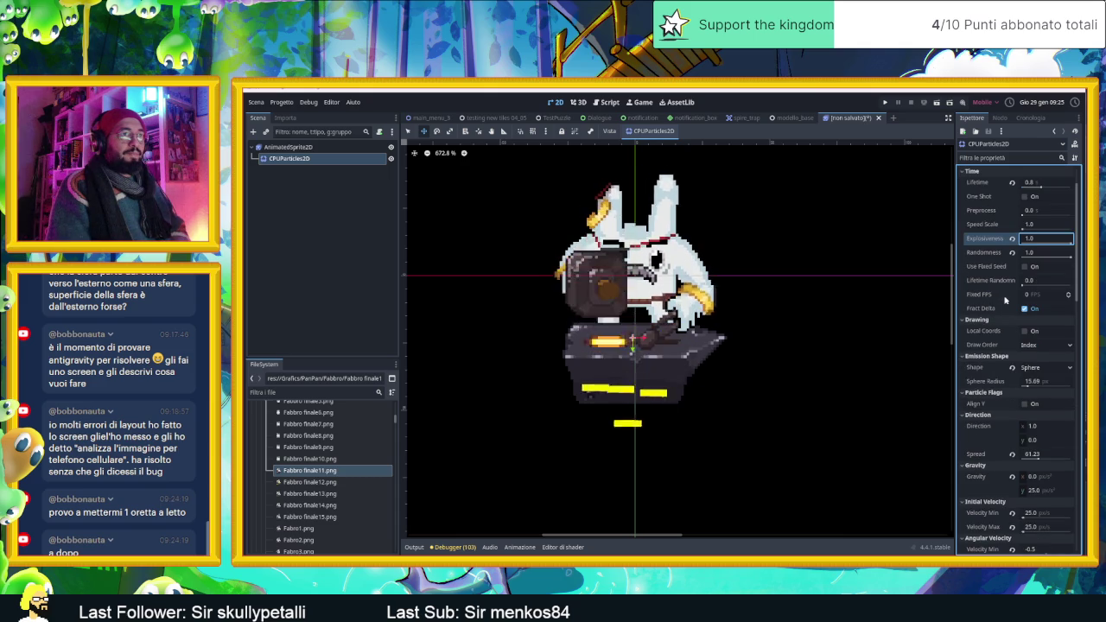
- Change the particles' Emission Shape from Sphere to Point
{"action": "left_click", "coordinate": [1032, 282]}
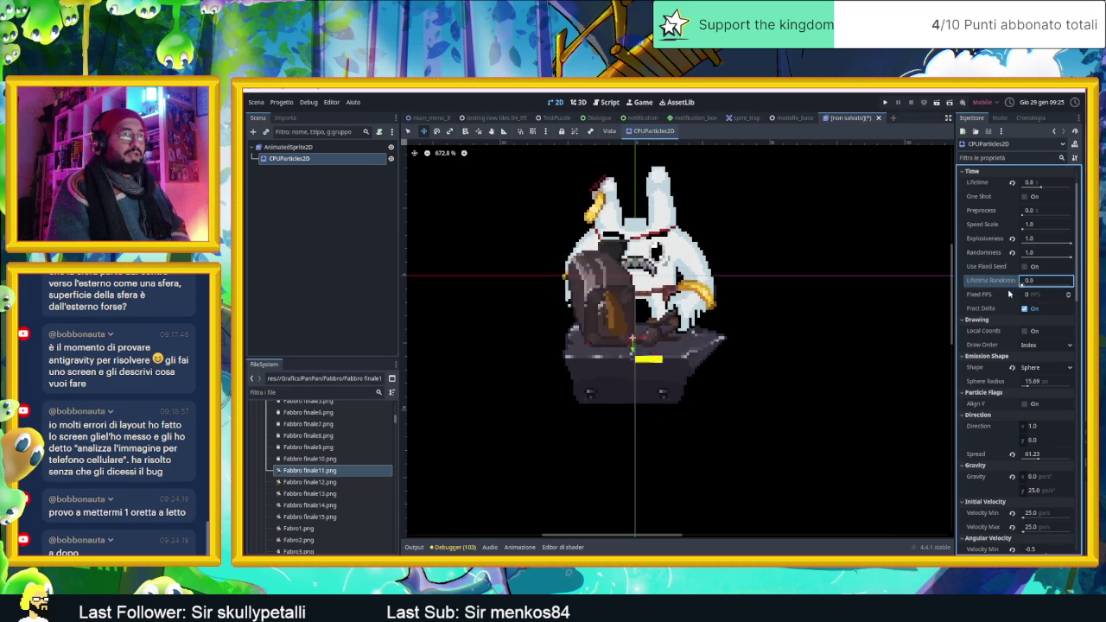
{"action": "scroll", "coordinate": [999, 307], "scroll_direction": "down", "scroll_amount": 1}
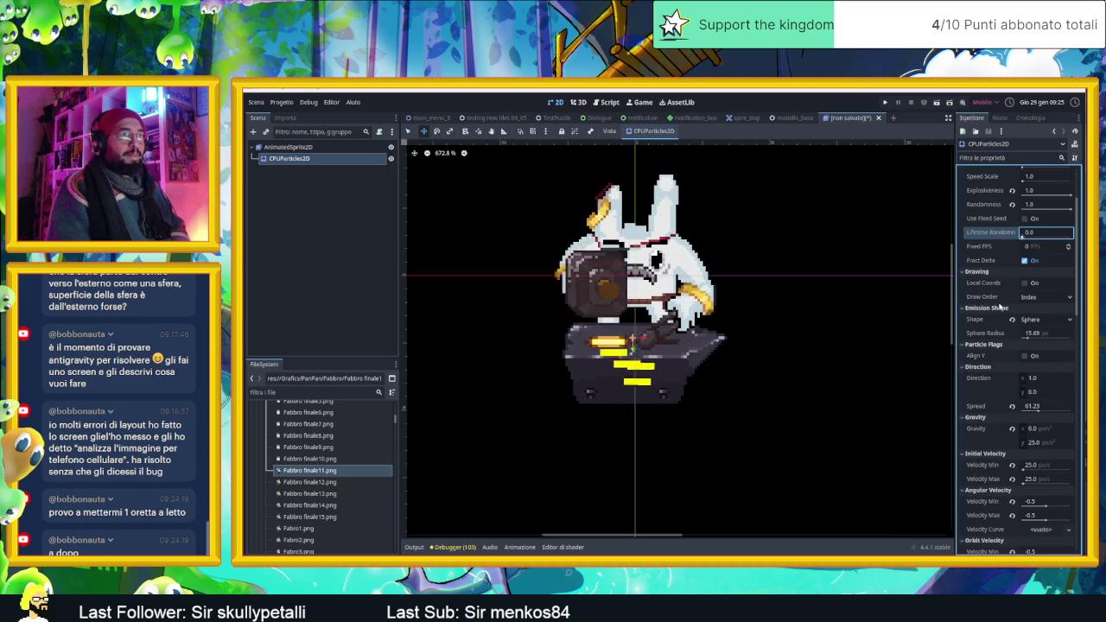
{"action": "scroll", "coordinate": [999, 307], "scroll_direction": "down", "scroll_amount": 1}
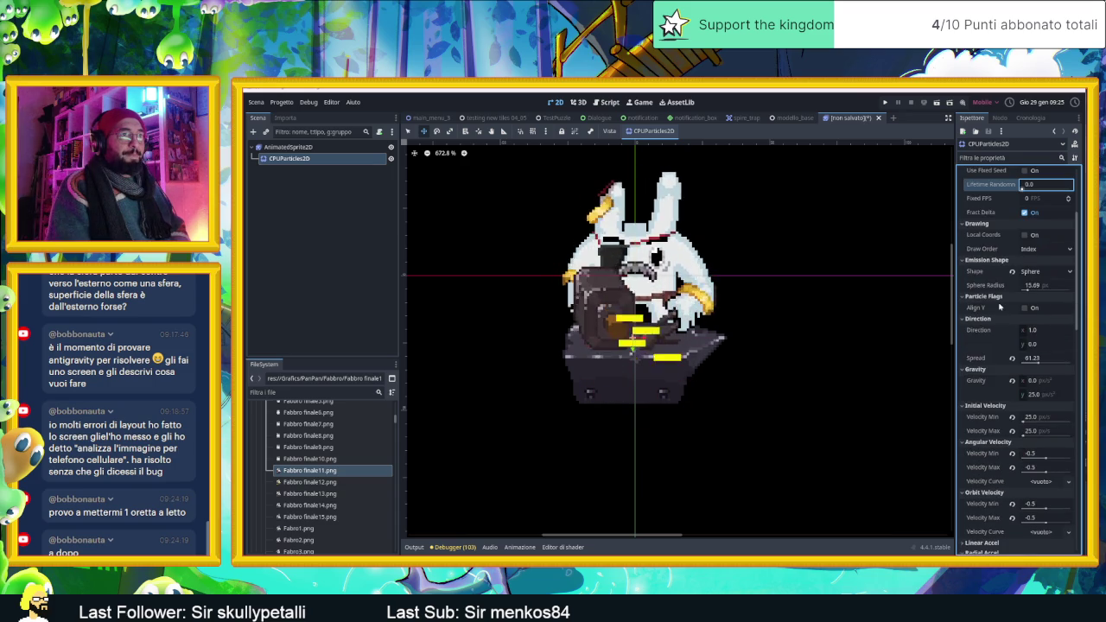
{"action": "left_click", "coordinate": [1037, 271]}
{"action": "left_click", "coordinate": [1040, 286]}
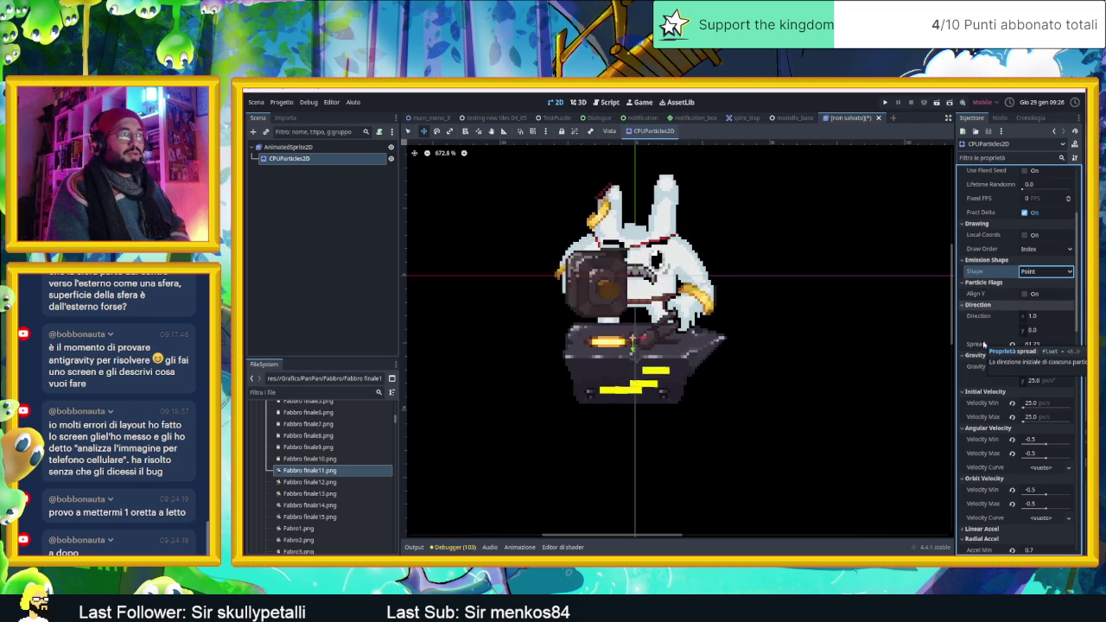
- Set the Direction Spread to 60
{"action": "scroll", "coordinate": [1002, 362], "scroll_direction": "down", "scroll_amount": 1}
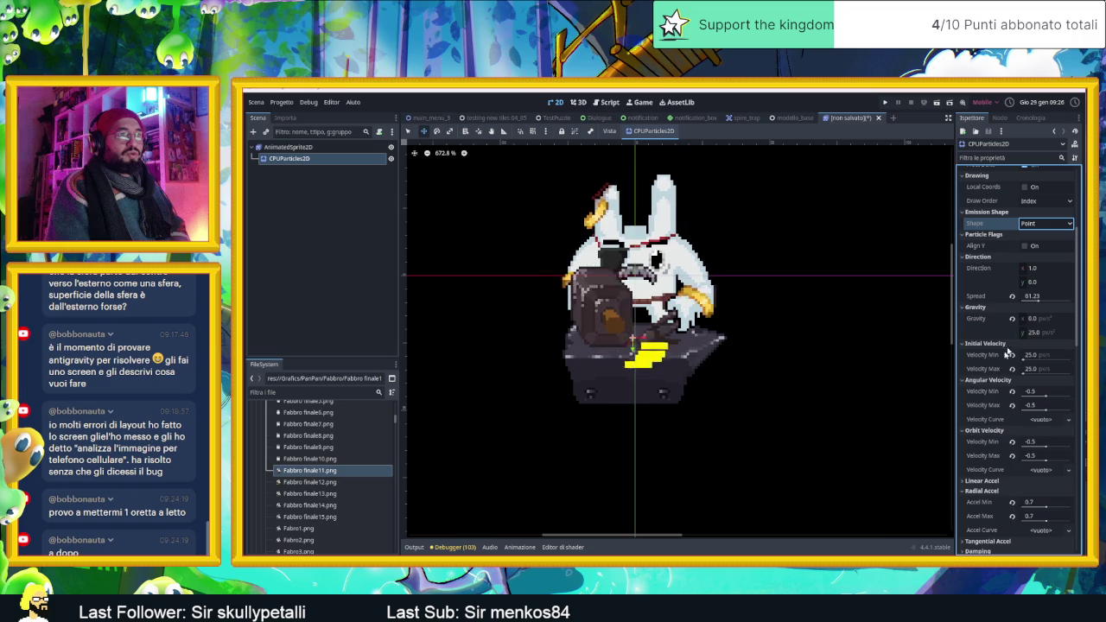
{"action": "left_click", "coordinate": [1033, 298]}
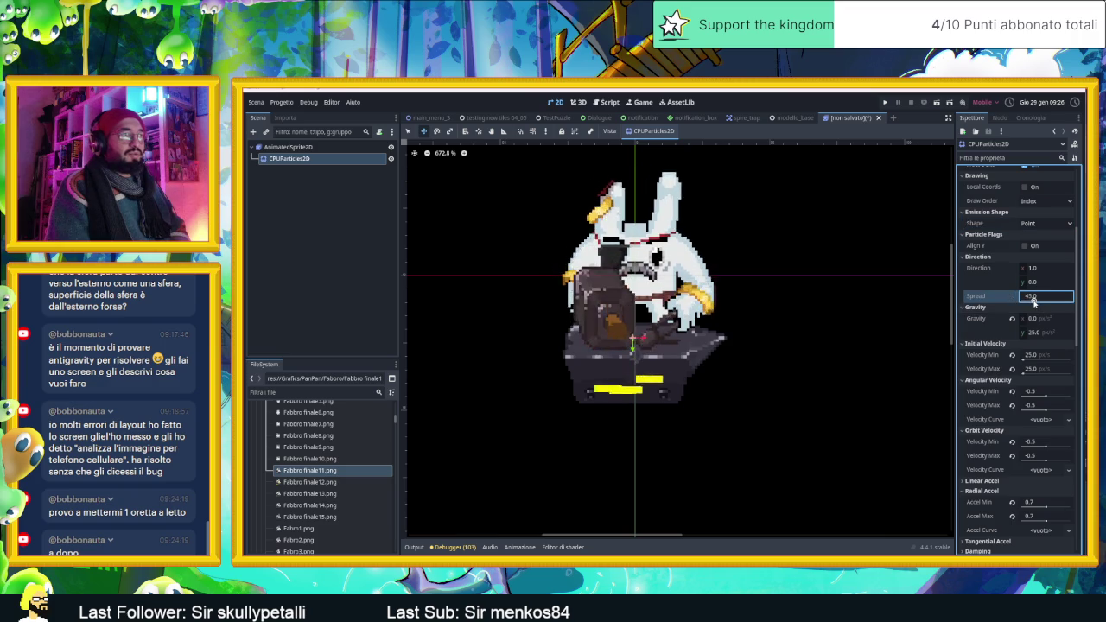
{"action": "type", "text": "22.5"}
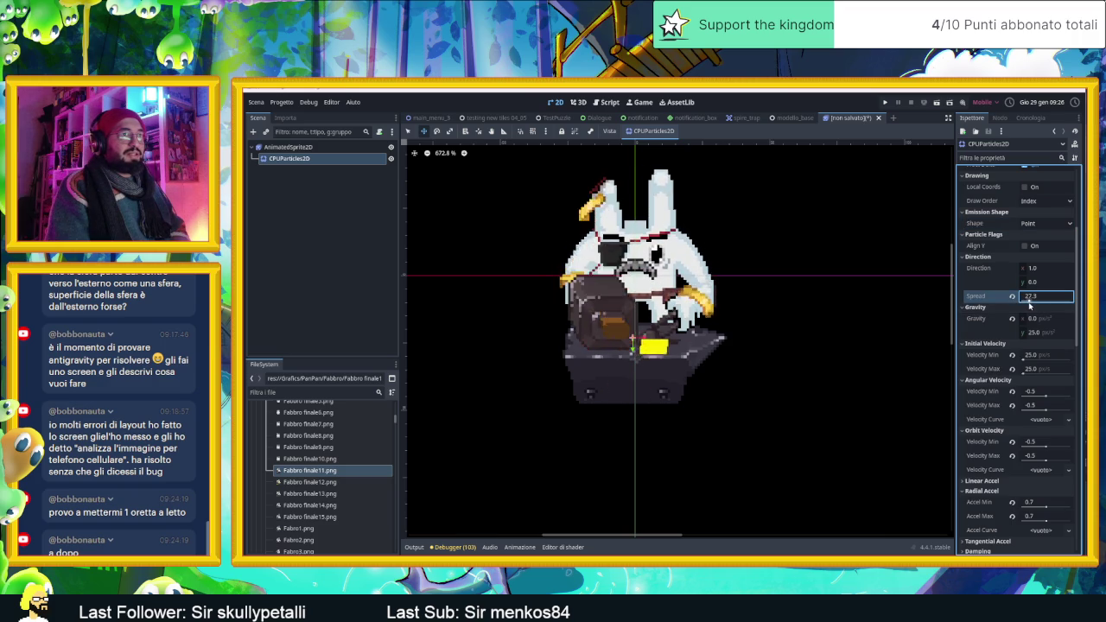
{"action": "left_click", "coordinate": [1032, 306]}
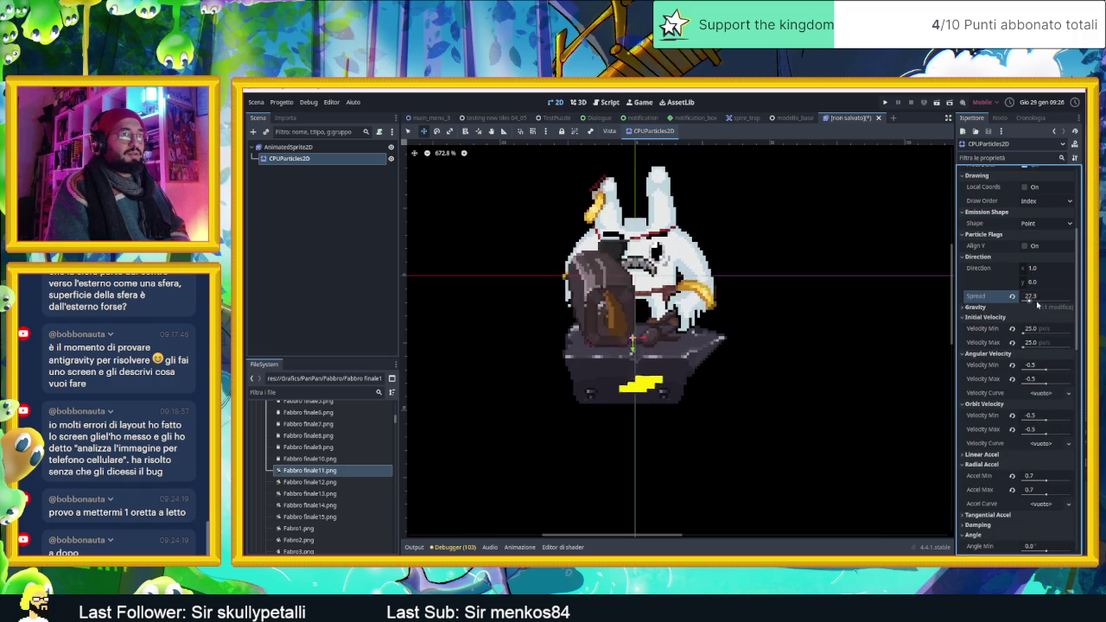
{"action": "left_click", "coordinate": [1035, 306]}
{"action": "left_click", "coordinate": [1033, 298]}
{"action": "left_click_drag", "start_coordinate": [1032, 300], "coordinate": [1038, 299]}
{"action": "type", "text": "60"}
{"action": "key", "text": "Return"}
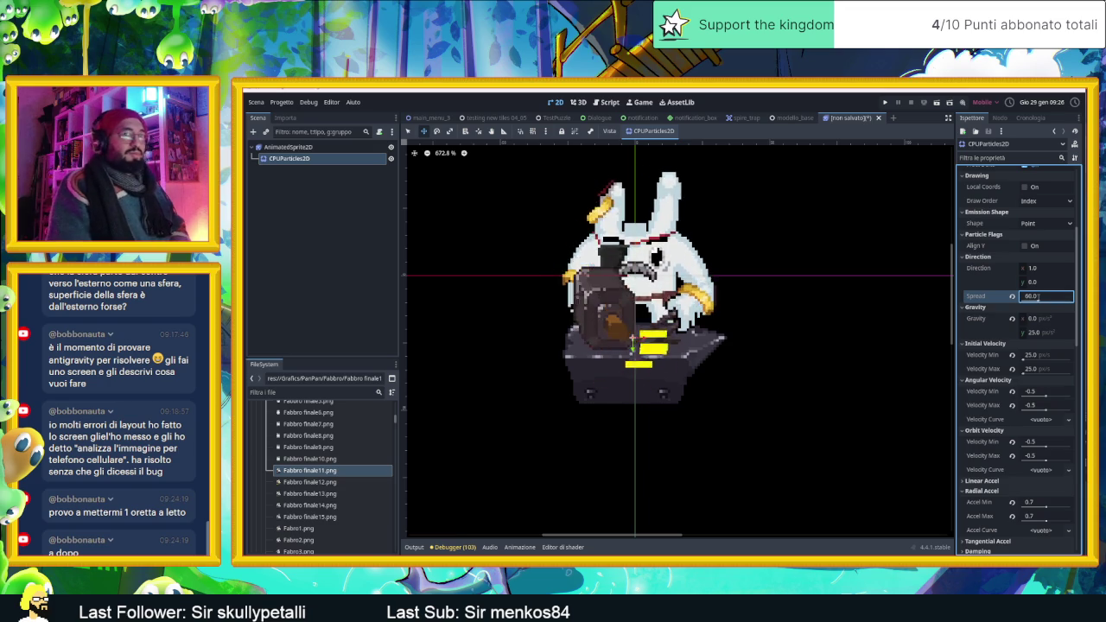
{"action": "scroll", "coordinate": [996, 370], "scroll_direction": "down", "scroll_amount": 2}
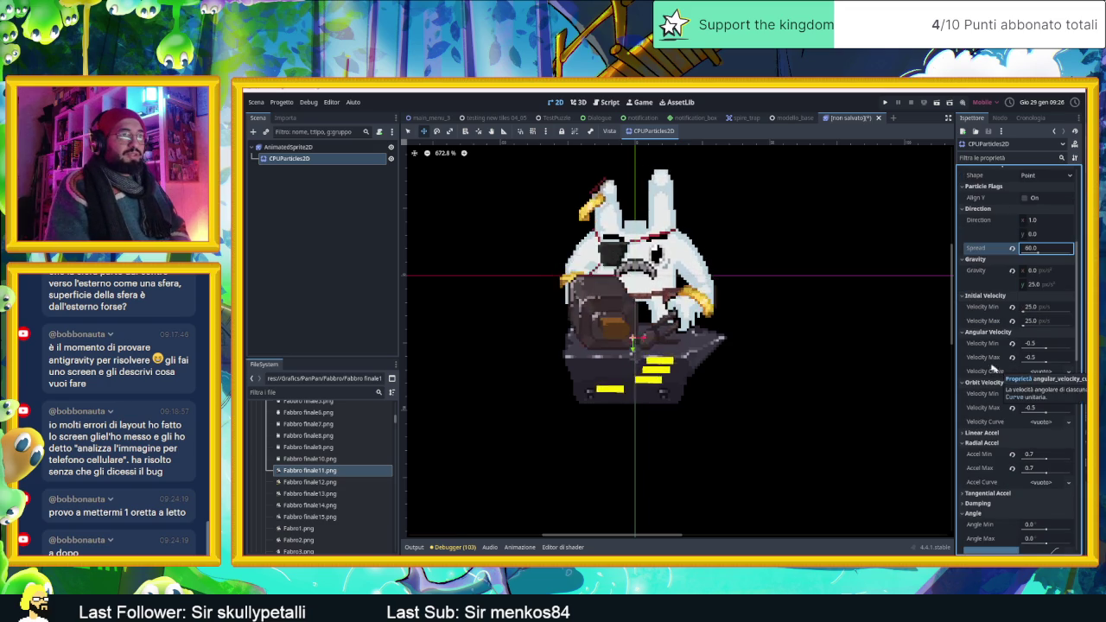
- Set Initial Velocity Min to 50
{"action": "left_click", "coordinate": [1034, 322]}
{"action": "left_click", "coordinate": [1043, 306]}
{"action": "type", "text": "50"}
{"action": "key", "text": "Return"}
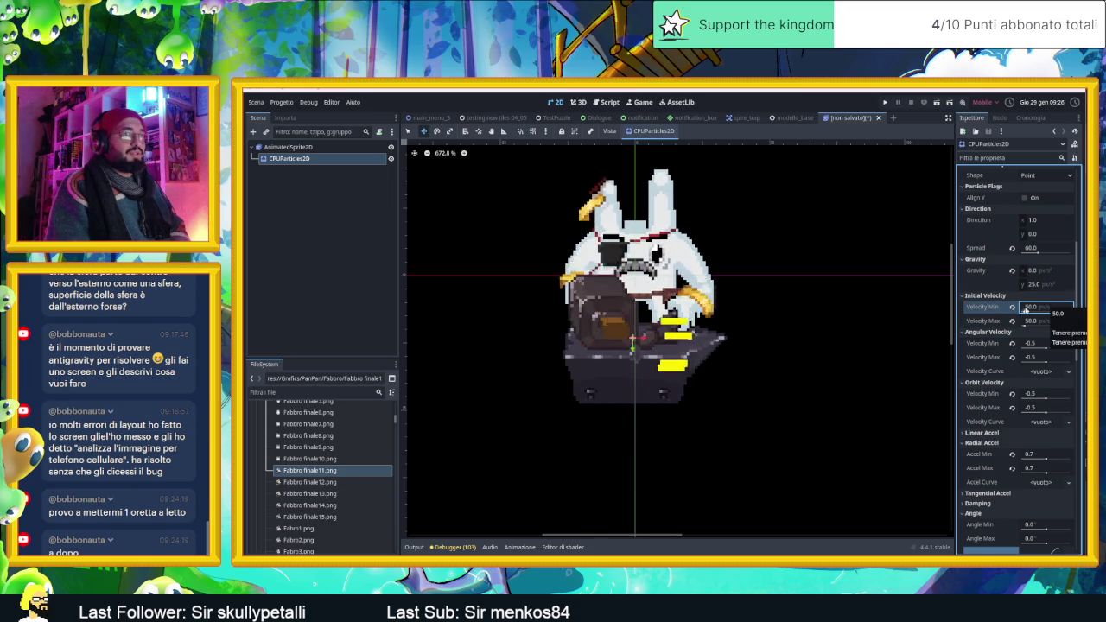
{"action": "scroll", "coordinate": [1013, 348], "scroll_direction": "down", "scroll_amount": 2}
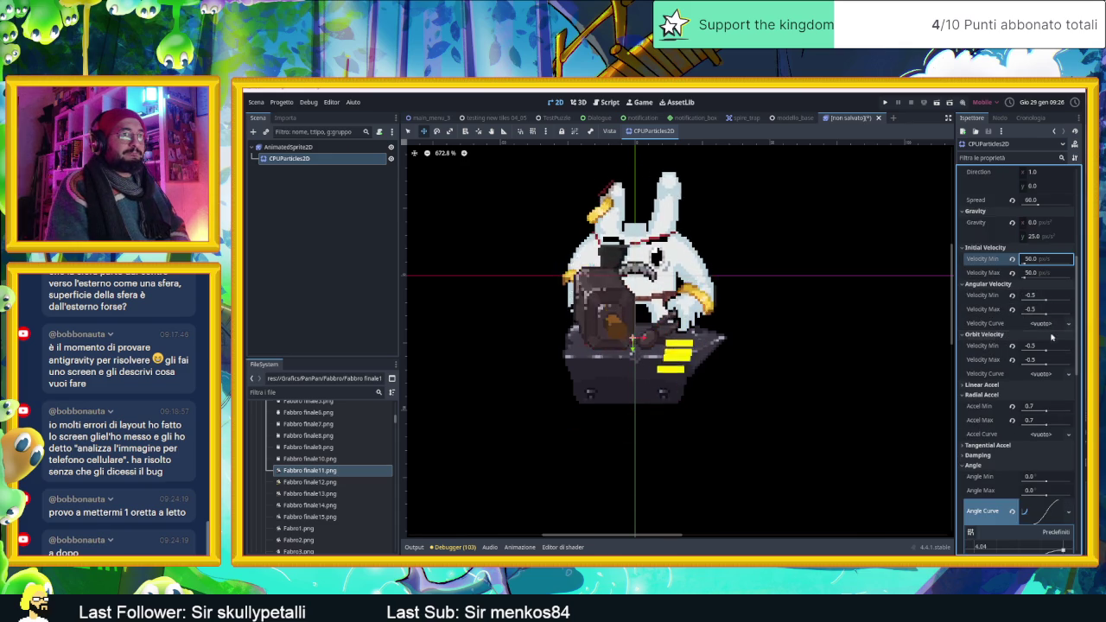
- Set Angular Velocity Min to -0.2 and raise Linear Accel to 8.2
{"action": "left_click", "coordinate": [1042, 295]}
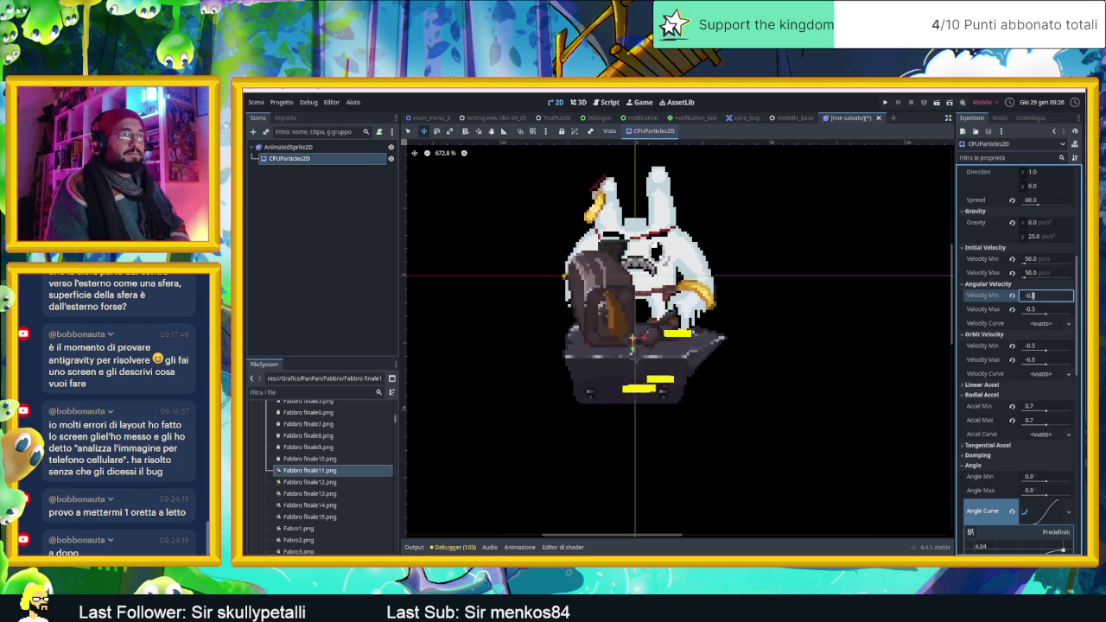
{"action": "type", "text": "-0.2"}
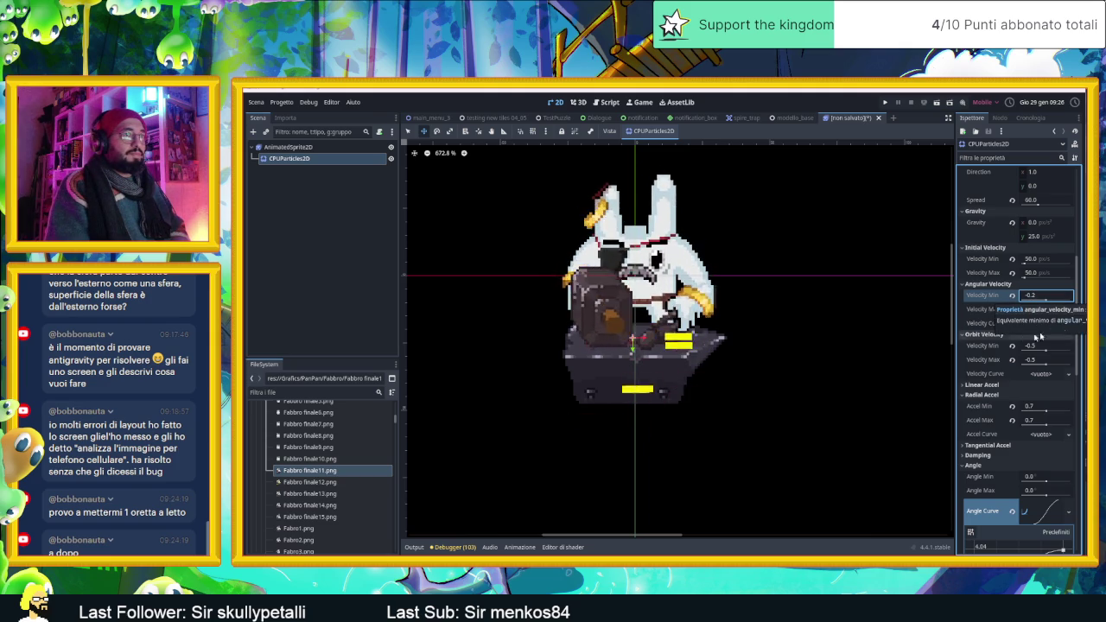
{"action": "key", "text": "Return"}
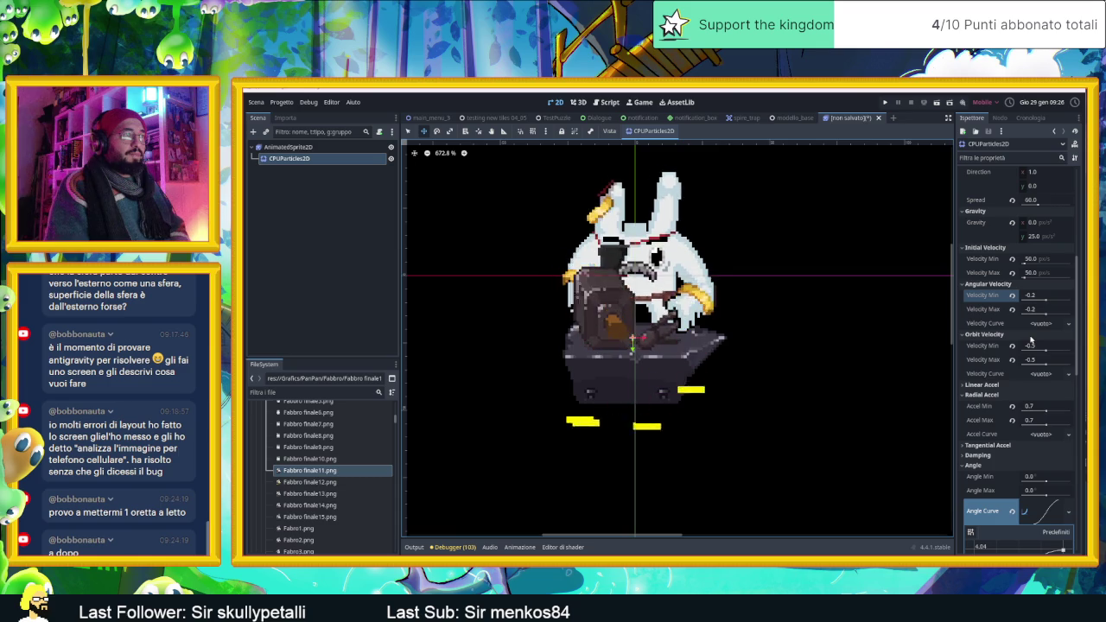
{"action": "left_click", "coordinate": [993, 384]}
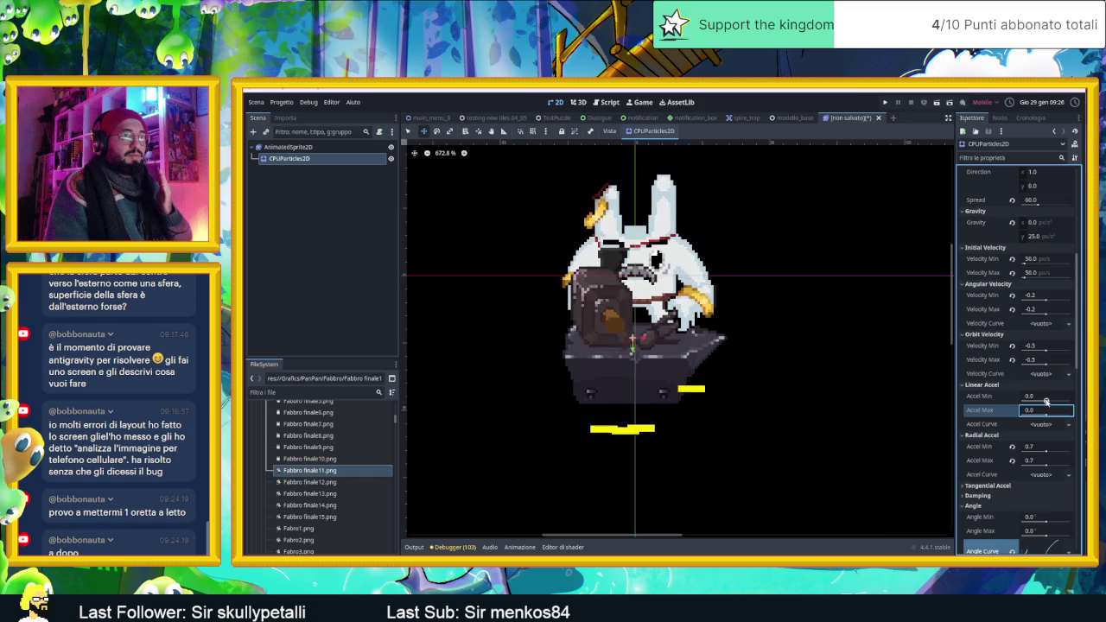
{"action": "left_click", "coordinate": [1046, 400]}
{"action": "left_click_drag", "start_coordinate": [1046, 399], "coordinate": [1047, 400]}
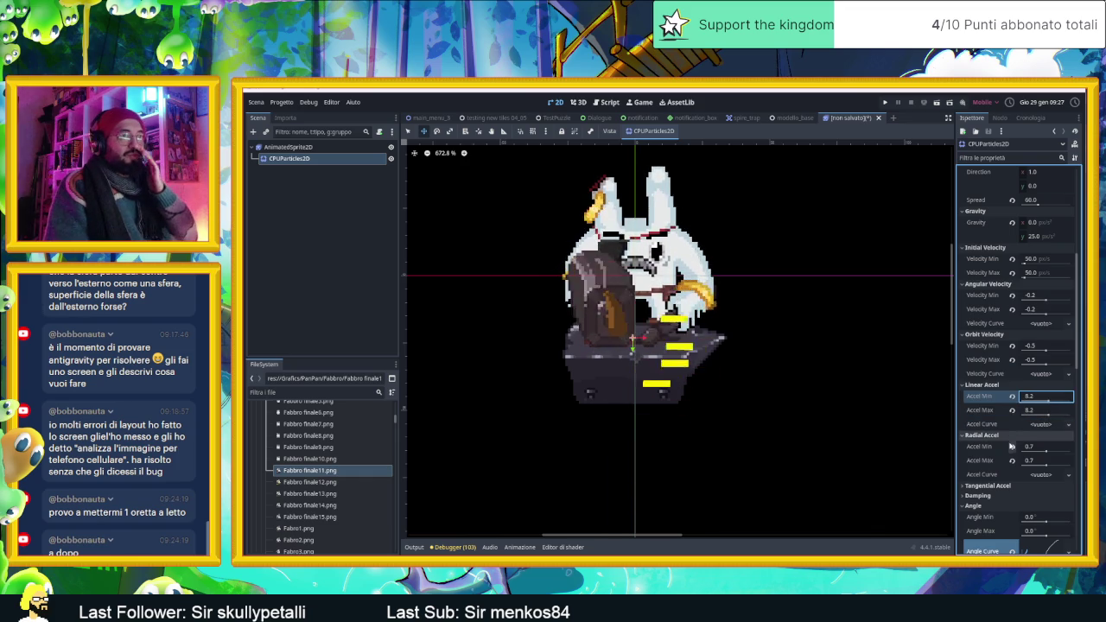
- Set the sparks' Angle Min to 200
{"action": "scroll", "coordinate": [1009, 445], "scroll_direction": "down", "scroll_amount": 2}
{"action": "scroll", "coordinate": [1009, 449], "scroll_direction": "down", "scroll_amount": 2}
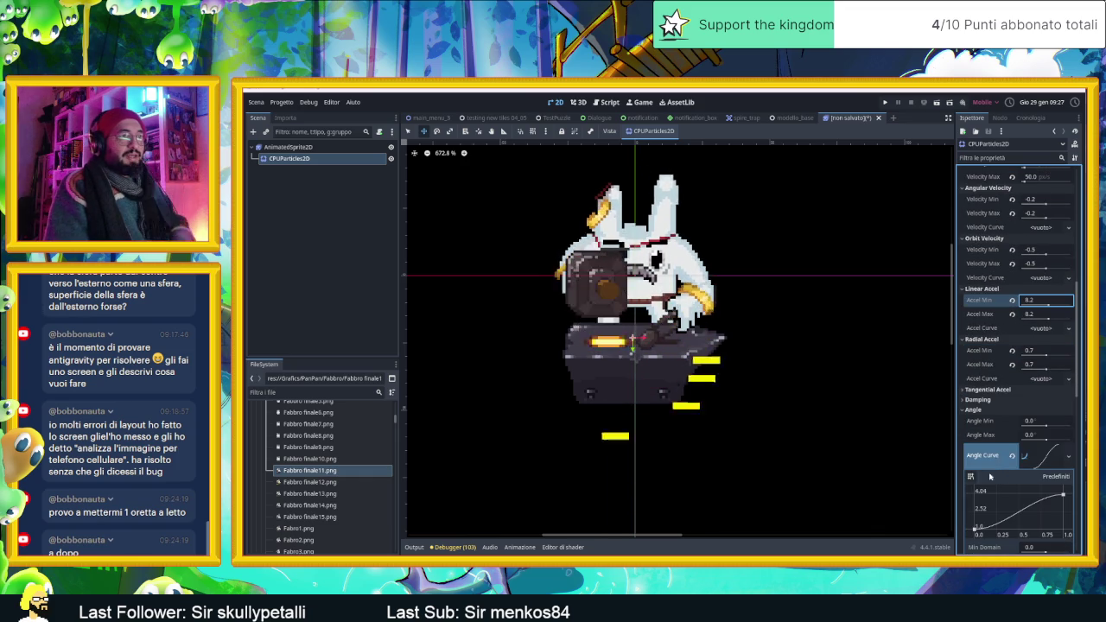
{"action": "left_click", "coordinate": [1047, 435]}
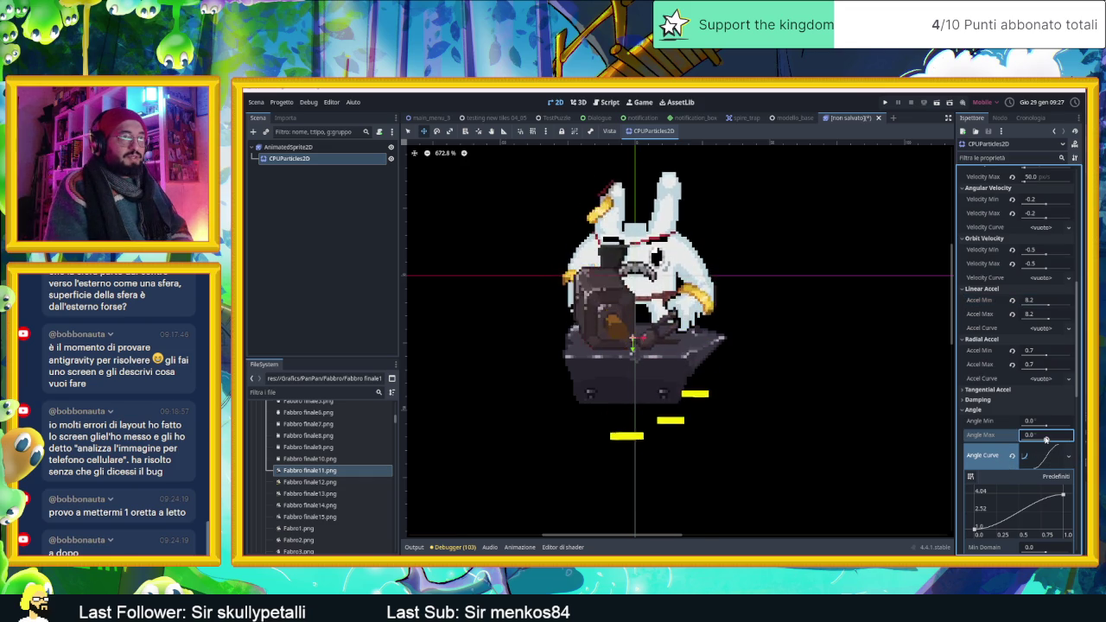
{"action": "left_click", "coordinate": [1047, 422]}
{"action": "type", "text": "23.6"}
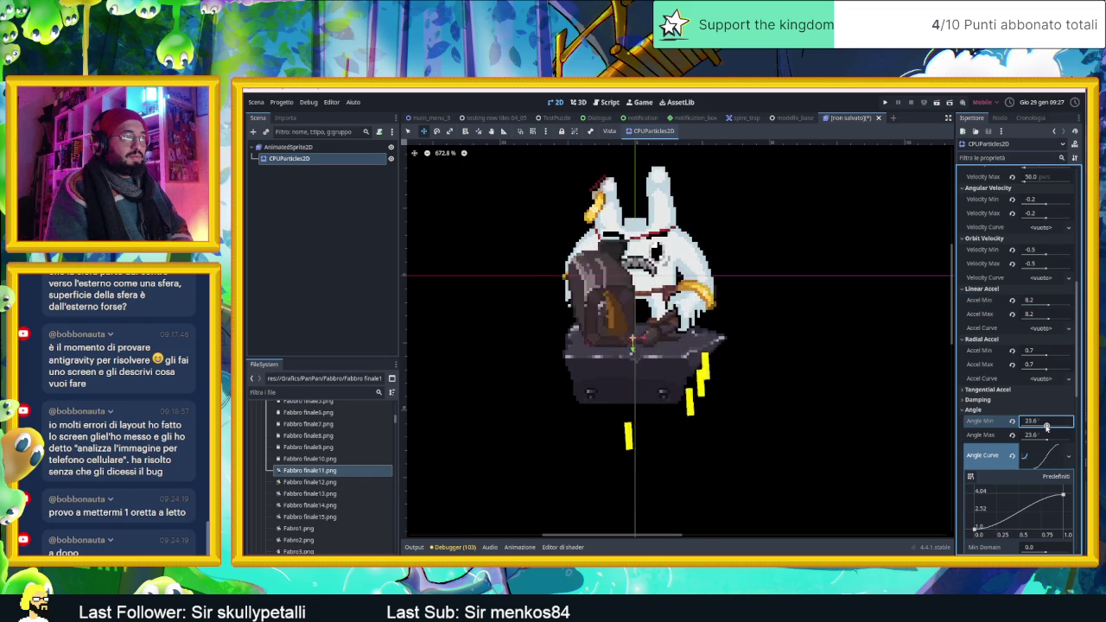
{"action": "type", "text": "-165.4"}
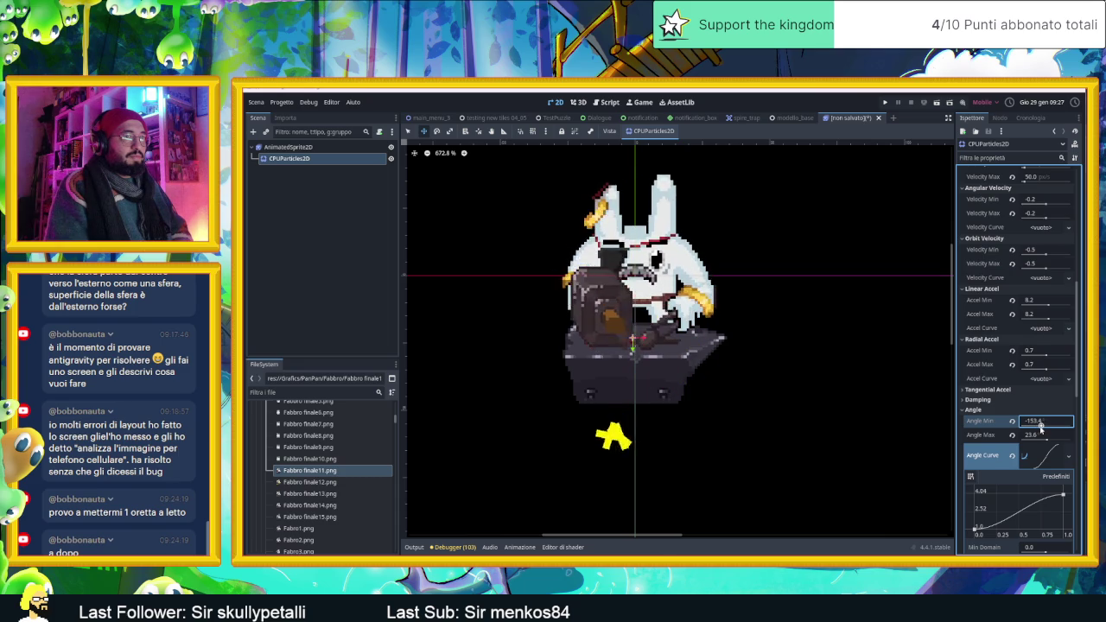
{"action": "left_click", "coordinate": [1043, 435]}
{"action": "type", "text": "-47.2"}
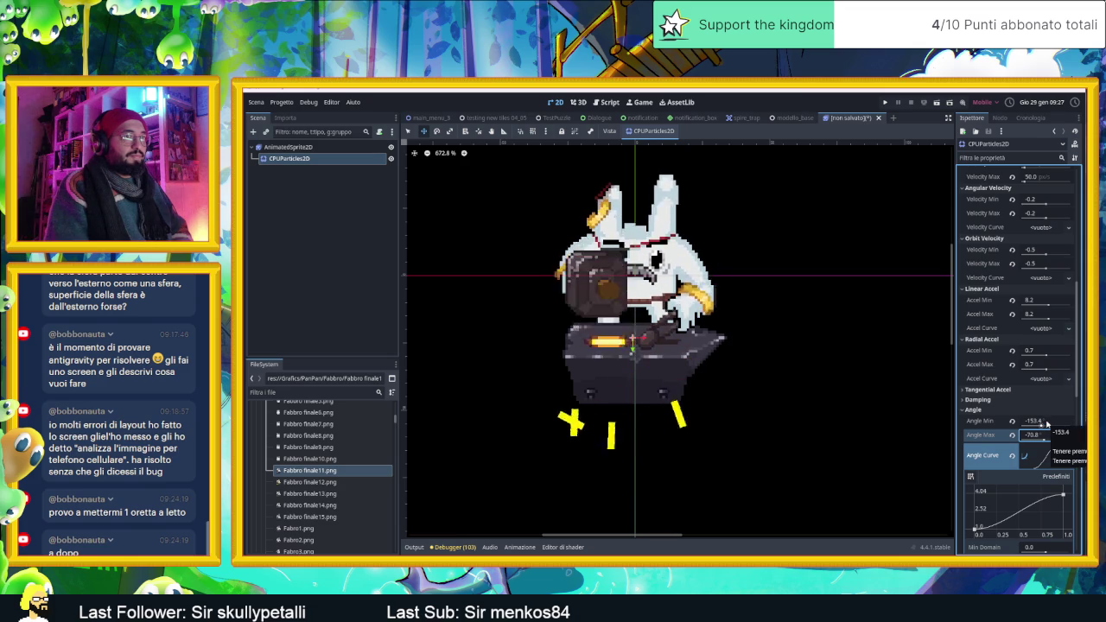
{"action": "left_click", "coordinate": [1047, 422]}
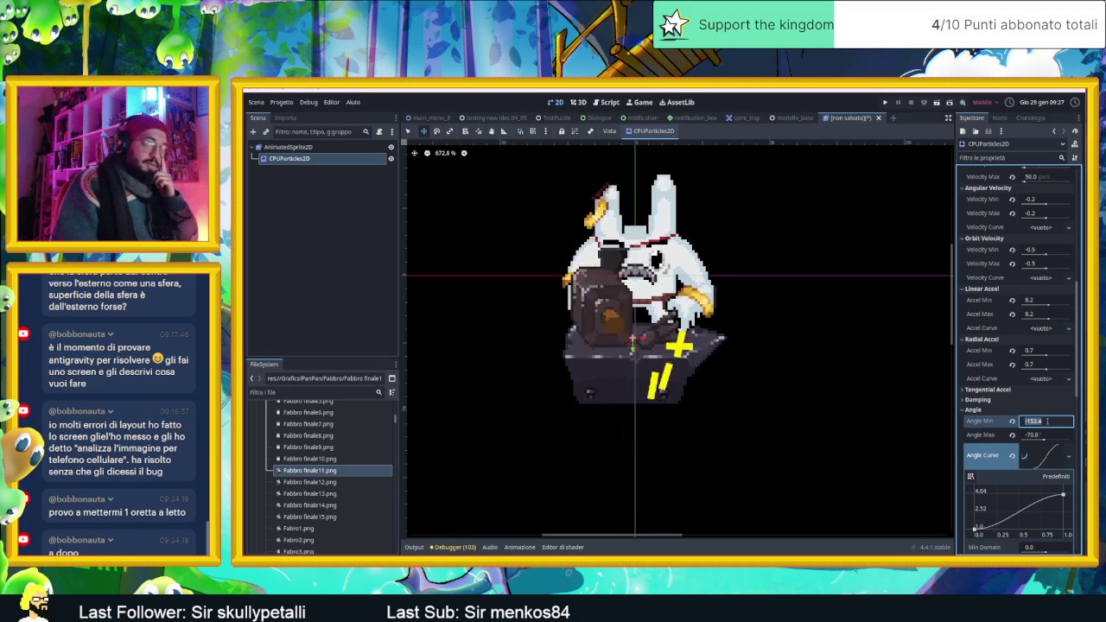
{"action": "key", "text": "alt+Tab"}
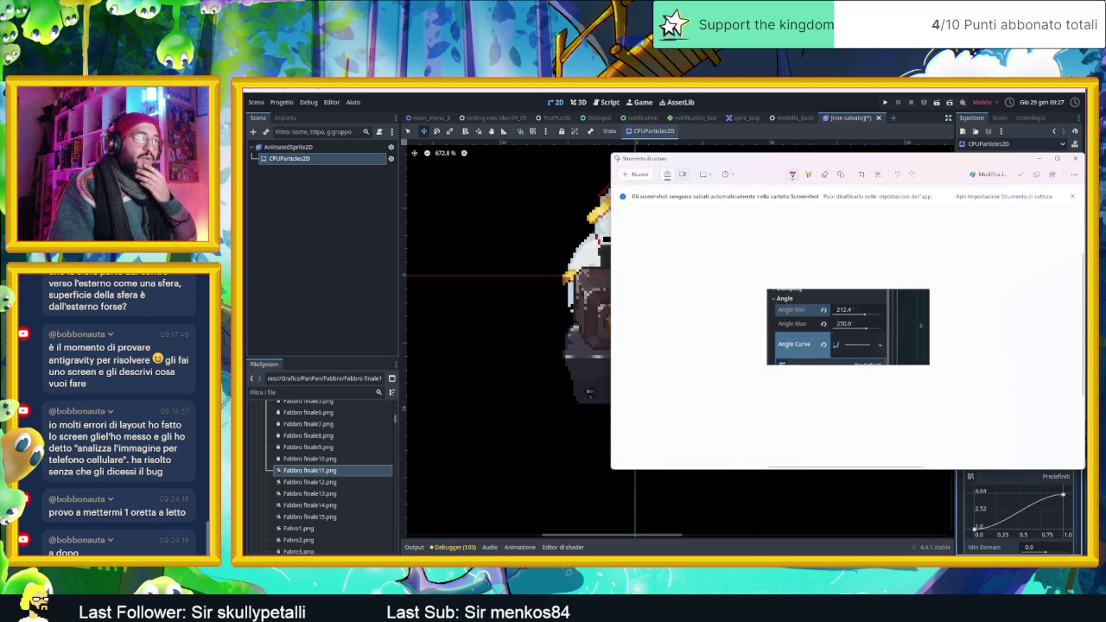
{"action": "key", "text": "alt+Tab"}
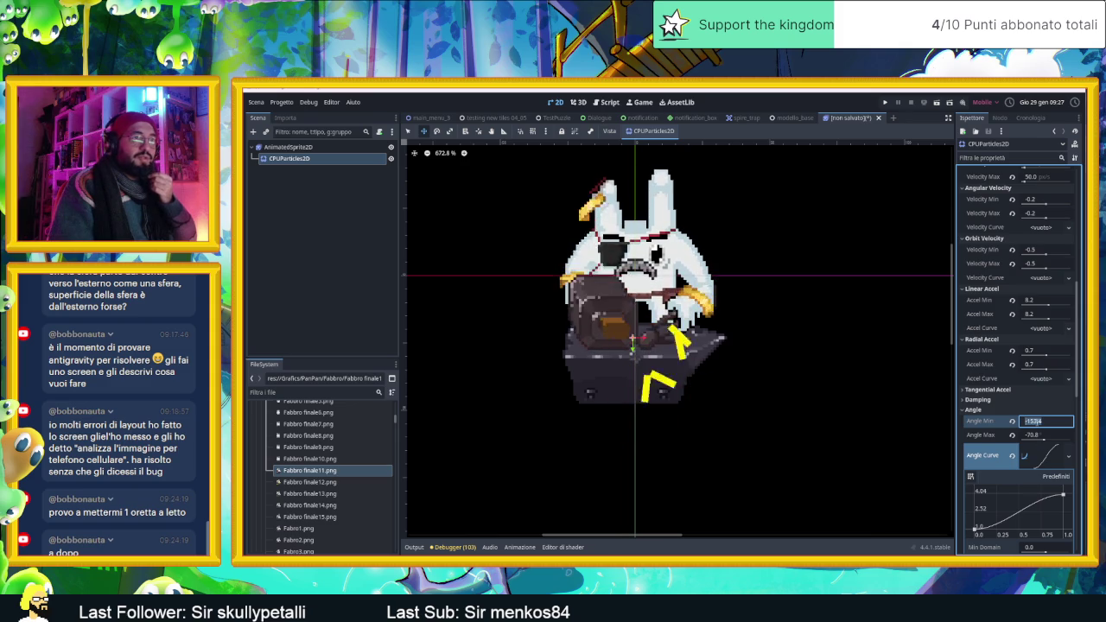
{"action": "type", "text": "200"}
{"action": "key", "text": "Return"}
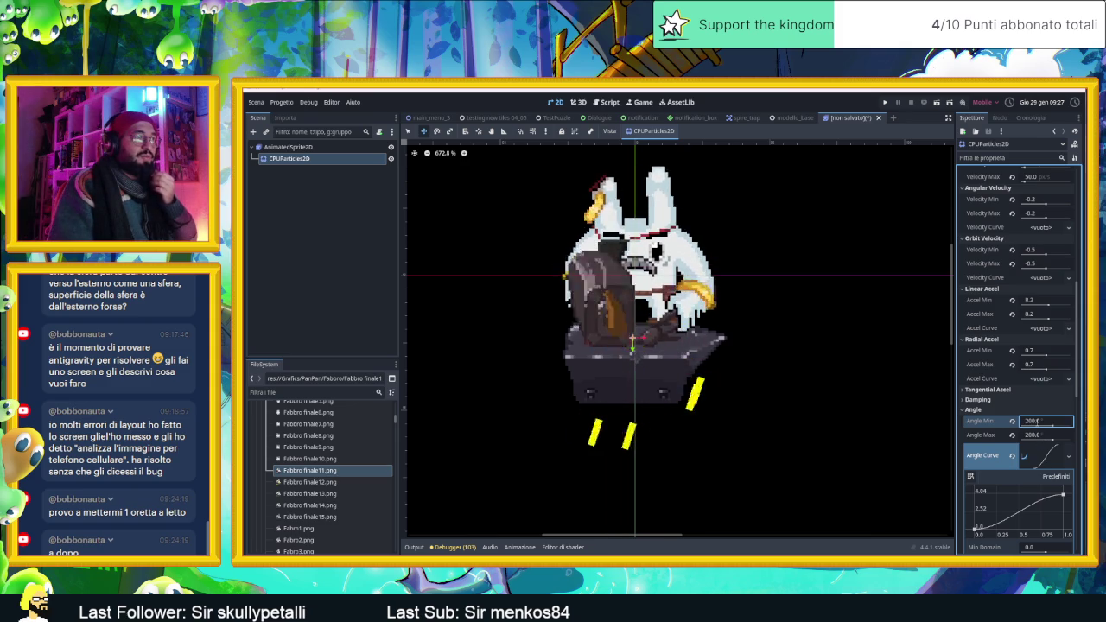
{"action": "key", "text": "Tab"}
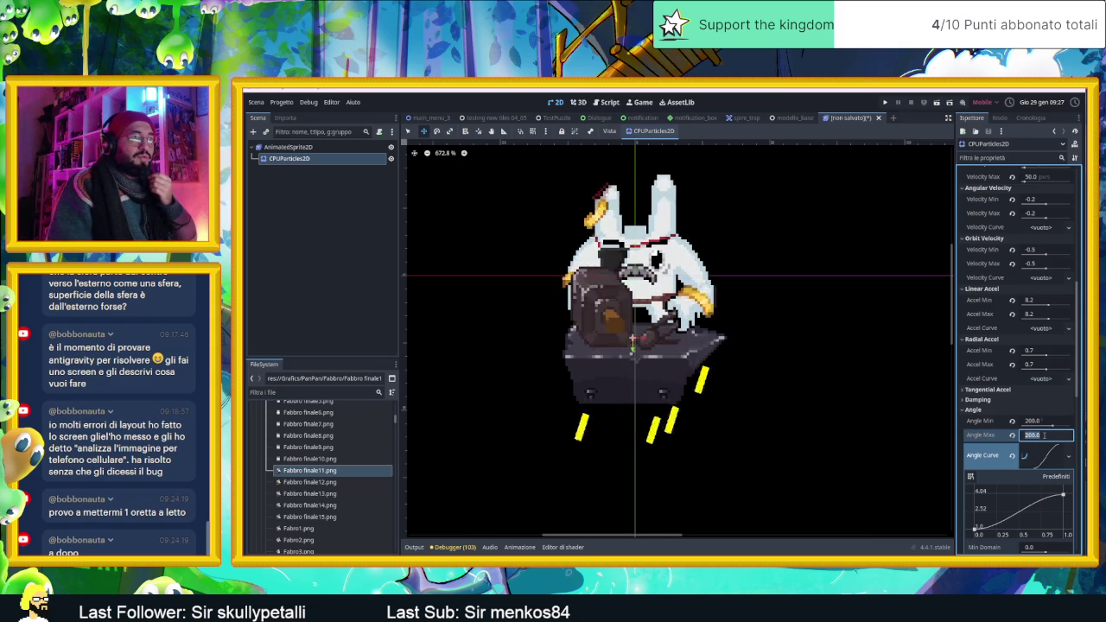
- Clear the Angle Curve and set Angle Max to 250
{"action": "left_click", "coordinate": [1012, 456]}
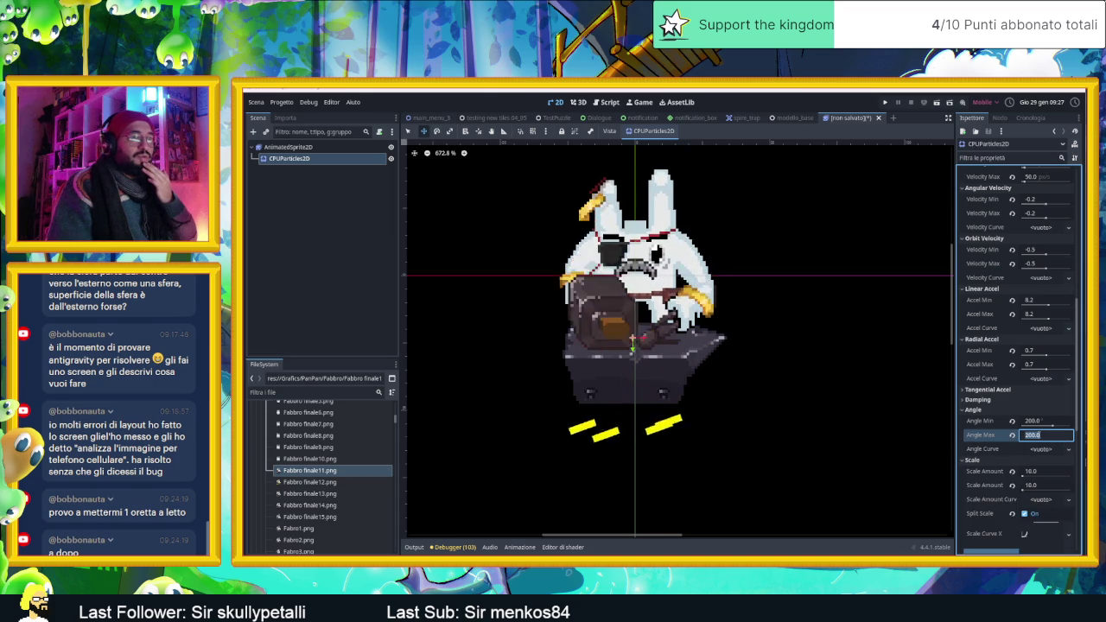
{"action": "type", "text": "220"}
{"action": "key", "text": "Return"}
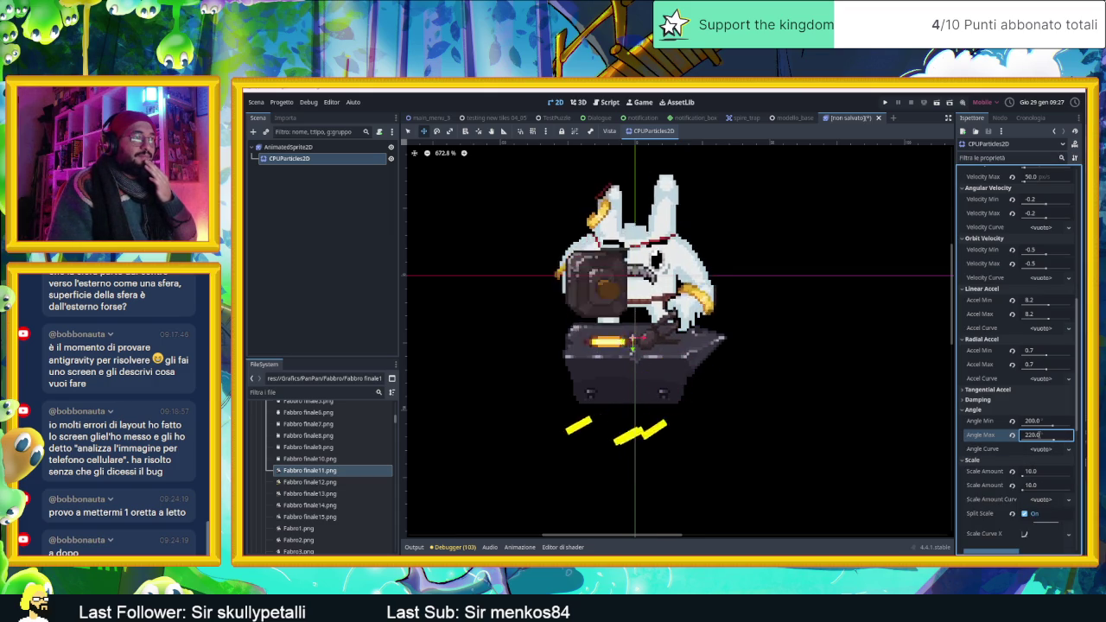
{"action": "key", "text": "ctrl+a"}
{"action": "type", "text": "250"}
{"action": "key", "text": "Return"}
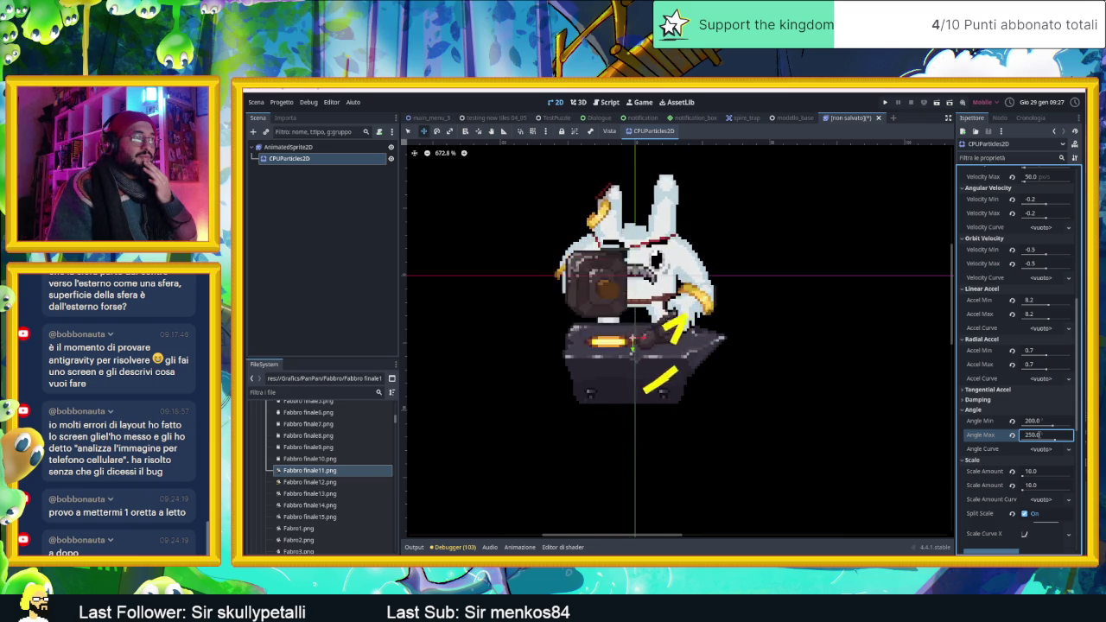
{"action": "key", "text": "ctrl+a"}
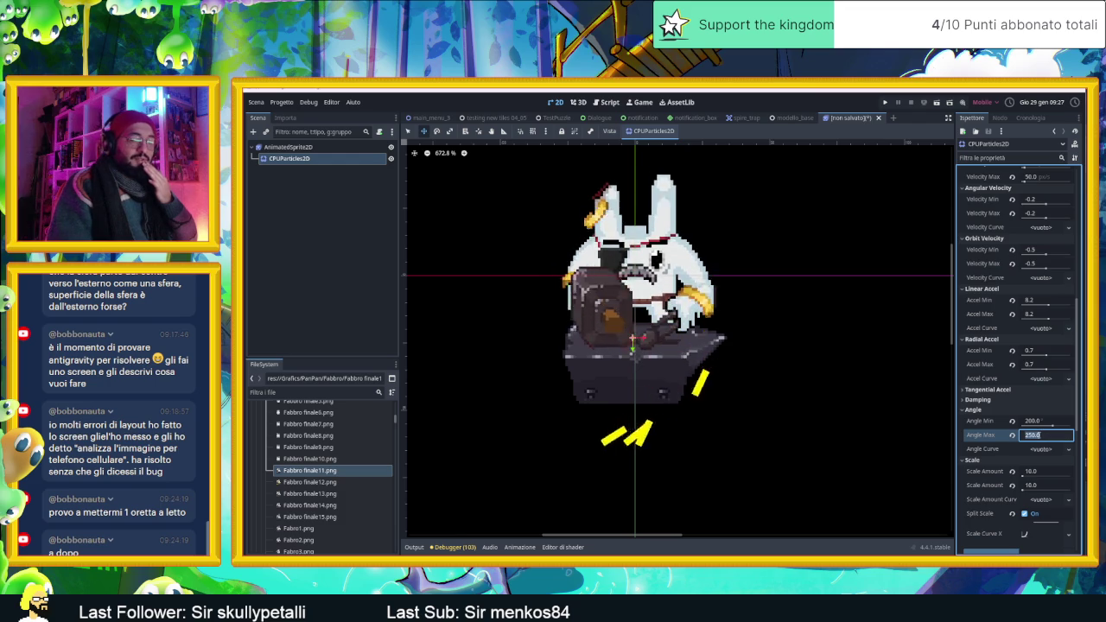
{"action": "type", "text": "300.0"}
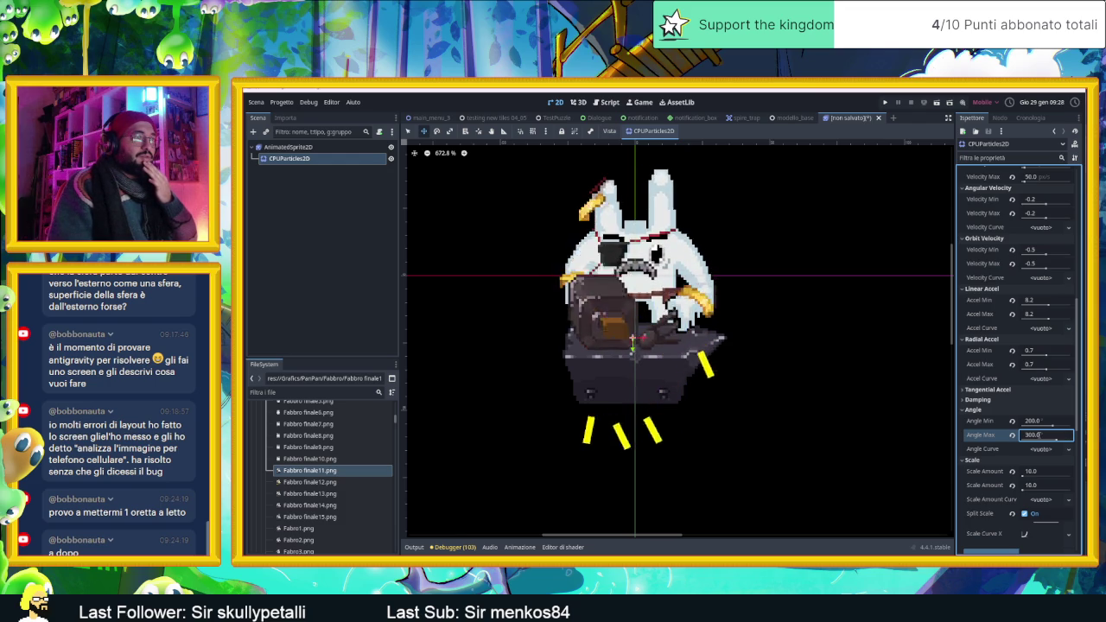
{"action": "key", "text": "Return"}
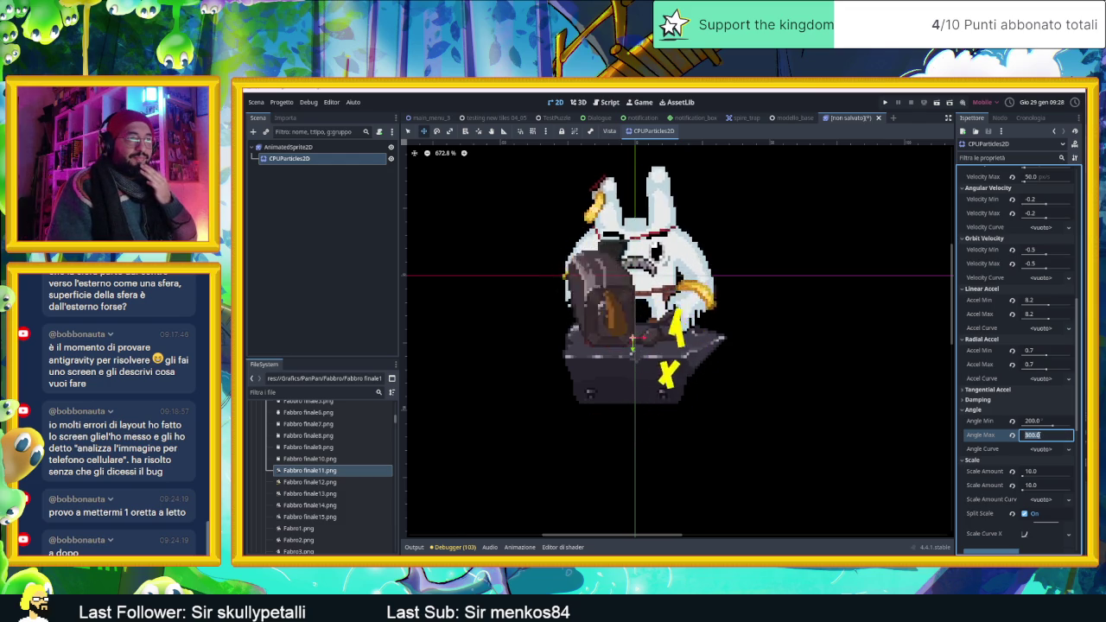
{"action": "type", "text": "250"}
{"action": "key", "text": "Return"}
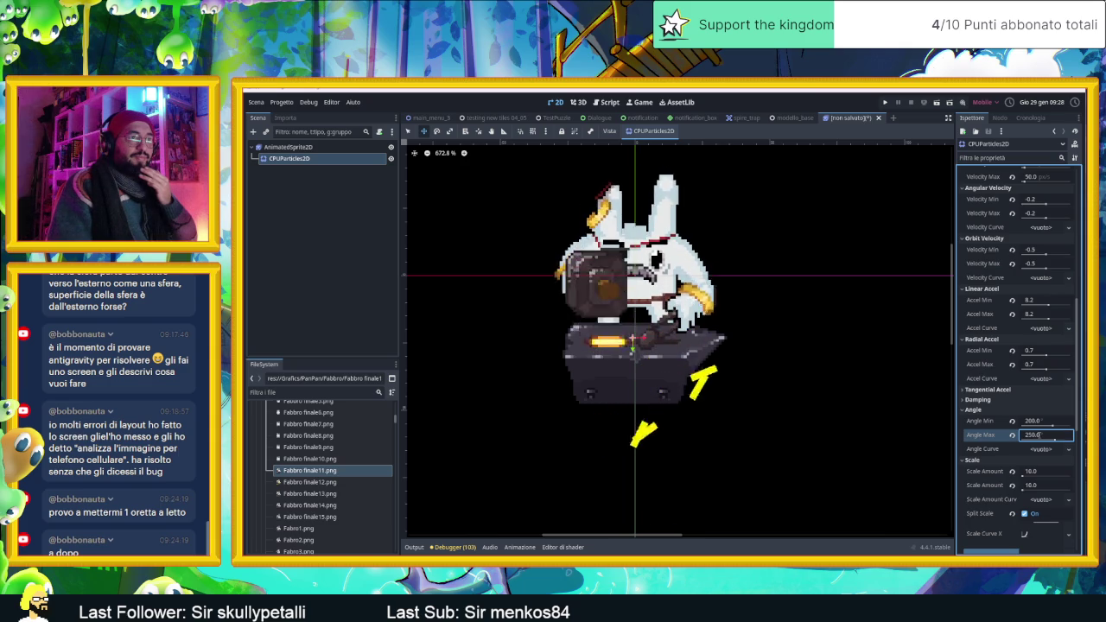
{"action": "scroll", "coordinate": [996, 477], "scroll_direction": "down", "scroll_amount": 2}
{"action": "scroll", "coordinate": [994, 478], "scroll_direction": "down", "scroll_amount": 8}
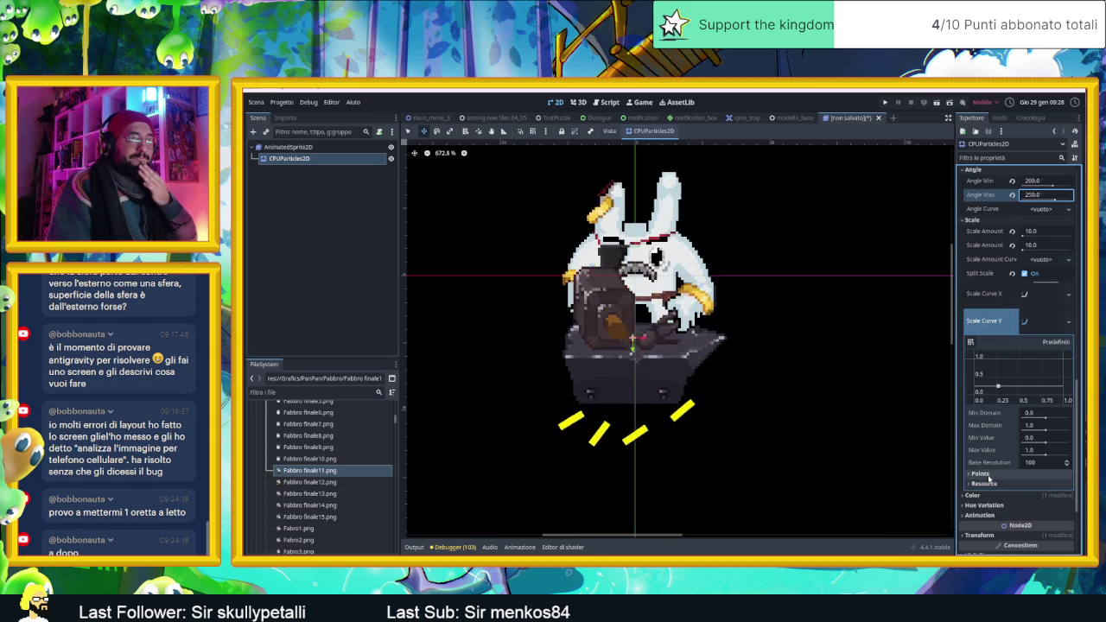
{"action": "scroll", "coordinate": [990, 479], "scroll_direction": "down", "scroll_amount": 2}
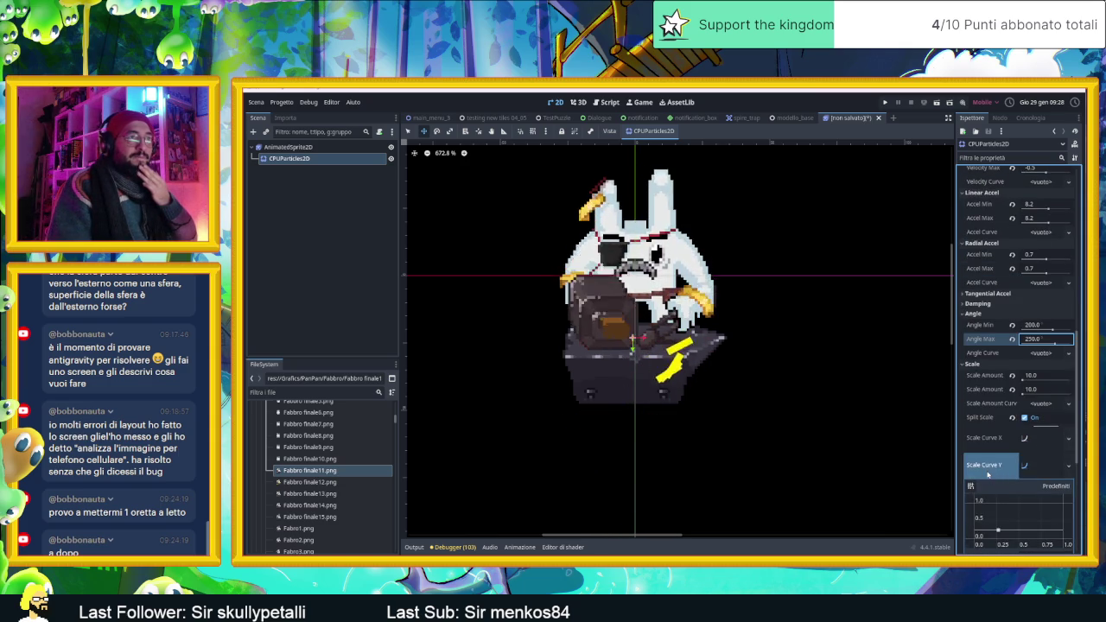
{"action": "scroll", "coordinate": [994, 466], "scroll_direction": "up", "scroll_amount": 3}
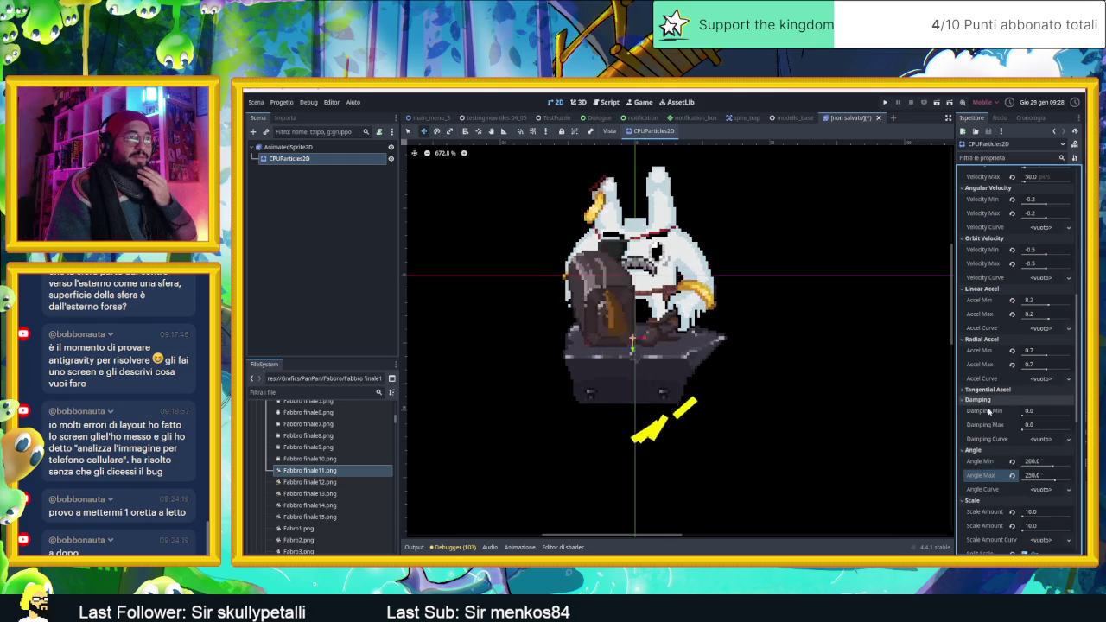
{"action": "left_click", "coordinate": [1036, 412]}
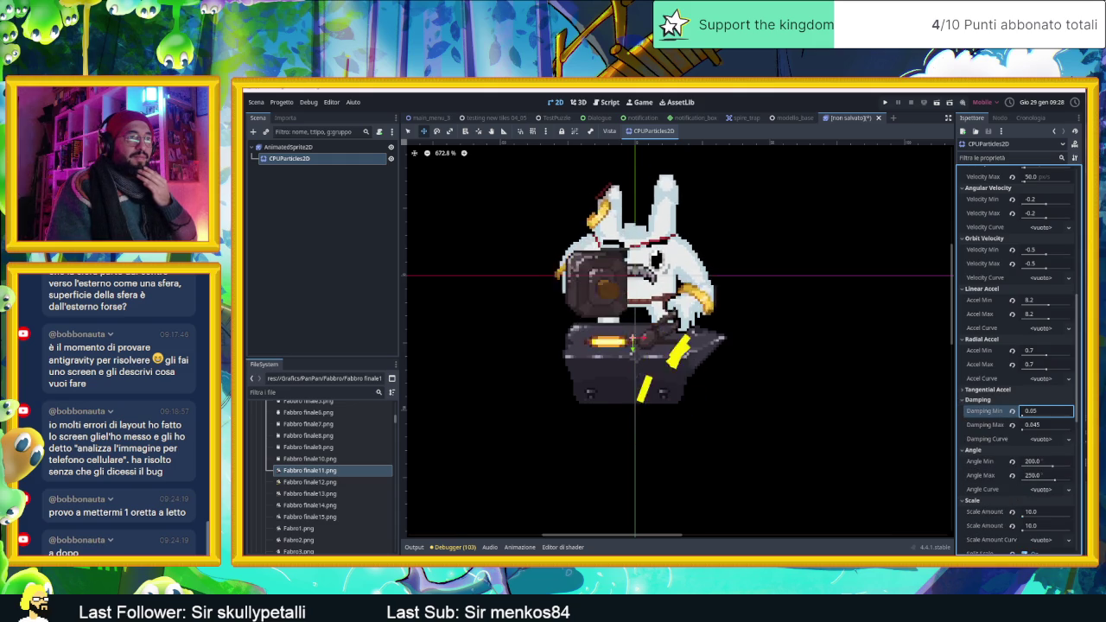
{"action": "type", "text": "0.21"}
{"action": "mouse_move", "coordinate": [1023, 412]}
{"action": "left_mouse_down"}
{"action": "mouse_move", "coordinate": [1045, 412]}
{"action": "mouse_move", "coordinate": [1024, 418]}
{"action": "left_mouse_up"}
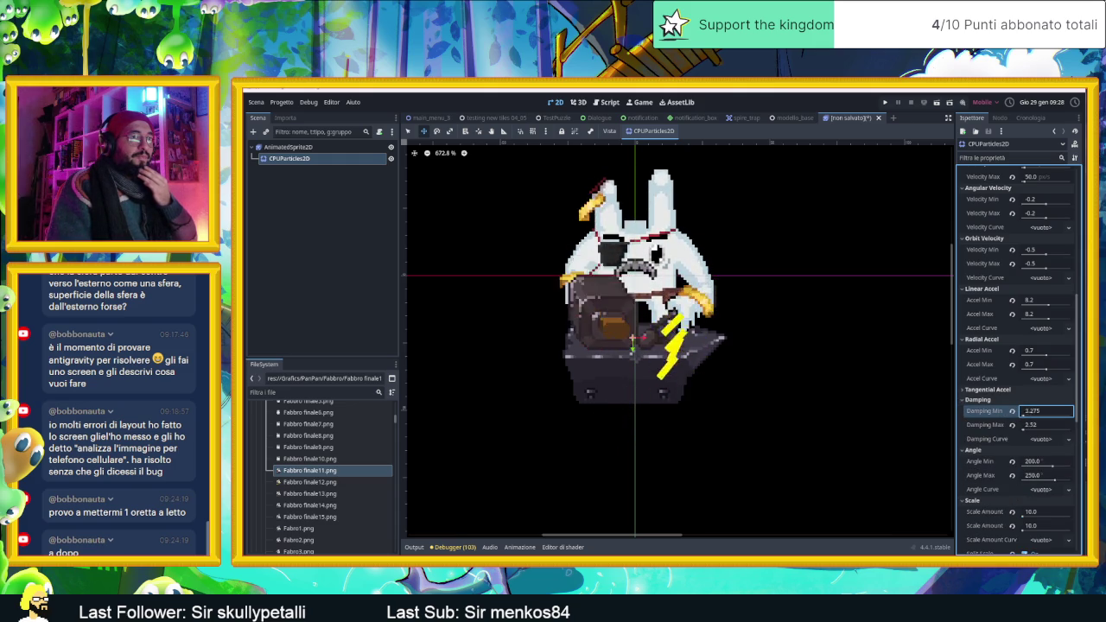
{"action": "left_click", "coordinate": [1012, 412]}
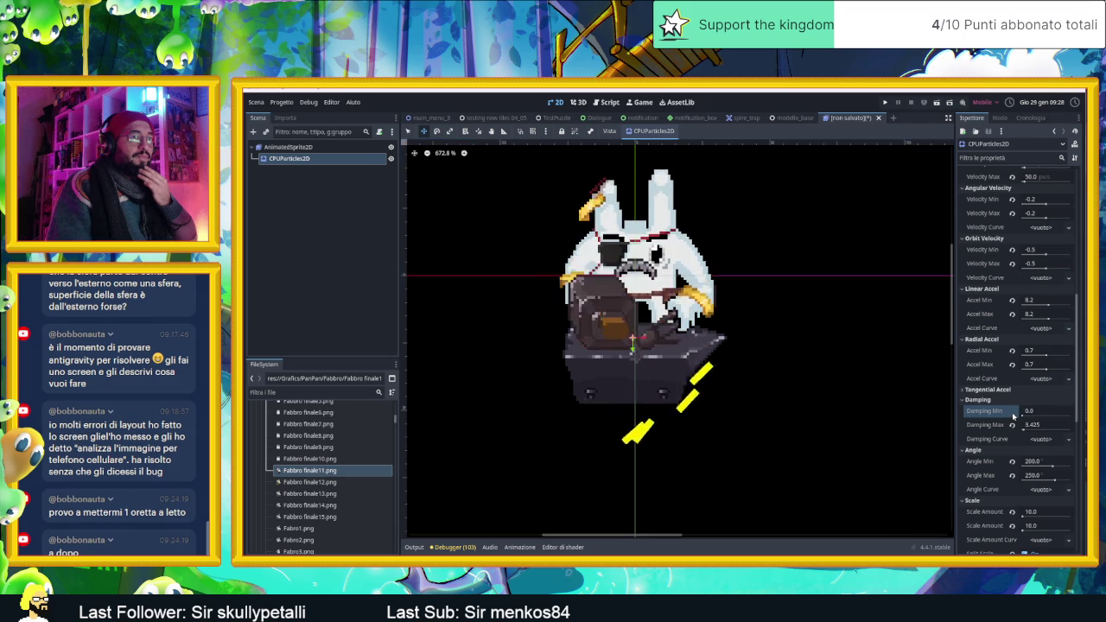
{"action": "left_click", "coordinate": [1013, 424]}
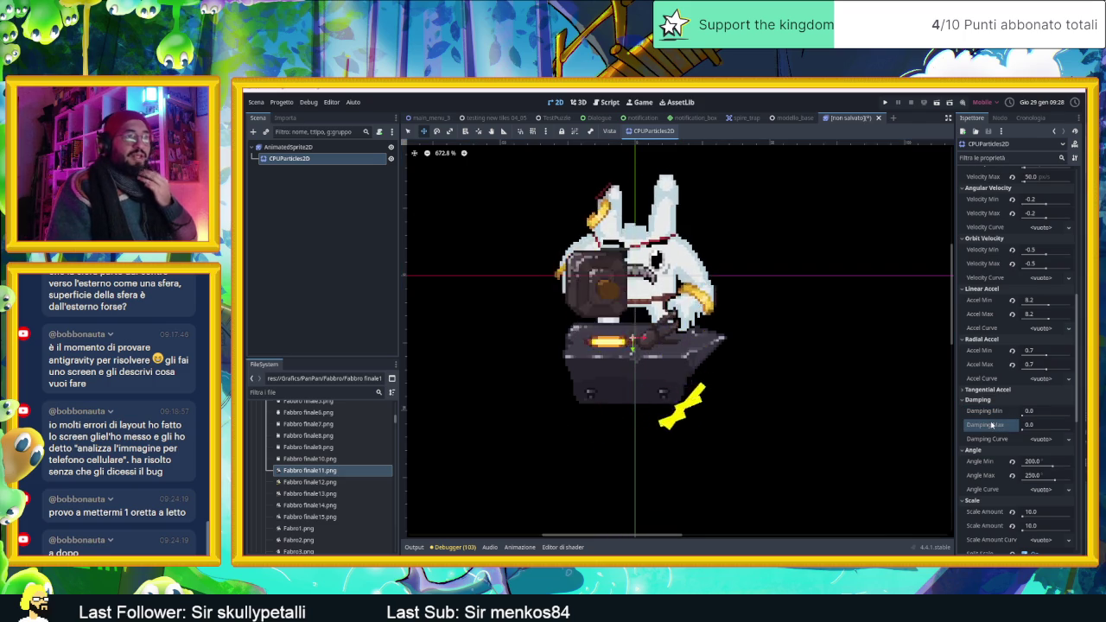
{"action": "scroll", "coordinate": [985, 406], "scroll_direction": "up", "scroll_amount": 1}
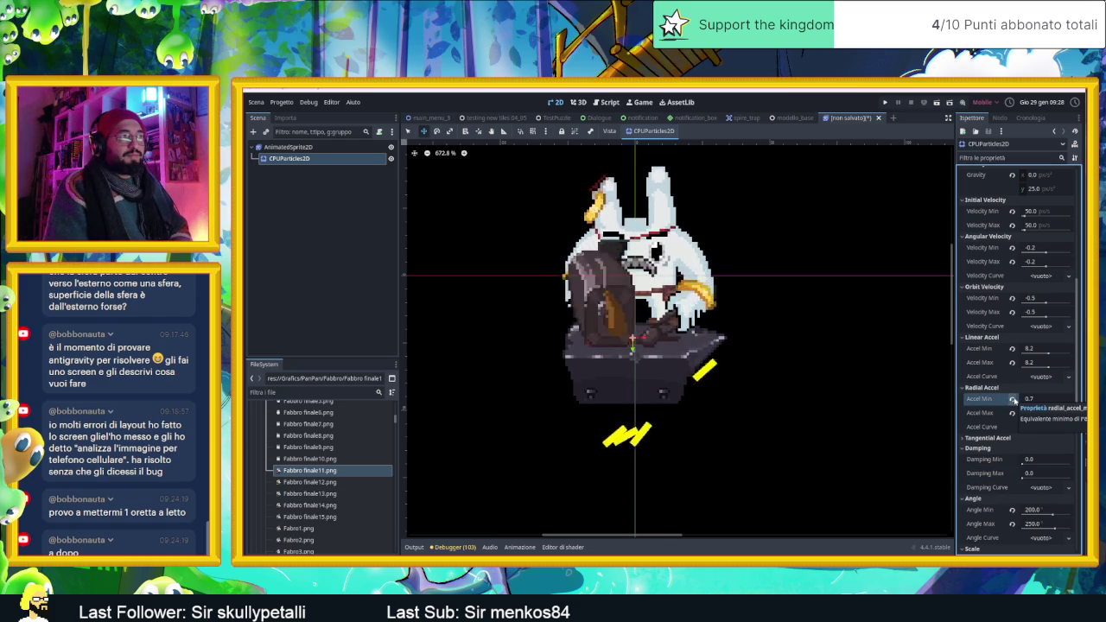
- Revert Radial Accel Min and Max, then set both to -0.5
{"action": "left_click", "coordinate": [1013, 399]}
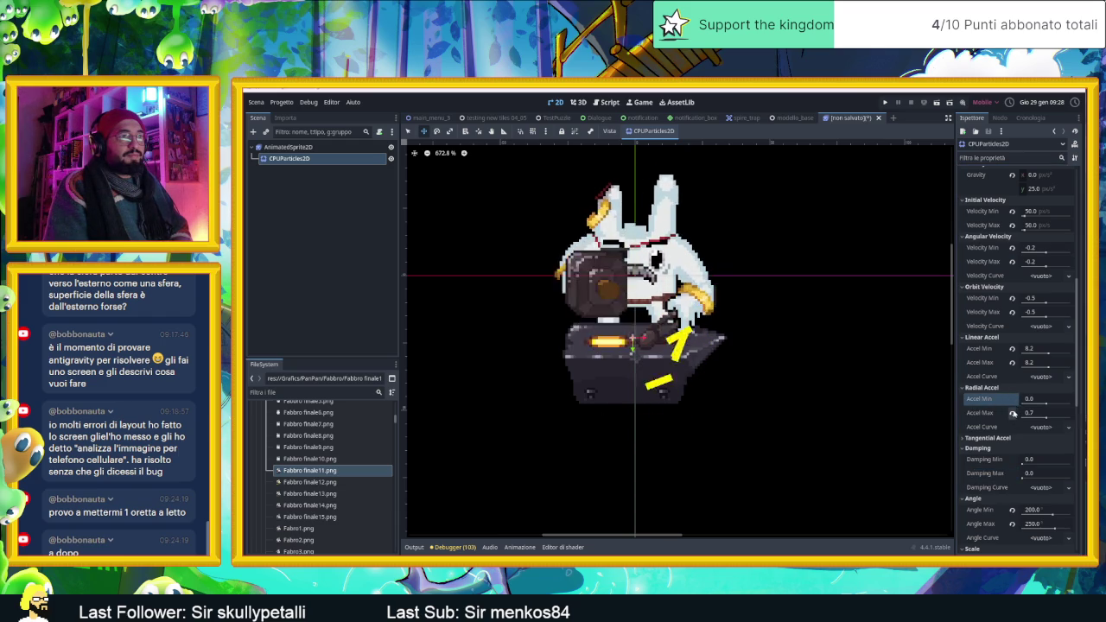
{"action": "left_click", "coordinate": [1012, 413]}
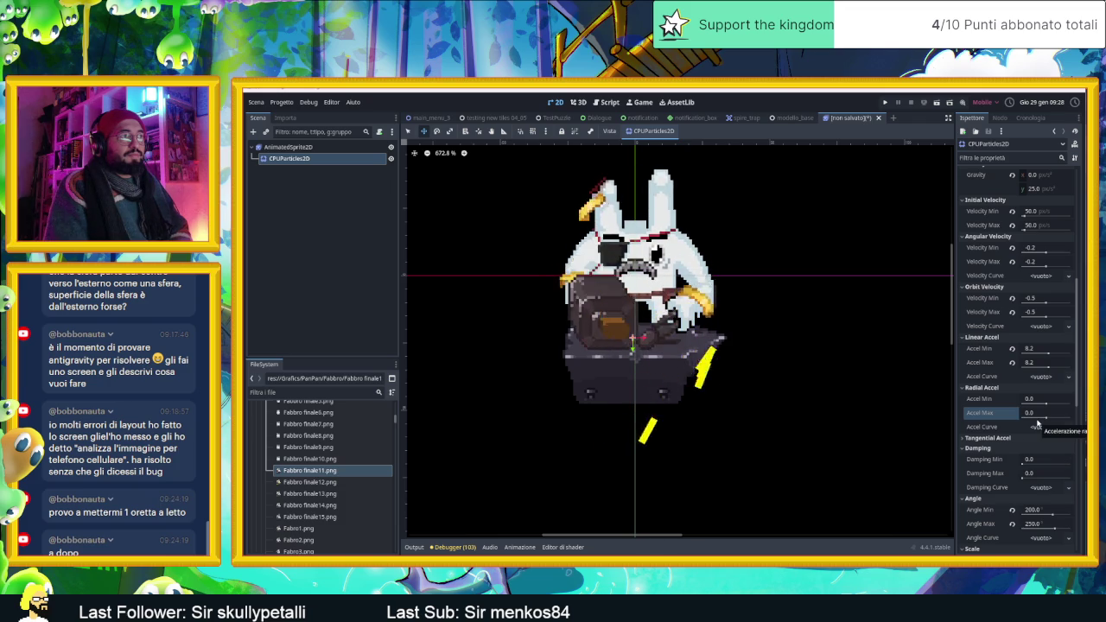
{"action": "left_click", "coordinate": [1029, 413]}
{"action": "type", "text": "-5"}
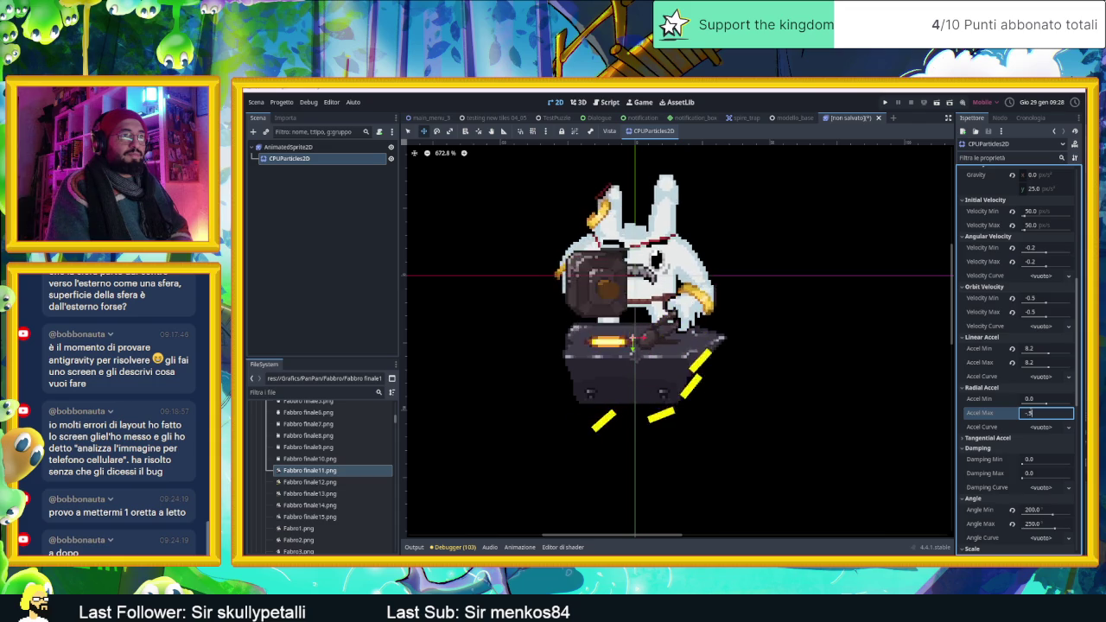
{"action": "type", "text": "-0.5"}
{"action": "key", "text": "Return"}
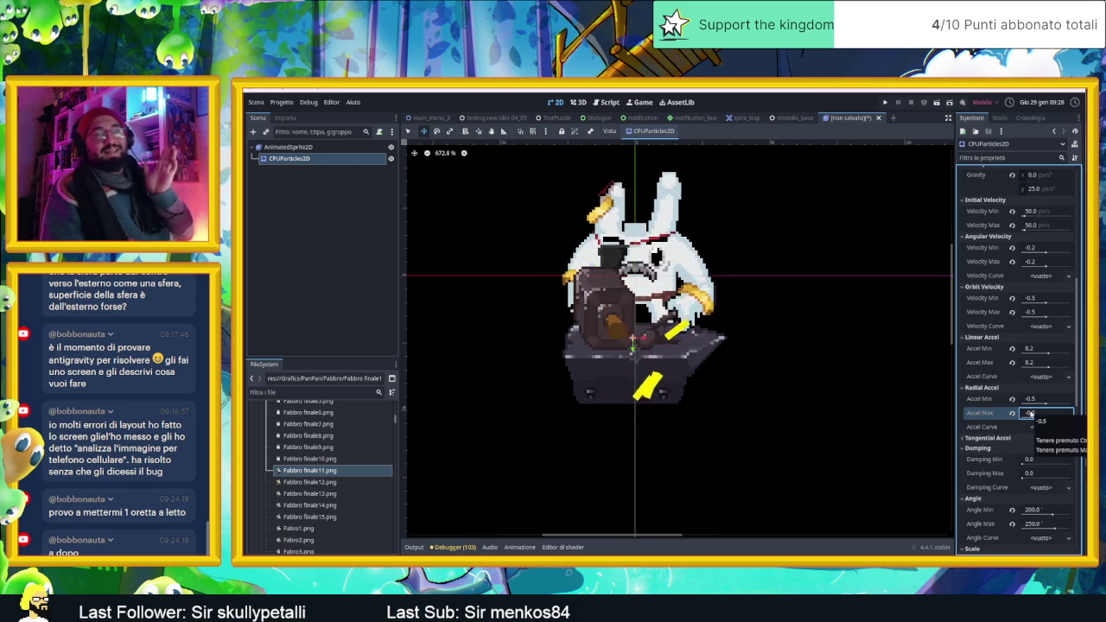
{"action": "scroll", "coordinate": [1002, 415], "scroll_direction": "up", "scroll_amount": 1}
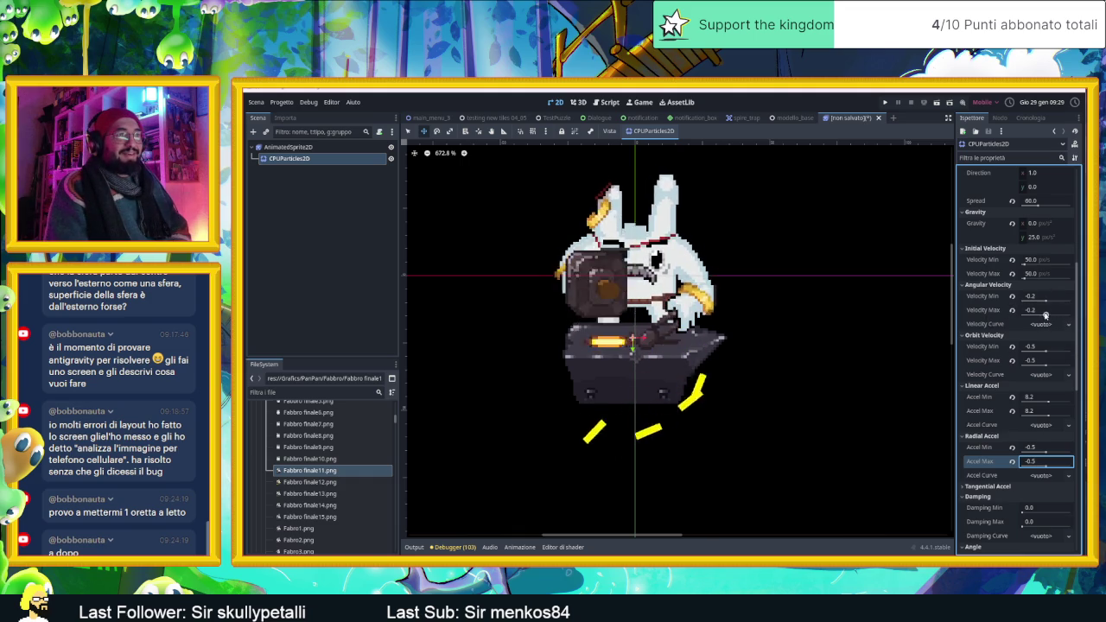
- Reset Angular Velocity Min and Max to 0.0
{"action": "left_click", "coordinate": [1044, 310]}
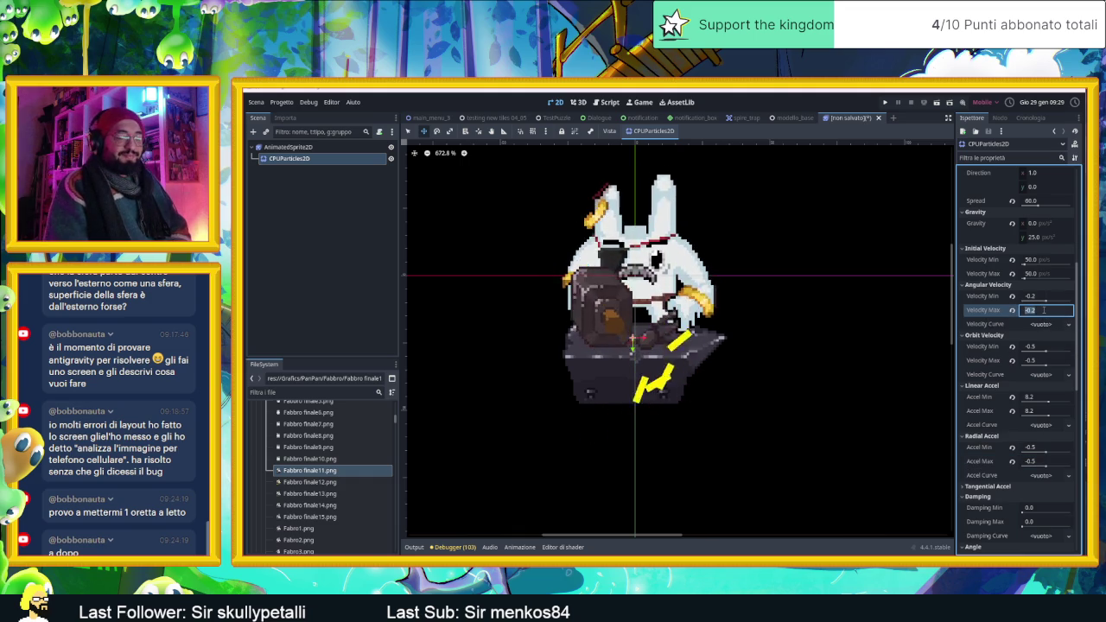
{"action": "type", "text": "-0.3"}
{"action": "key", "text": "Return"}
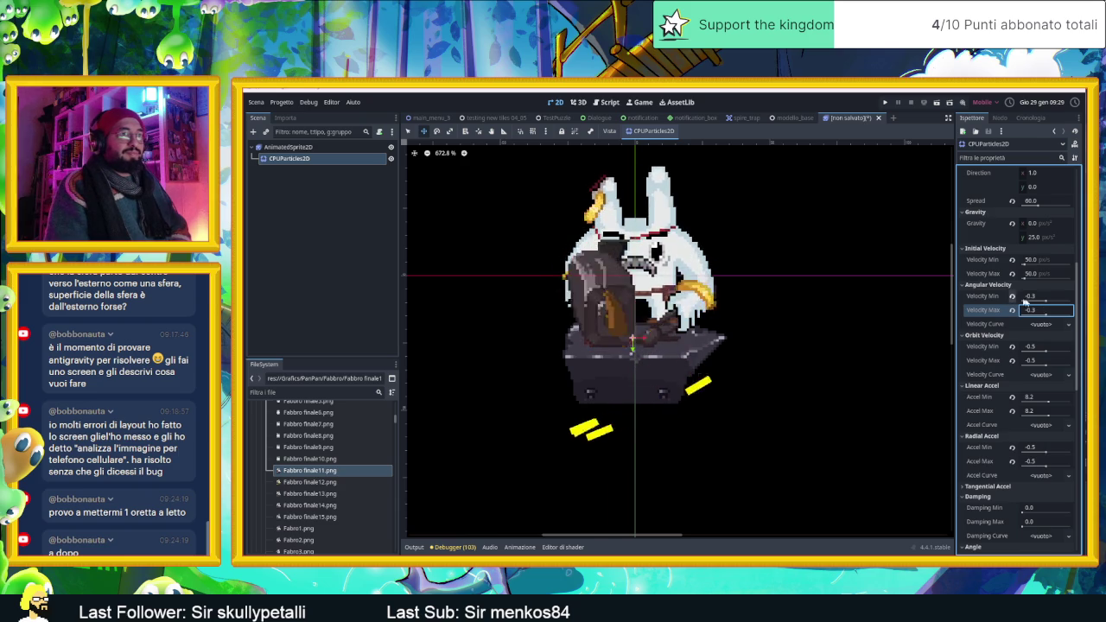
{"action": "left_click", "coordinate": [1043, 296]}
{"action": "left_click", "coordinate": [1011, 296]}
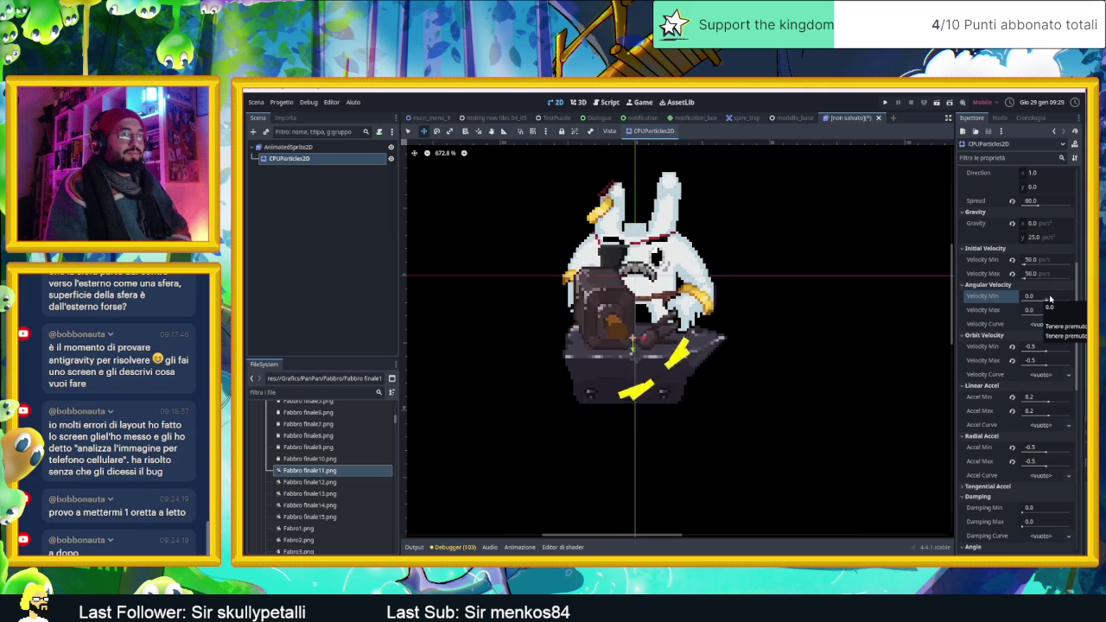
- Reset Orbit Velocity Min and Max to 0.0
{"action": "left_click", "coordinate": [1011, 347]}
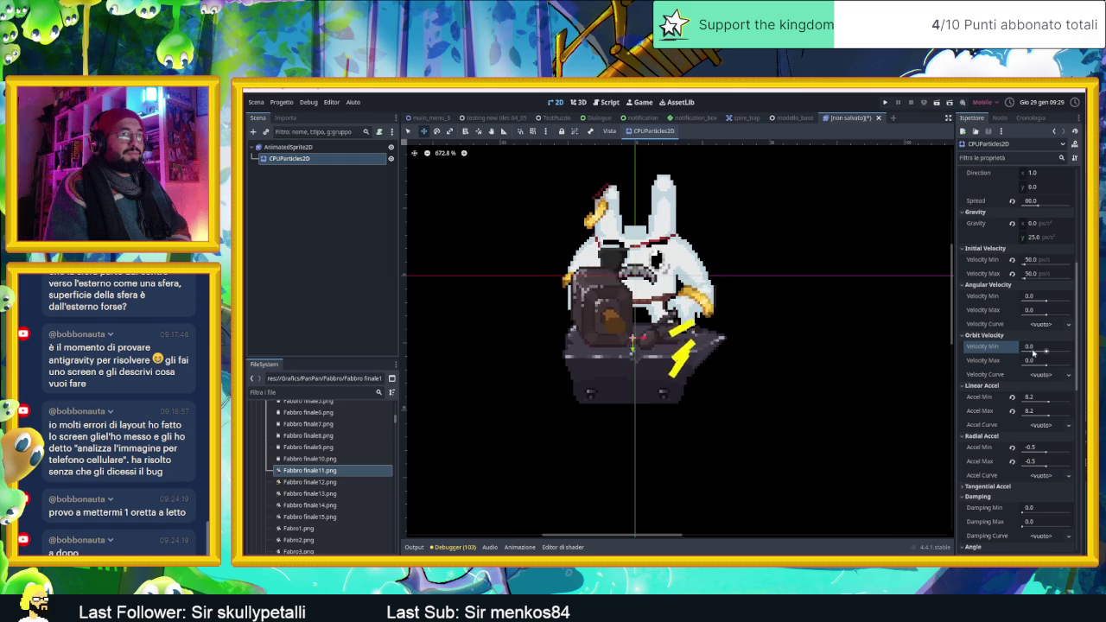
{"action": "left_click", "coordinate": [1040, 359]}
{"action": "type", "text": "0.1"}
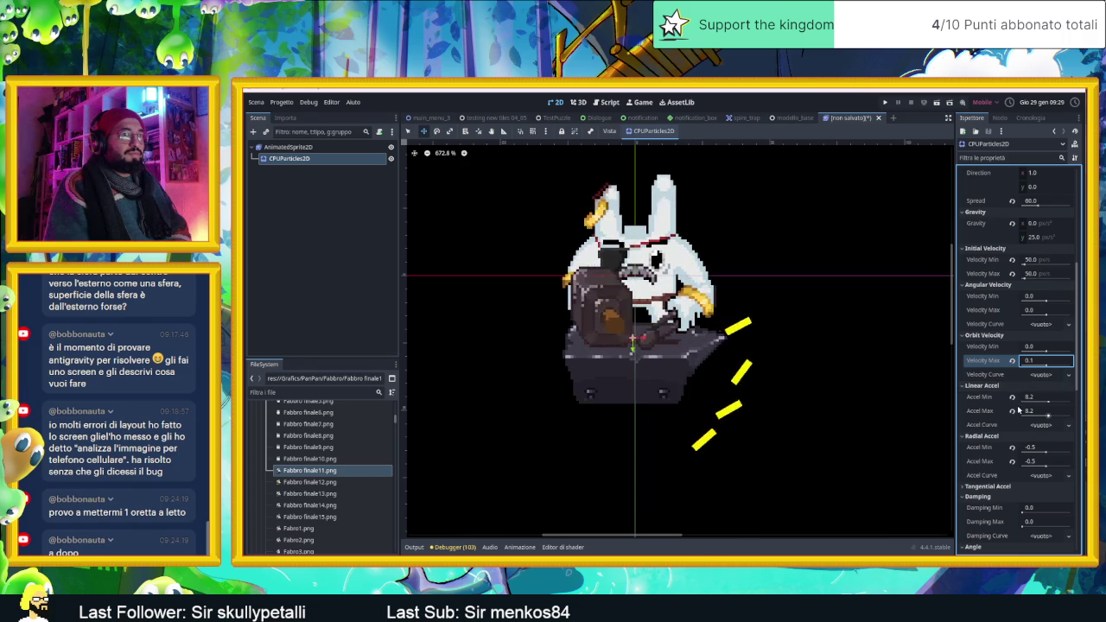
{"action": "key", "text": "Escape"}
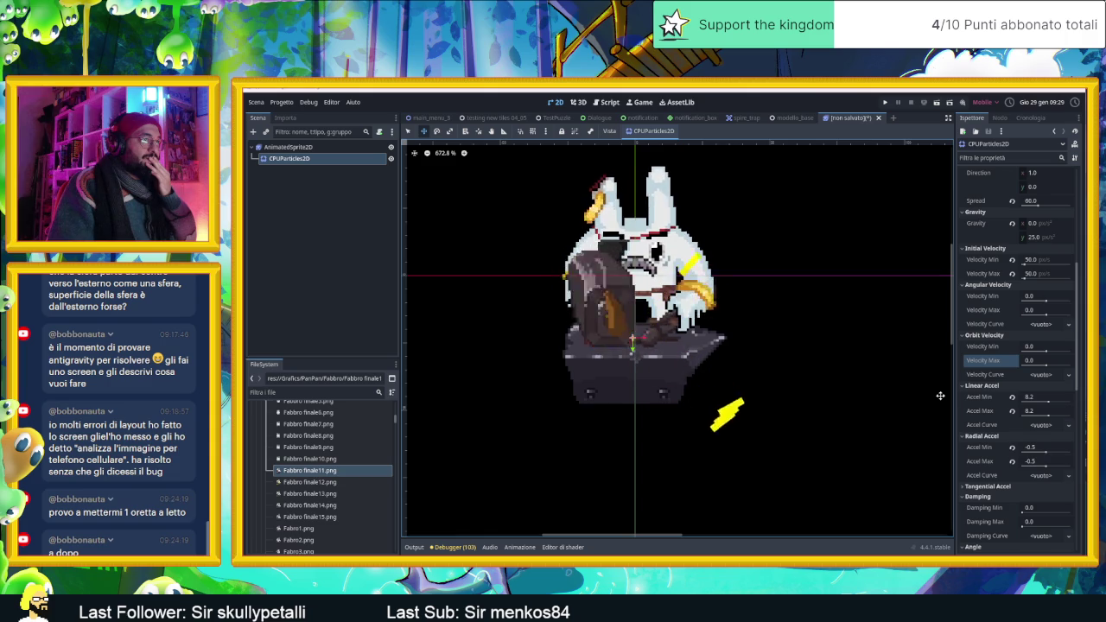
- Reset the particle Scale Amount and turn off Split Scale
{"action": "scroll", "coordinate": [993, 415], "scroll_direction": "down", "scroll_amount": 6}
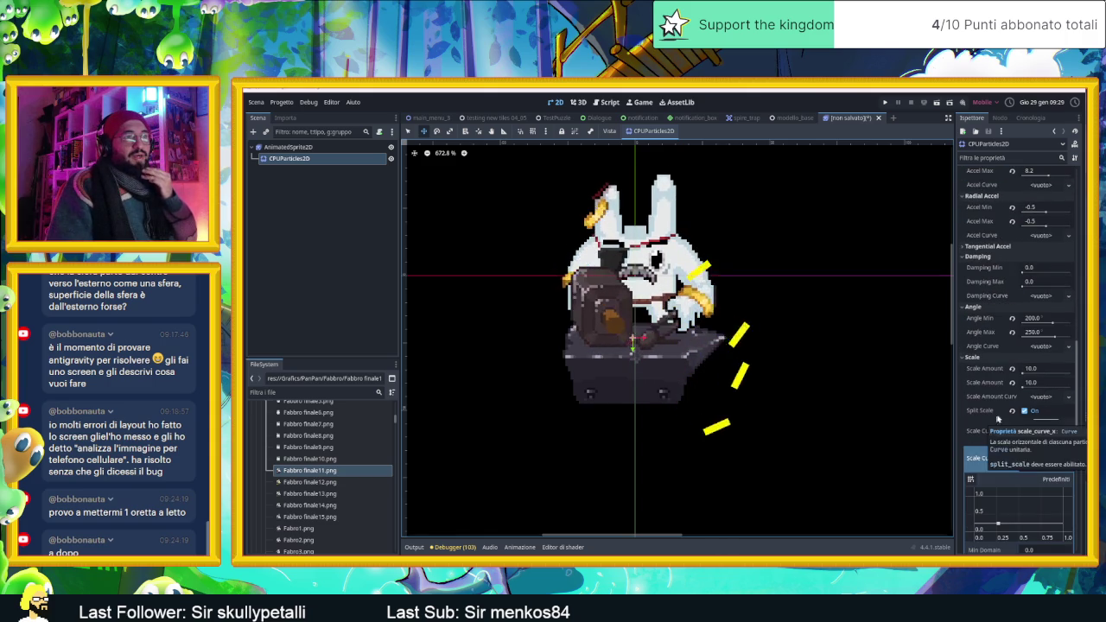
{"action": "scroll", "coordinate": [991, 393], "scroll_direction": "down", "scroll_amount": 2}
{"action": "scroll", "coordinate": [991, 393], "scroll_direction": "down", "scroll_amount": 6}
{"action": "scroll", "coordinate": [986, 432], "scroll_direction": "up", "scroll_amount": 4}
{"action": "left_click", "coordinate": [1012, 272]}
{"action": "left_click", "coordinate": [1012, 286]}
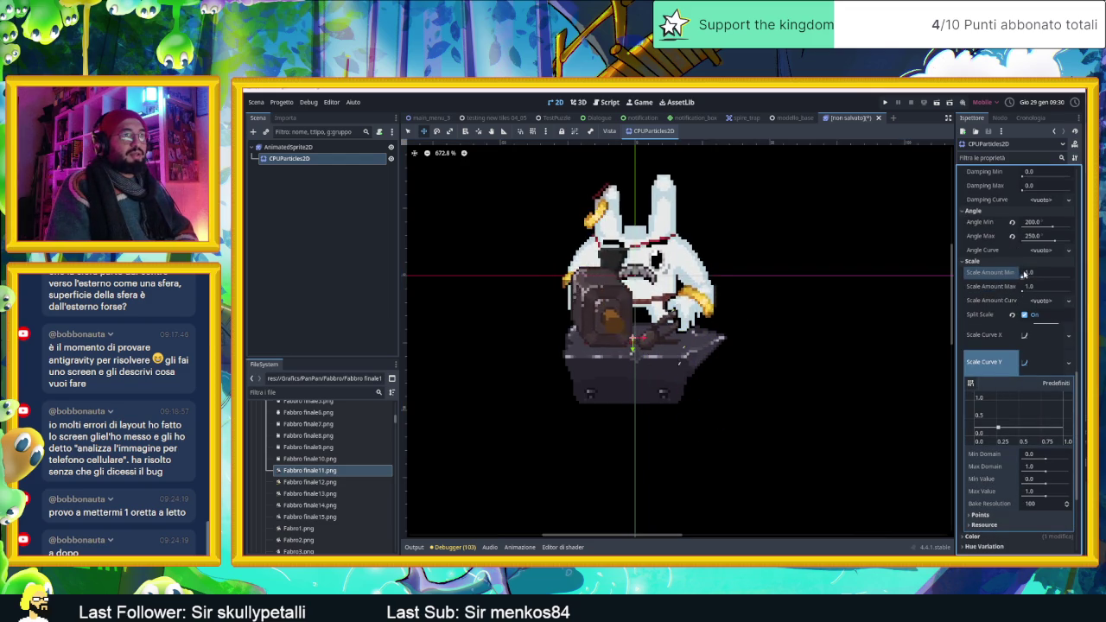
{"action": "left_click", "coordinate": [1036, 273]}
{"action": "type", "text": "2.25"}
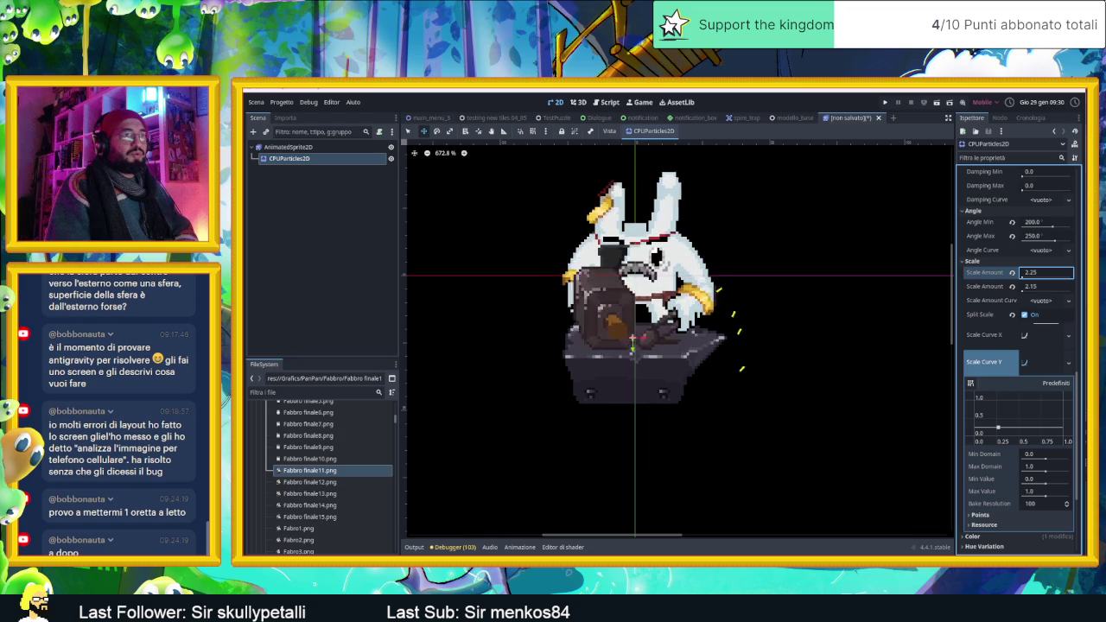
{"action": "left_click_drag", "start_coordinate": [1022, 284], "coordinate": [1062, 284]}
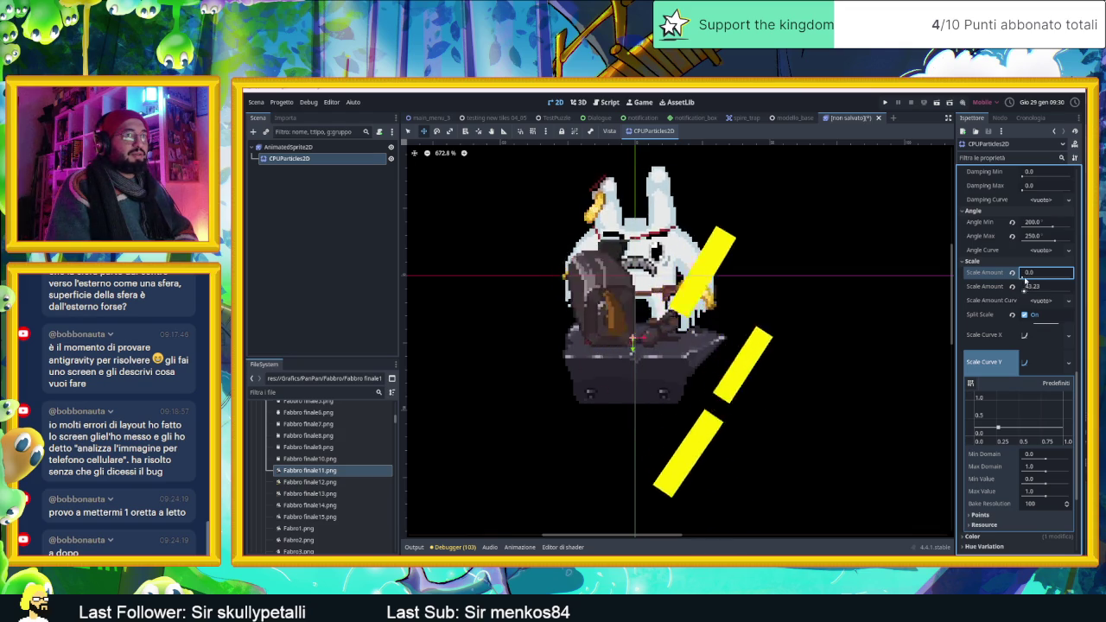
{"action": "left_click_drag", "start_coordinate": [1022, 273], "coordinate": [1063, 273]}
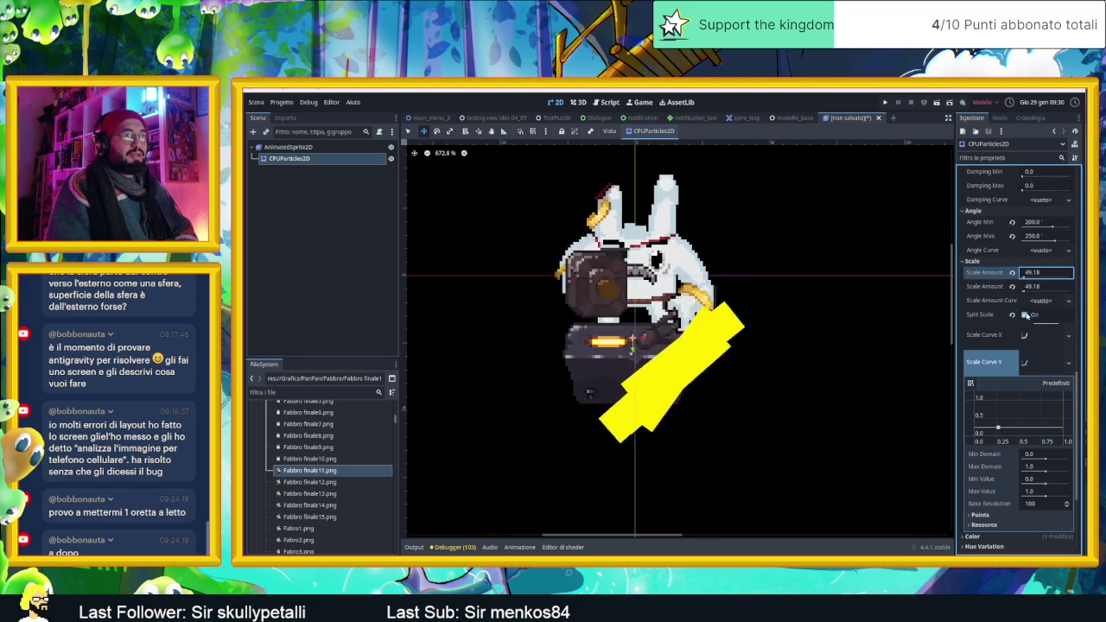
{"action": "left_click", "coordinate": [1019, 315]}
- Restore Angle Min to 200 with Max 250, then lower Scale Amount Min to 0.0
{"action": "left_click", "coordinate": [1035, 277]}
{"action": "type", "text": "1.0"}
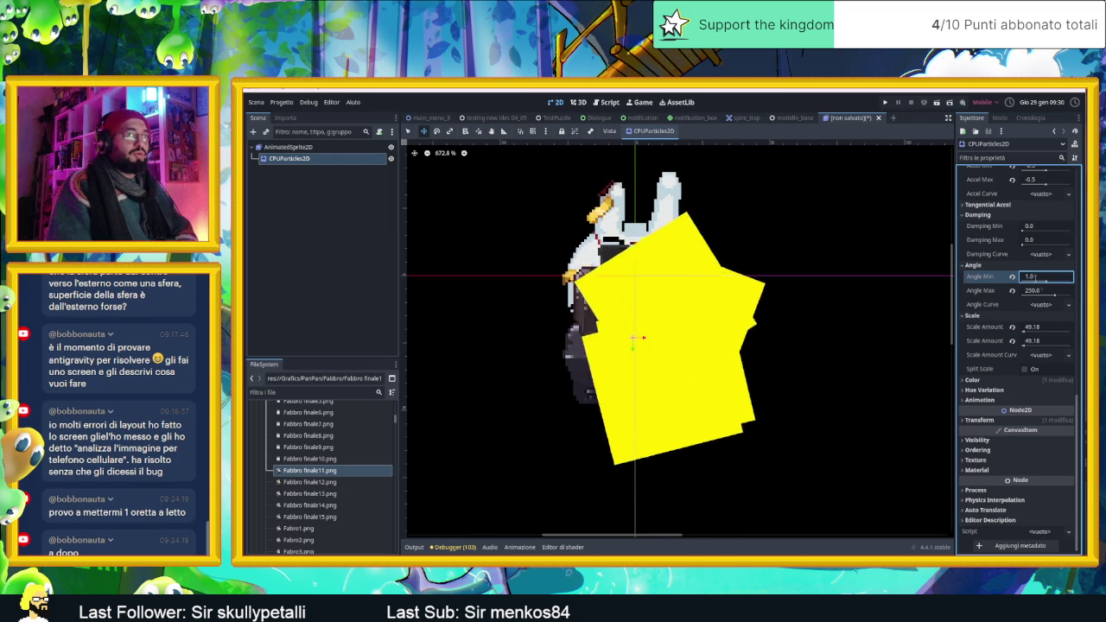
{"action": "left_click", "coordinate": [1028, 291]}
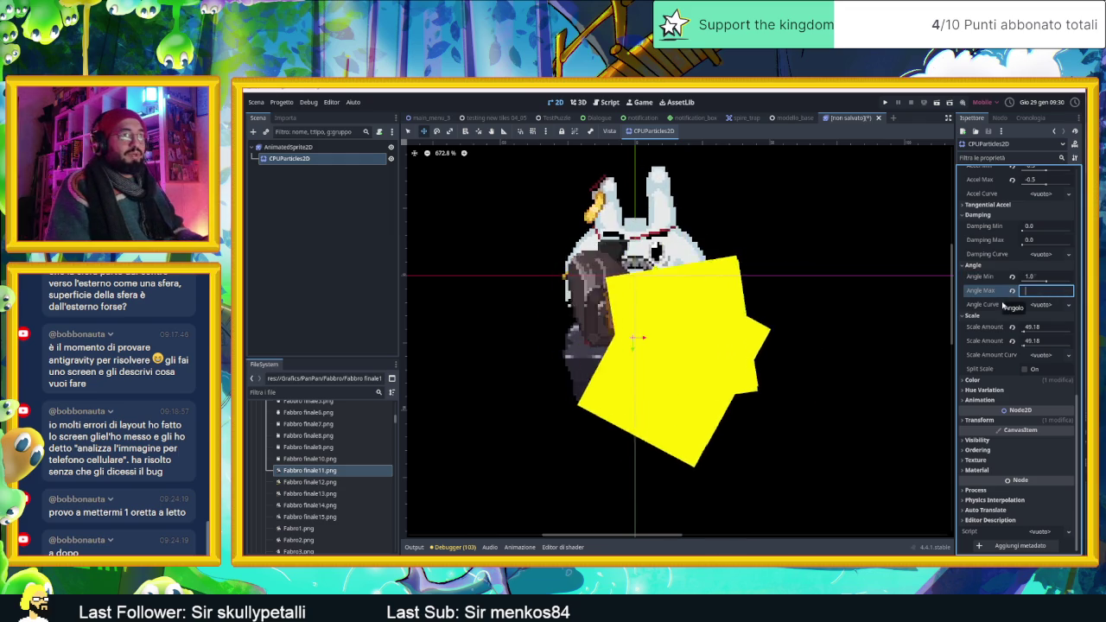
{"action": "key", "text": "Return"}
{"action": "left_click", "coordinate": [1029, 277]}
{"action": "type", "text": "200"}
{"action": "key", "text": "Return"}
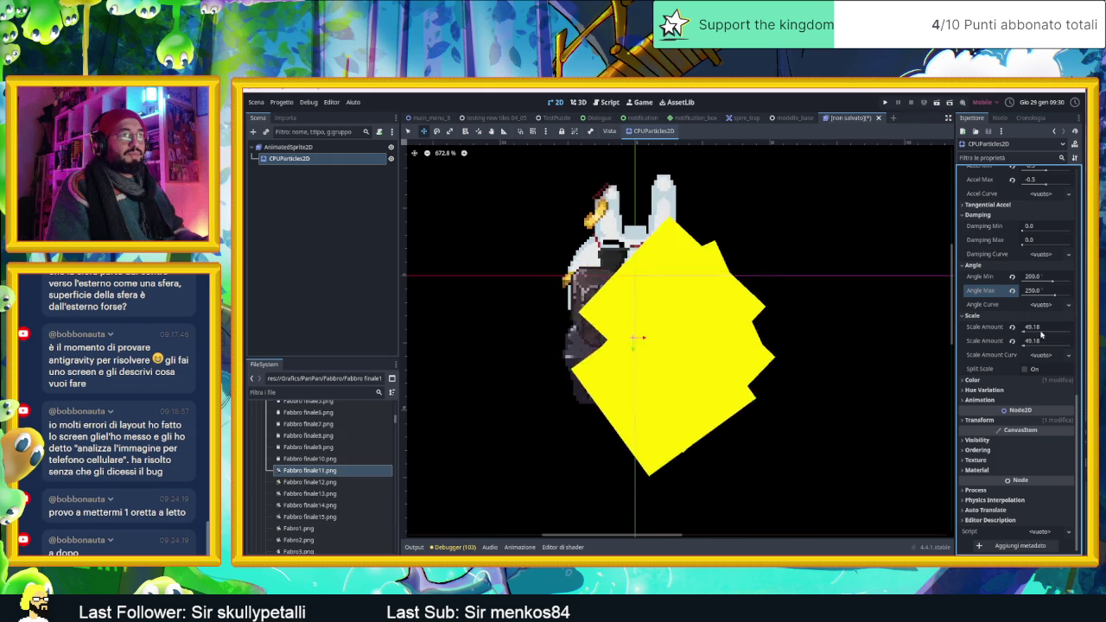
{"action": "mouse_move", "coordinate": [1039, 330]}
{"action": "left_mouse_down"}
{"action": "mouse_move", "coordinate": [1019, 328]}
{"action": "mouse_move", "coordinate": [1023, 343]}
{"action": "left_mouse_up"}
{"action": "left_click", "coordinate": [1033, 327]}
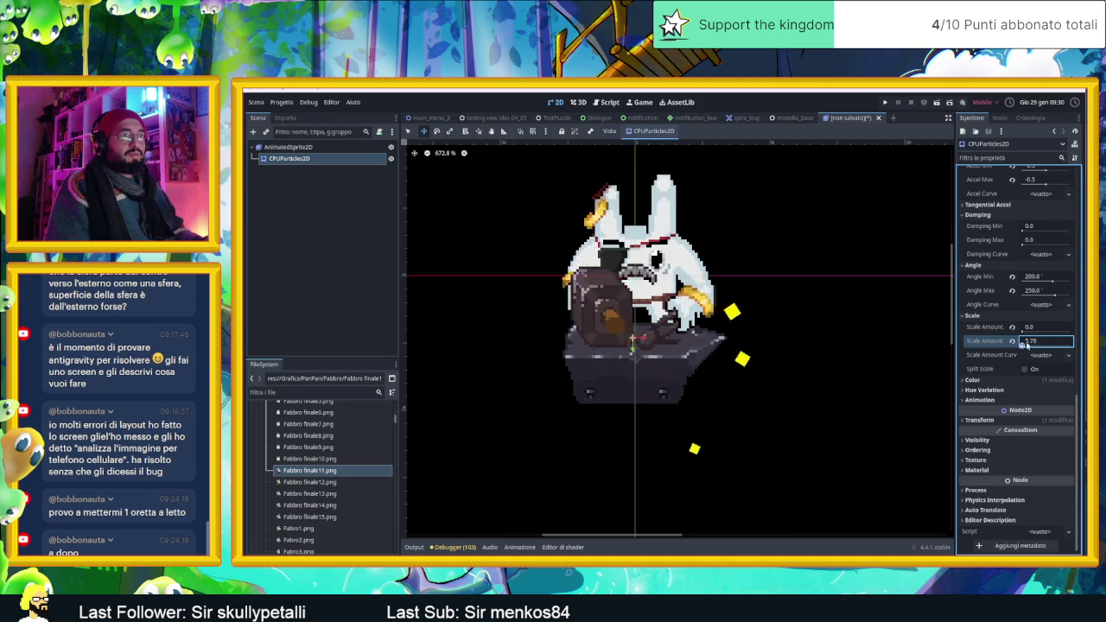
- Set Scale Amount Min to 4.0 and Max to 5.0, then recentre the view on the rabbit
{"action": "left_click", "coordinate": [1029, 327]}
{"action": "type", "text": "5.0"}
{"action": "left_click", "coordinate": [1012, 340]}
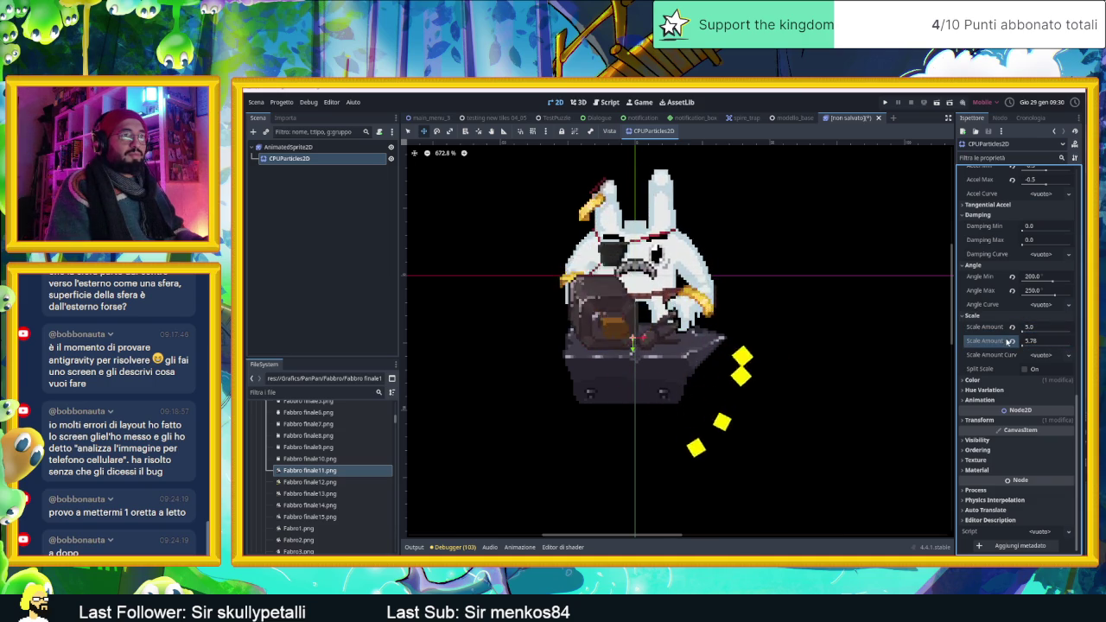
{"action": "left_click", "coordinate": [1030, 340]}
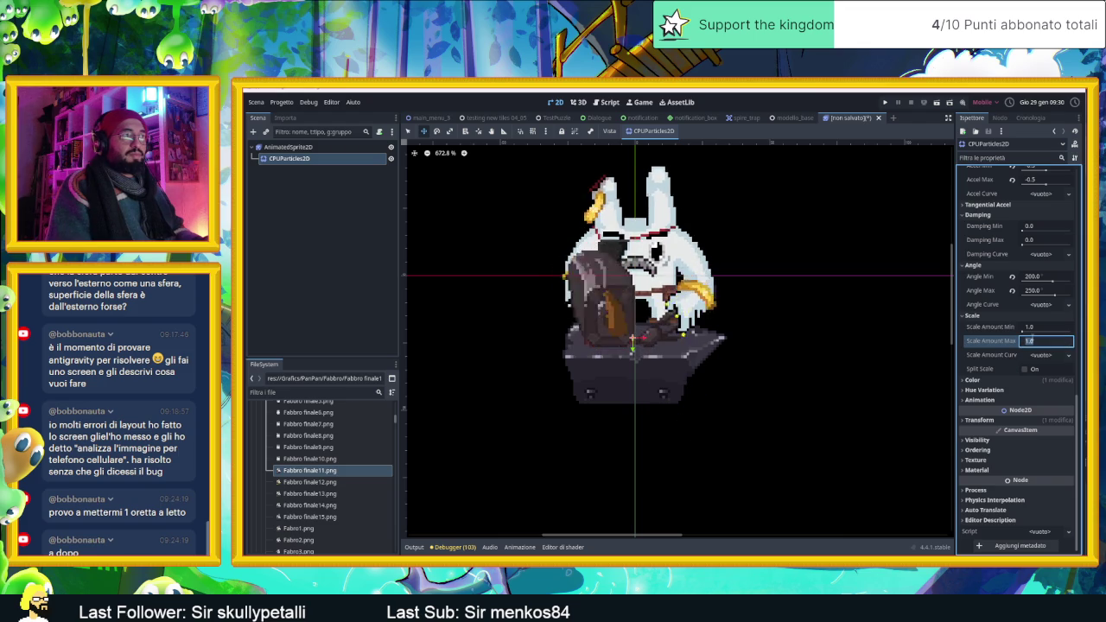
{"action": "type", "text": "5.0"}
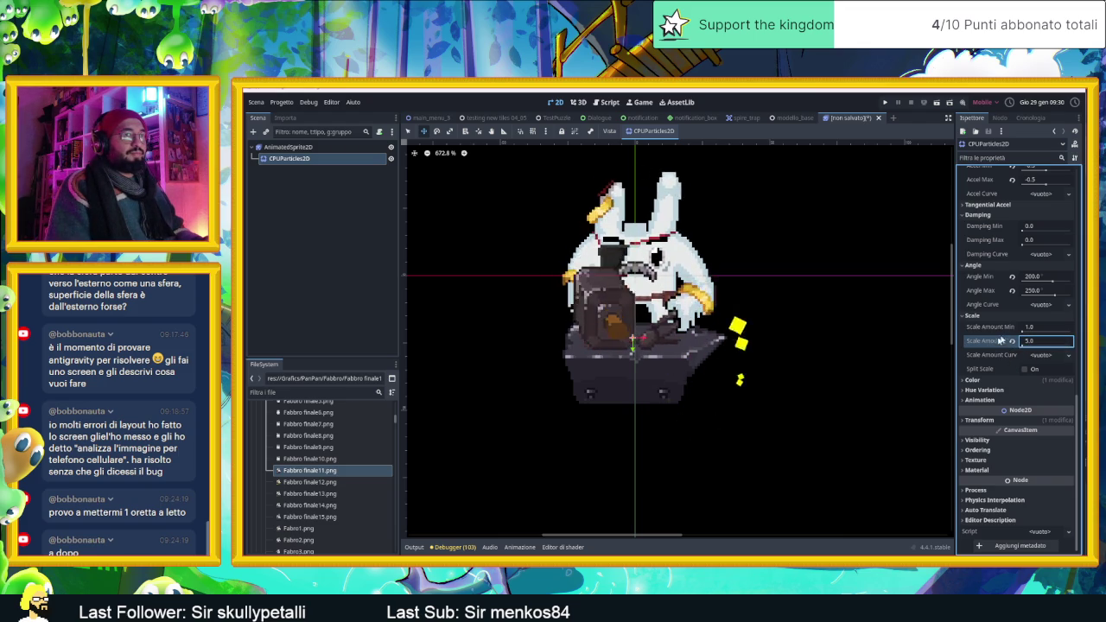
{"action": "left_click", "coordinate": [1021, 328]}
{"action": "type", "text": ".0"}
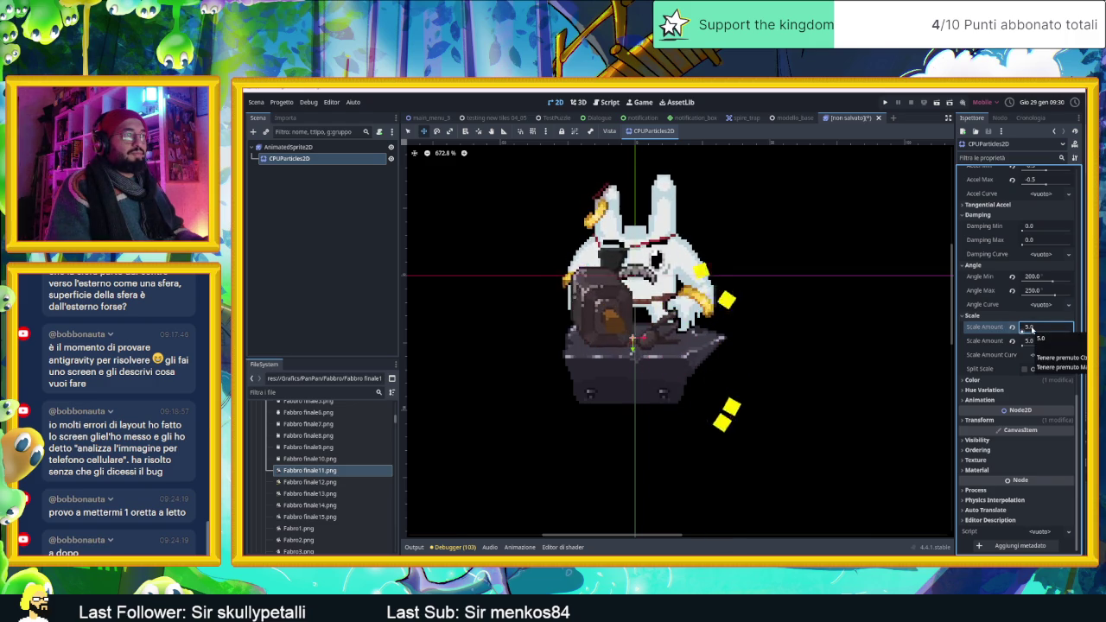
{"action": "type", "text": "4.0"}
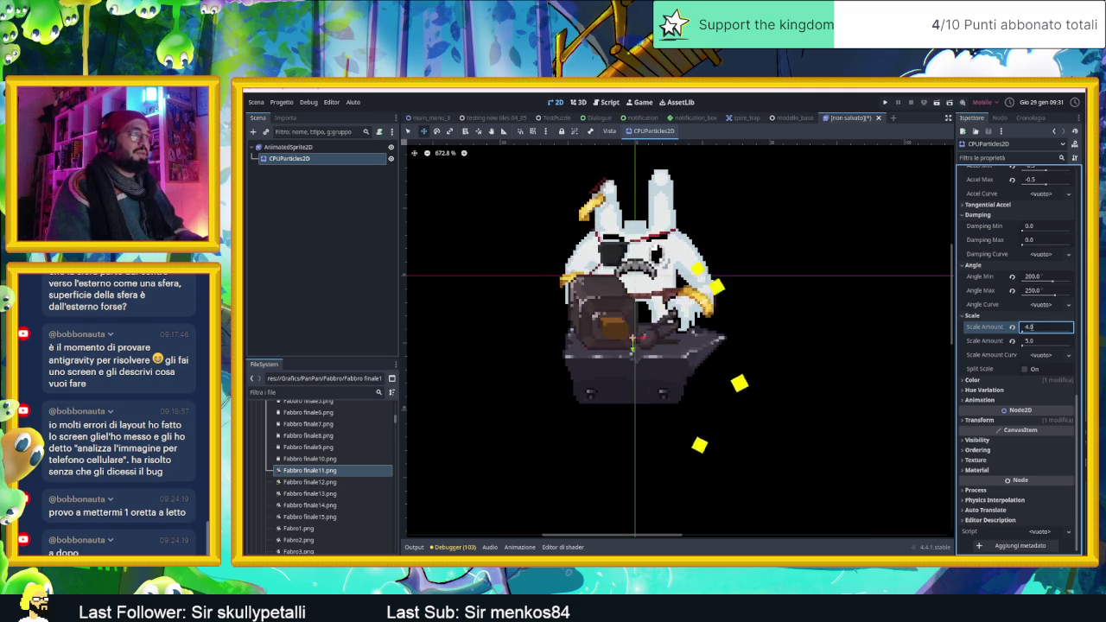
{"action": "scroll", "coordinate": [870, 330], "scroll_direction": "down", "scroll_amount": 2}
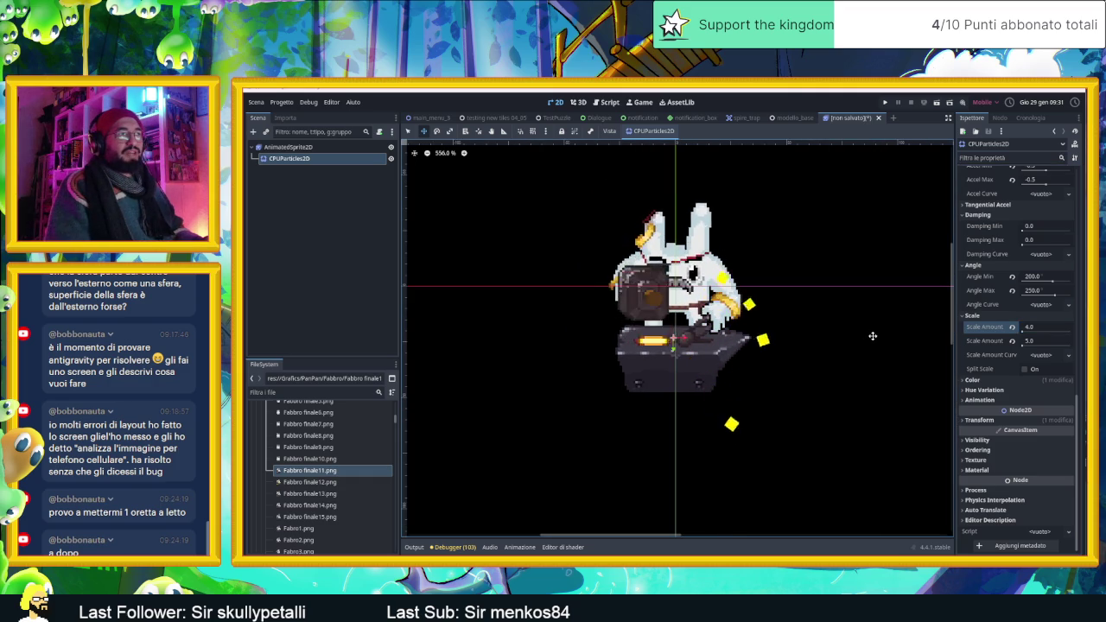
{"action": "left_click_drag", "start_coordinate": [877, 336], "coordinate": [800, 346]}
{"action": "scroll", "coordinate": [799, 347], "scroll_direction": "down", "scroll_amount": 1}
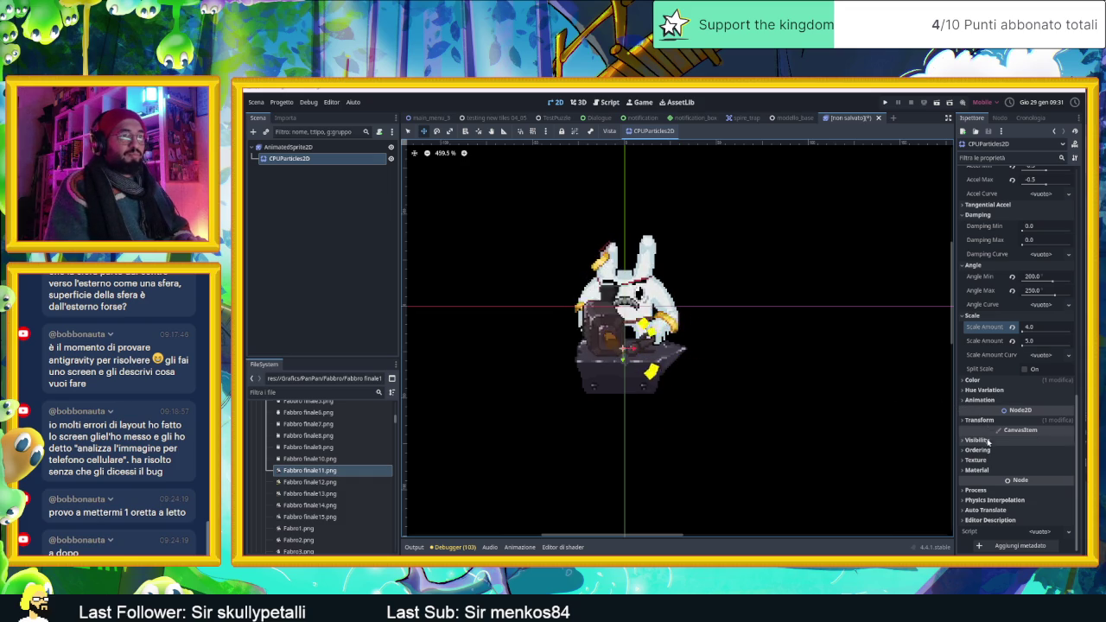
- Expand the particle Color properties and assign a new Gradient as the Color Ramp
{"action": "left_click", "coordinate": [984, 391]}
{"action": "left_click", "coordinate": [984, 390]}
{"action": "left_click", "coordinate": [972, 379]}
{"action": "left_click", "coordinate": [1047, 406]}
{"action": "left_click", "coordinate": [1047, 406]}
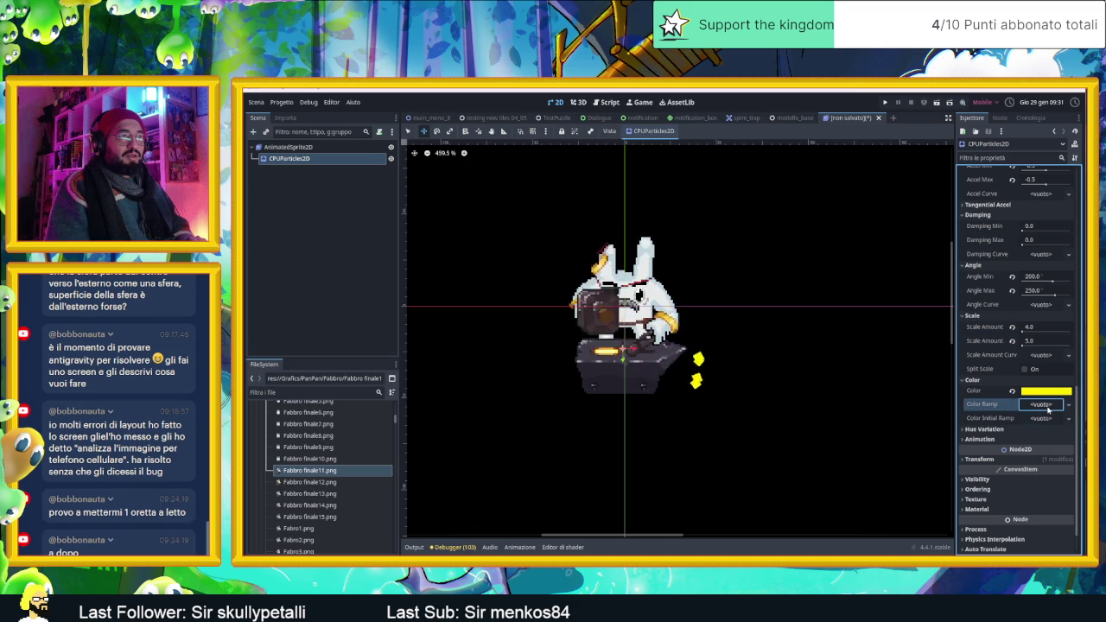
{"action": "left_click", "coordinate": [1044, 406]}
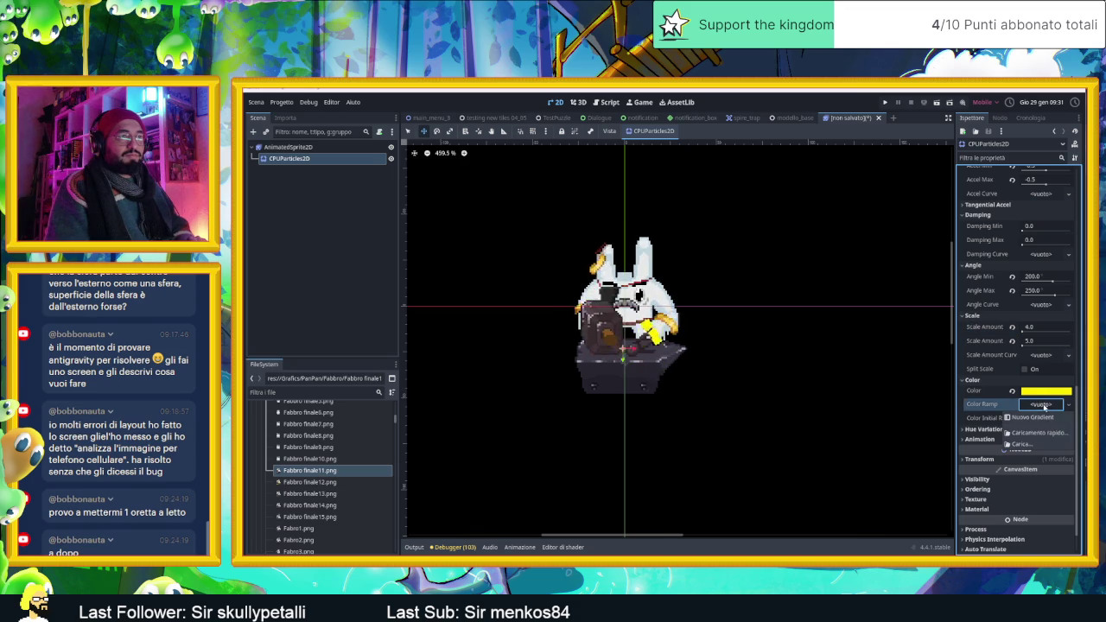
{"action": "left_click", "coordinate": [1051, 418]}
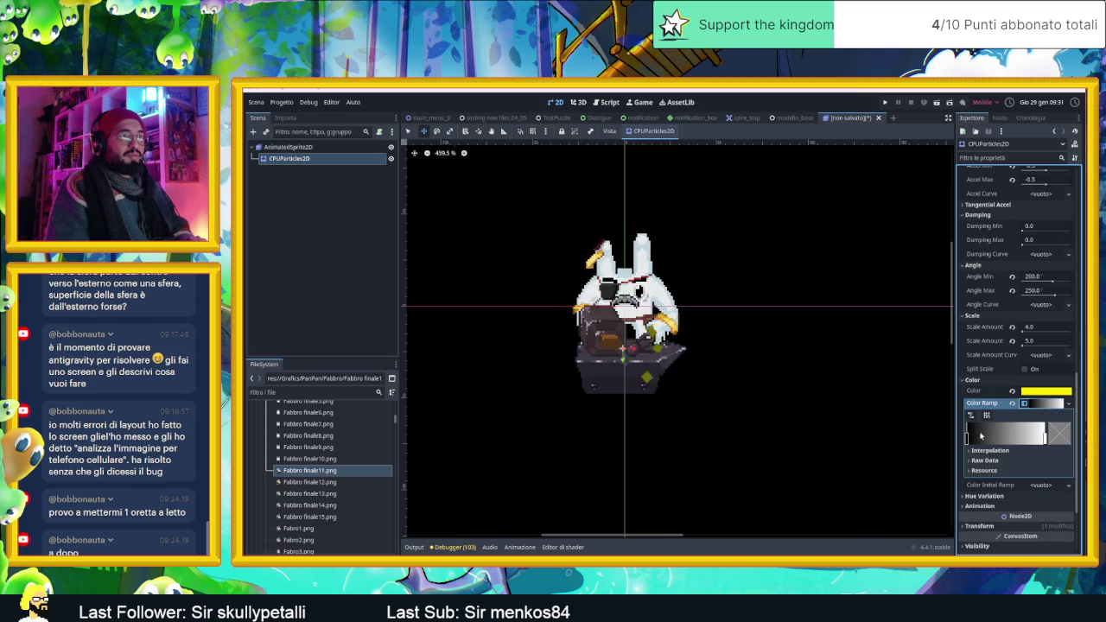
- Set the gradient's left colour stop to yellow
{"action": "left_click", "coordinate": [967, 436]}
{"action": "left_click", "coordinate": [1060, 434]}
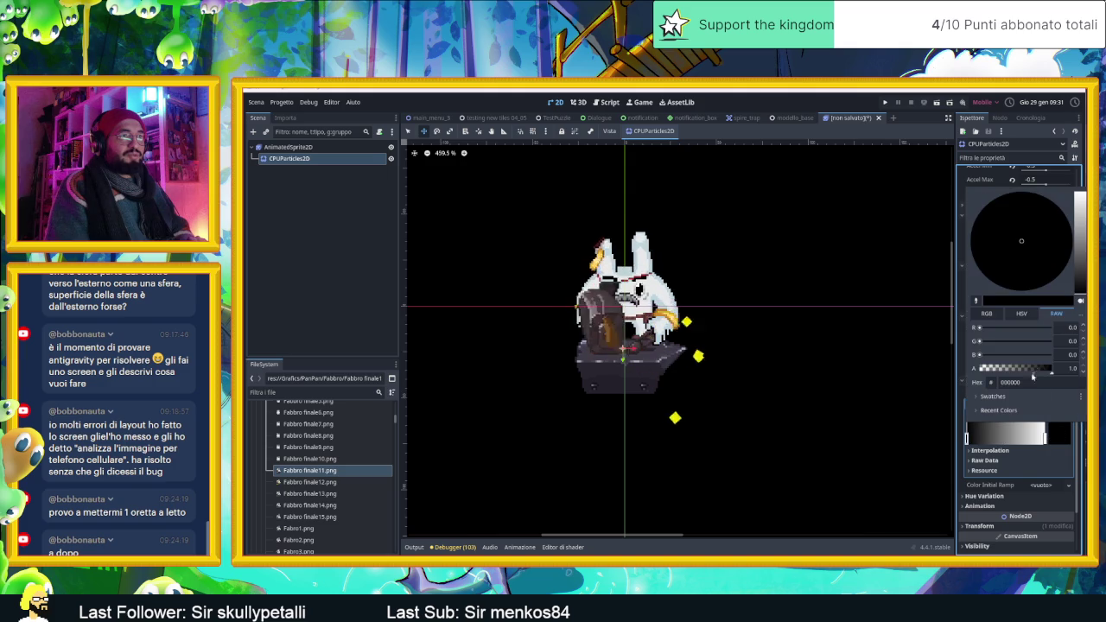
{"action": "left_click", "coordinate": [1060, 432]}
{"action": "left_click", "coordinate": [1059, 429]}
{"action": "left_click", "coordinate": [1060, 430]}
{"action": "left_click", "coordinate": [1061, 429]}
{"action": "left_click", "coordinate": [975, 301]}
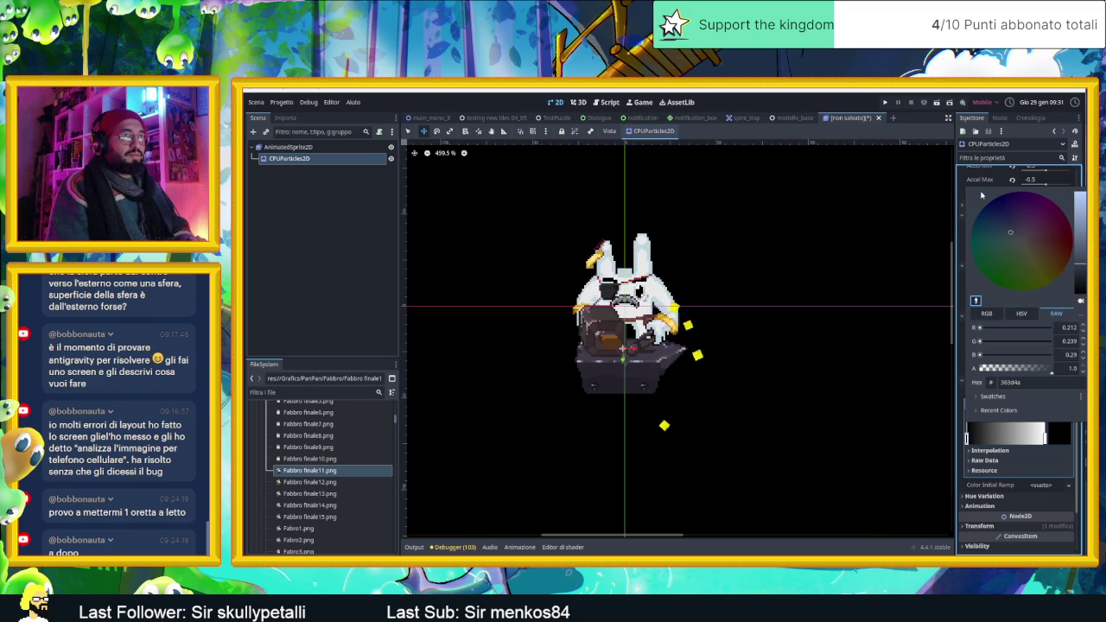
{"action": "left_click", "coordinate": [692, 352]}
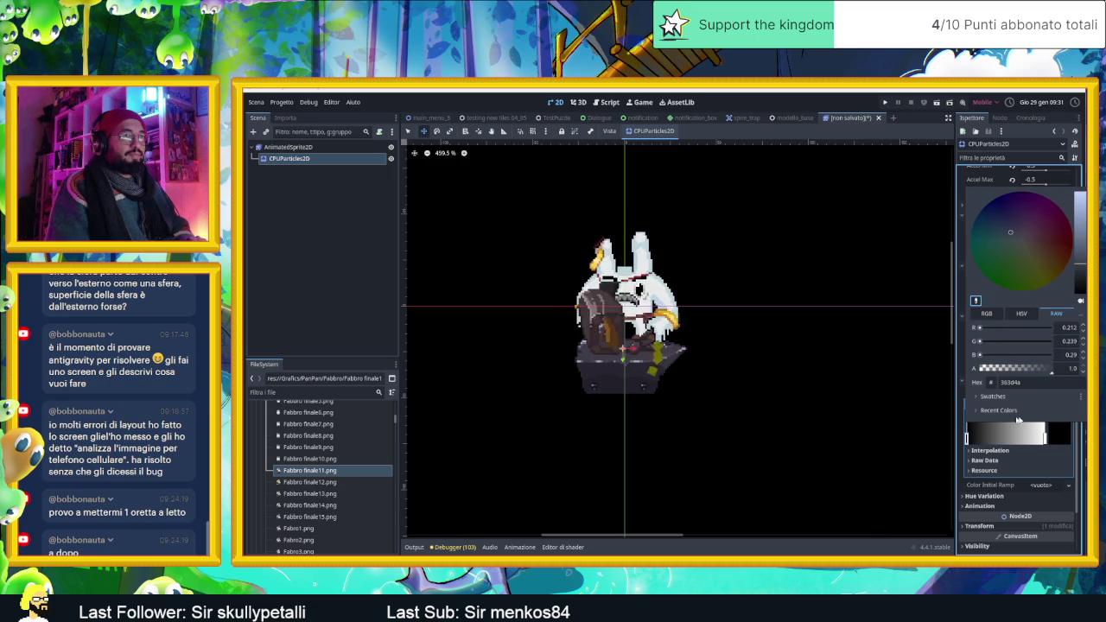
{"action": "left_click", "coordinate": [1000, 412]}
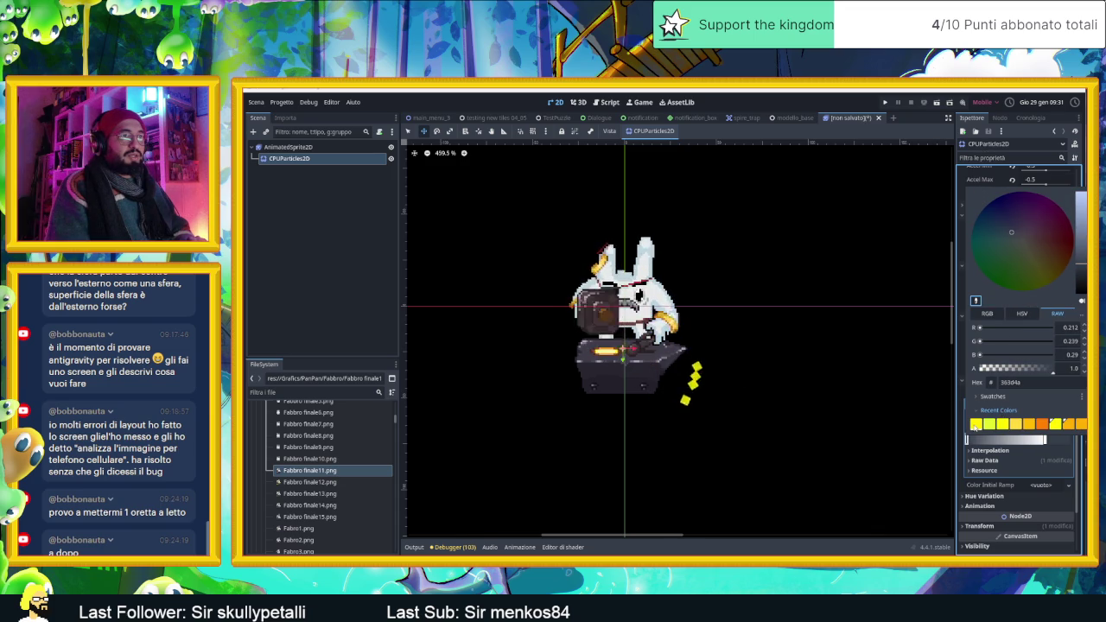
{"action": "left_click", "coordinate": [976, 425]}
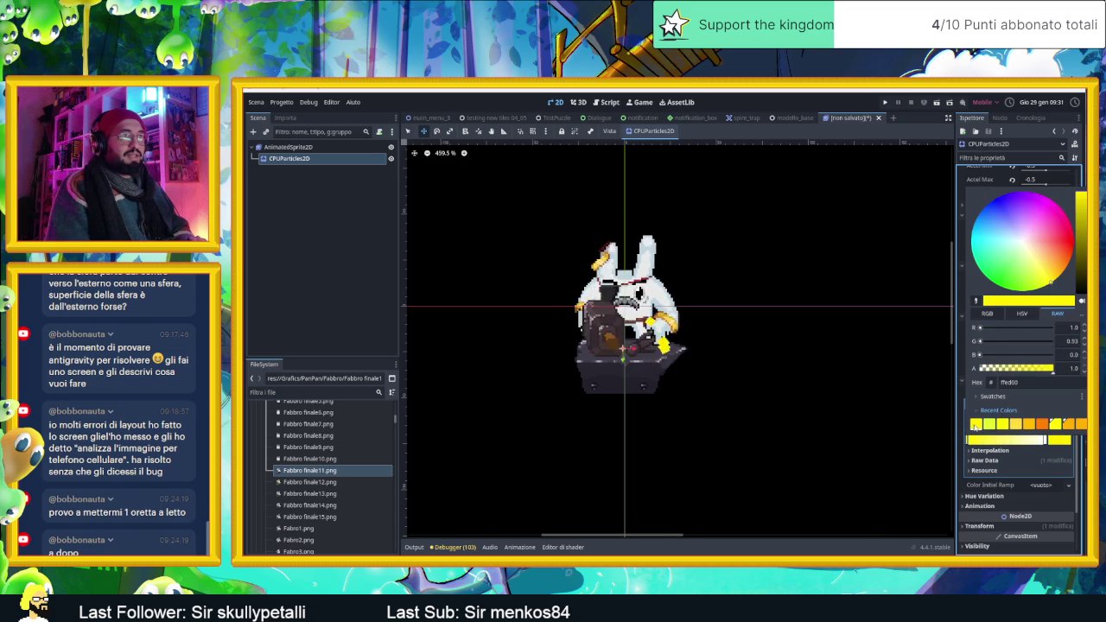
{"action": "left_click", "coordinate": [1043, 440]}
- Make the ramp's end colour orange and move the stop so yellow blends sooner
{"action": "left_click", "coordinate": [1056, 439]}
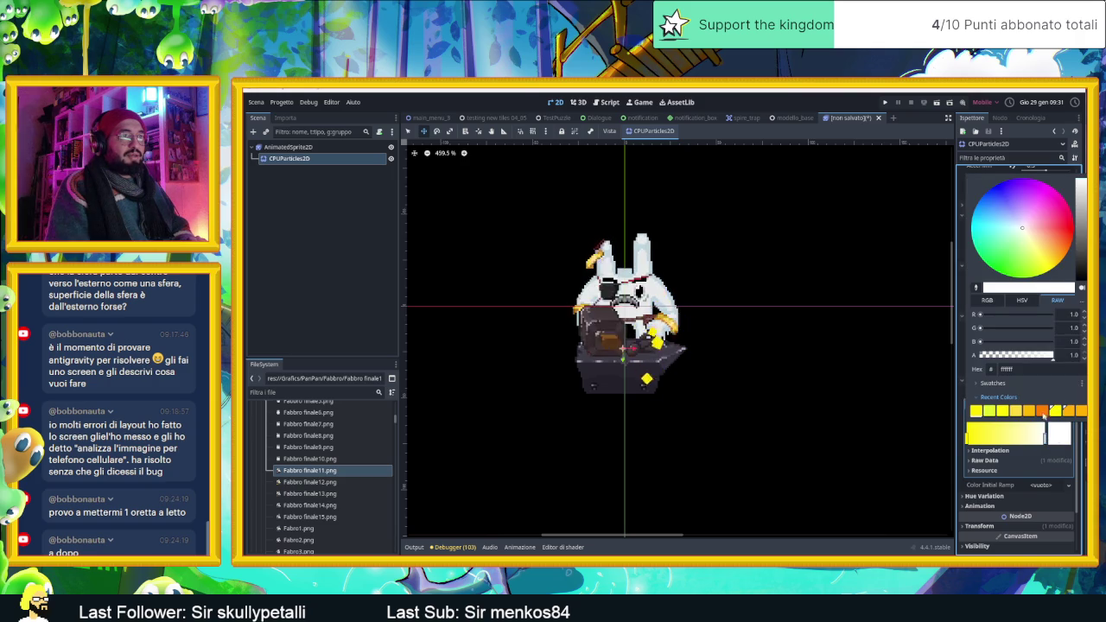
{"action": "left_click", "coordinate": [976, 410]}
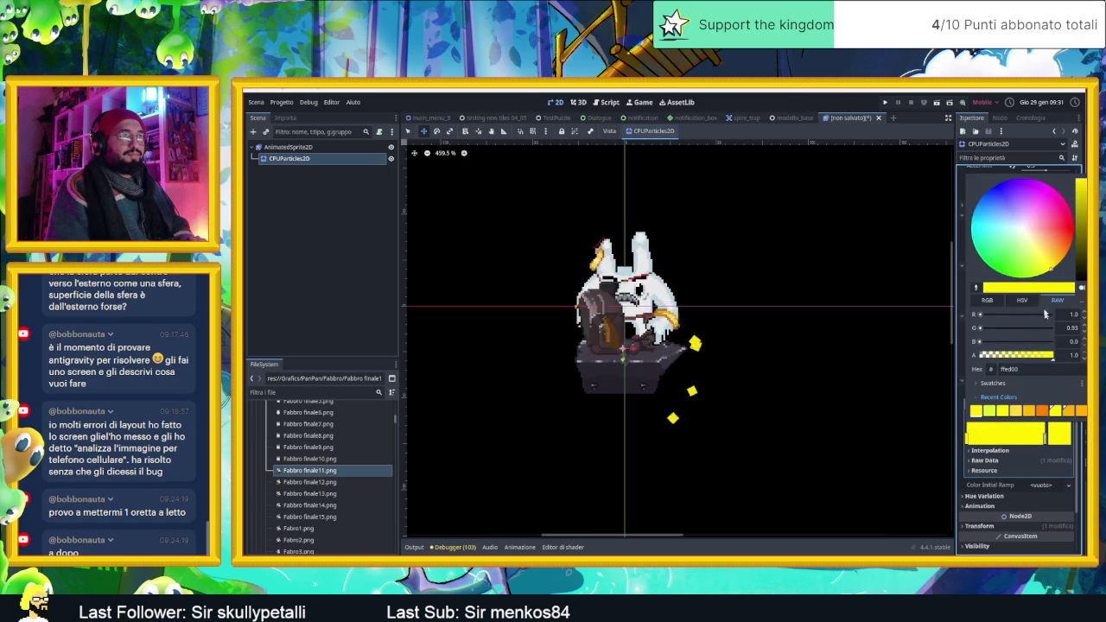
{"action": "left_click", "coordinate": [1055, 264]}
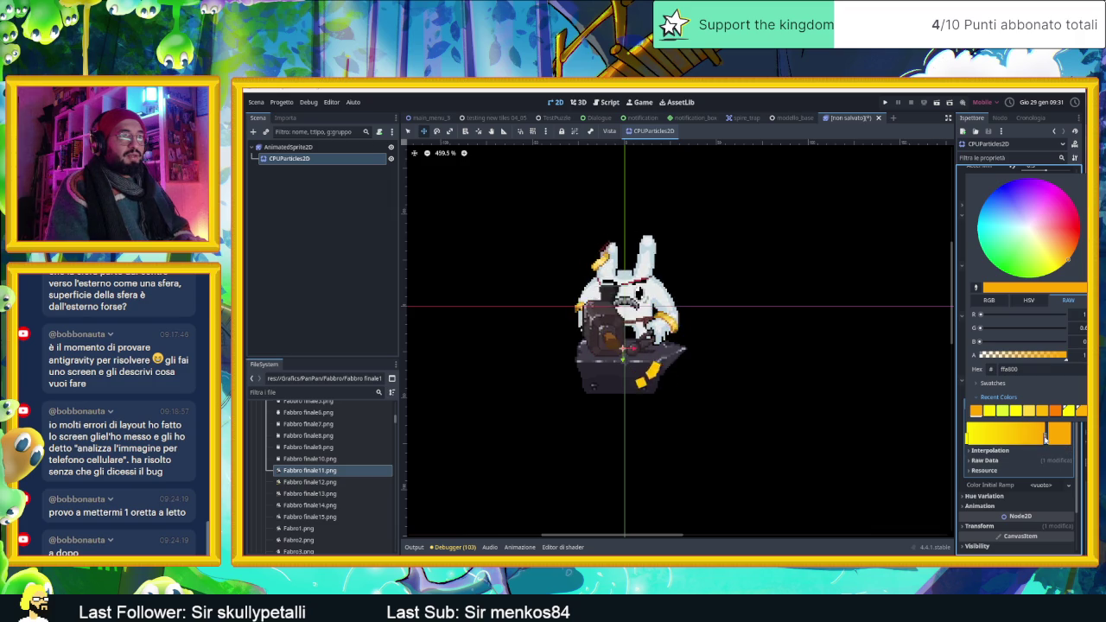
{"action": "left_click", "coordinate": [1032, 440]}
{"action": "left_click_drag", "start_coordinate": [1044, 438], "coordinate": [1006, 439]}
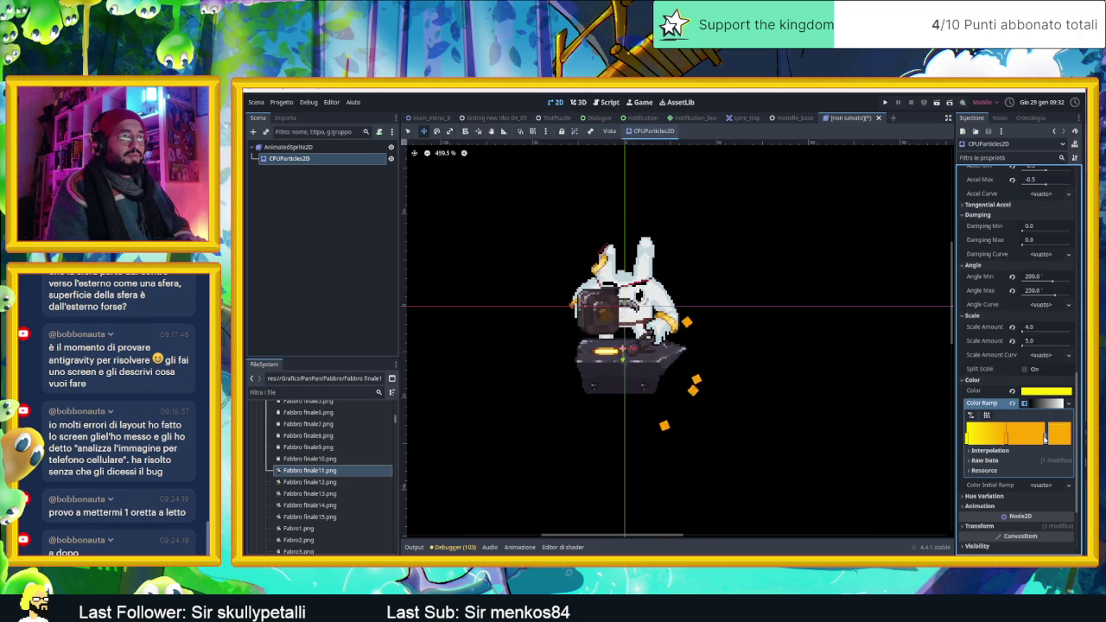
- Set the last stop's alpha to 0 and reposition stops to widen the fade
{"action": "double_click", "coordinate": [1046, 428]}
{"action": "left_click_drag", "start_coordinate": [1062, 356], "coordinate": [972, 357]}
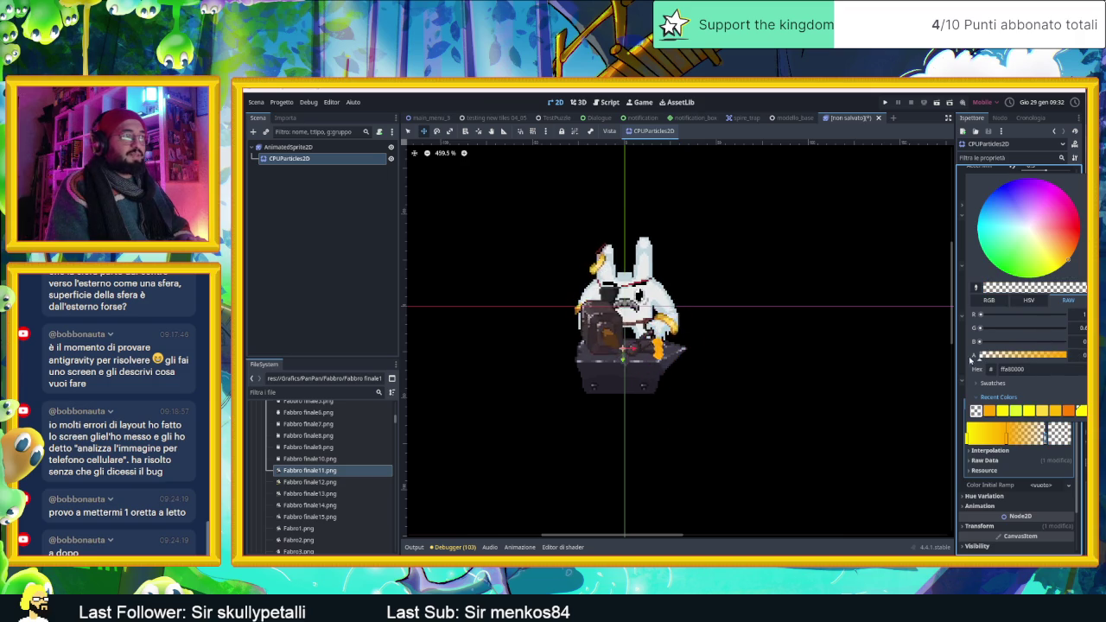
{"action": "left_click", "coordinate": [1022, 437]}
{"action": "left_click", "coordinate": [1045, 439]}
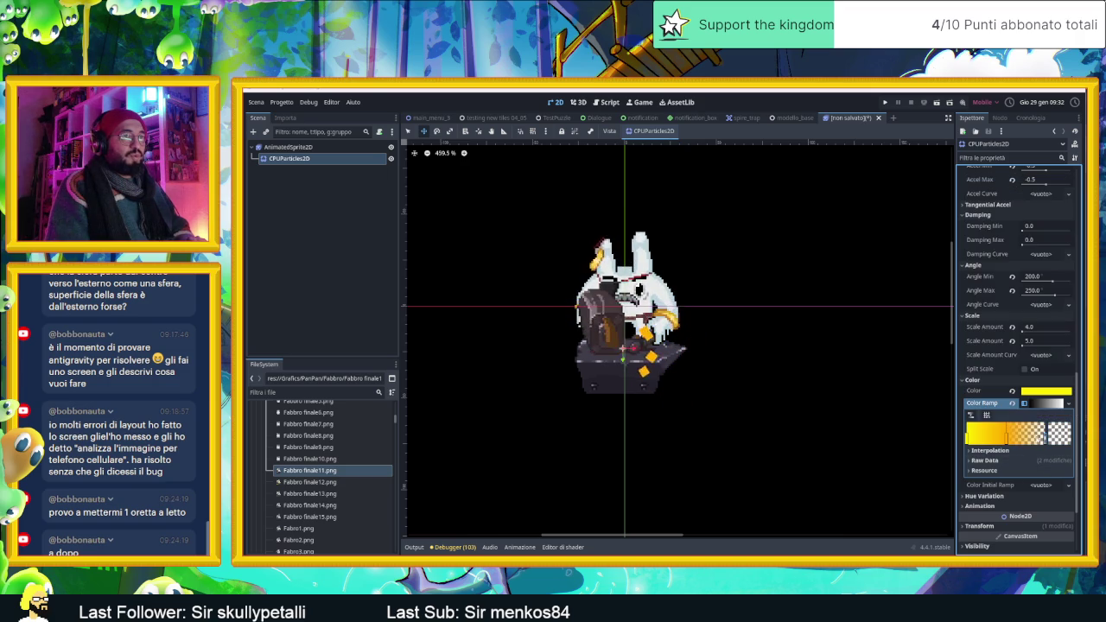
{"action": "left_click_drag", "start_coordinate": [1045, 439], "coordinate": [995, 439]}
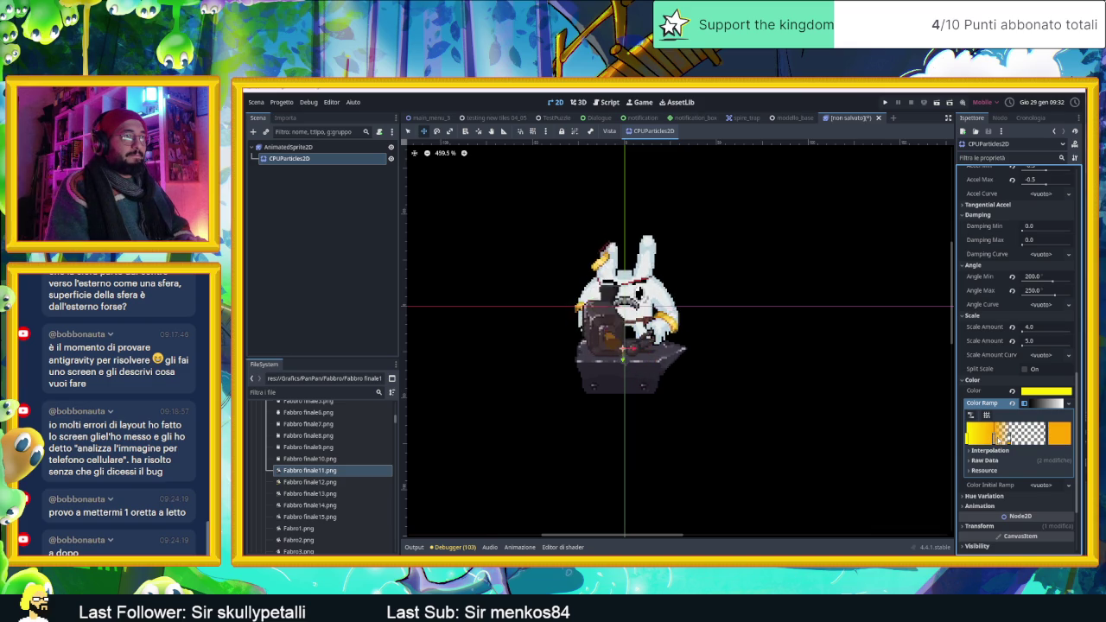
{"action": "left_click_drag", "start_coordinate": [1007, 438], "coordinate": [998, 441]}
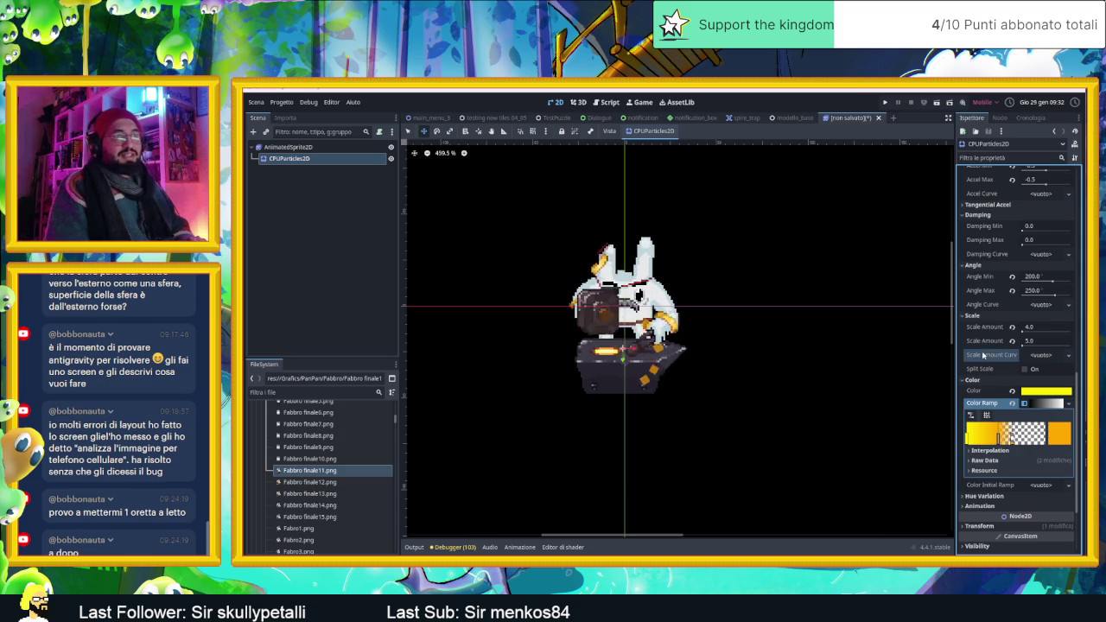
{"action": "left_click", "coordinate": [1042, 355]}
- Create a Scale Amount Curve that rises to 1.0 early and tapers near 0
{"action": "left_click", "coordinate": [1042, 366]}
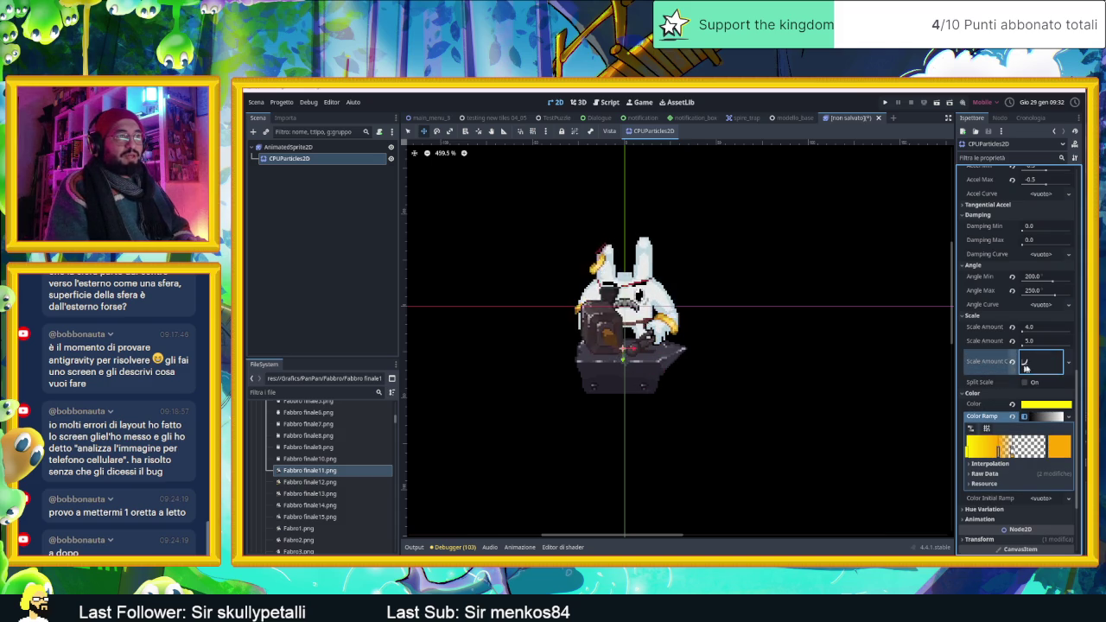
{"action": "left_click", "coordinate": [1041, 365]}
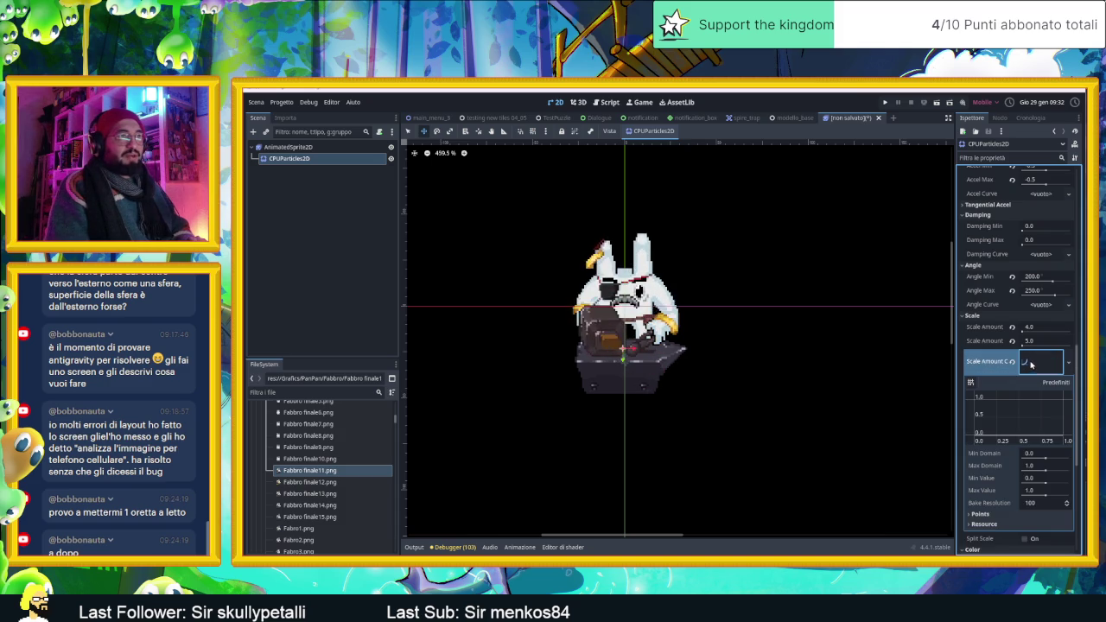
{"action": "left_click", "coordinate": [974, 433]}
{"action": "mouse_move", "coordinate": [975, 433]}
{"action": "left_mouse_down"}
{"action": "mouse_move", "coordinate": [975, 420]}
{"action": "mouse_move", "coordinate": [1005, 415]}
{"action": "mouse_move", "coordinate": [1006, 400]}
{"action": "mouse_move", "coordinate": [1063, 413]}
{"action": "mouse_move", "coordinate": [1068, 439]}
{"action": "left_mouse_up"}
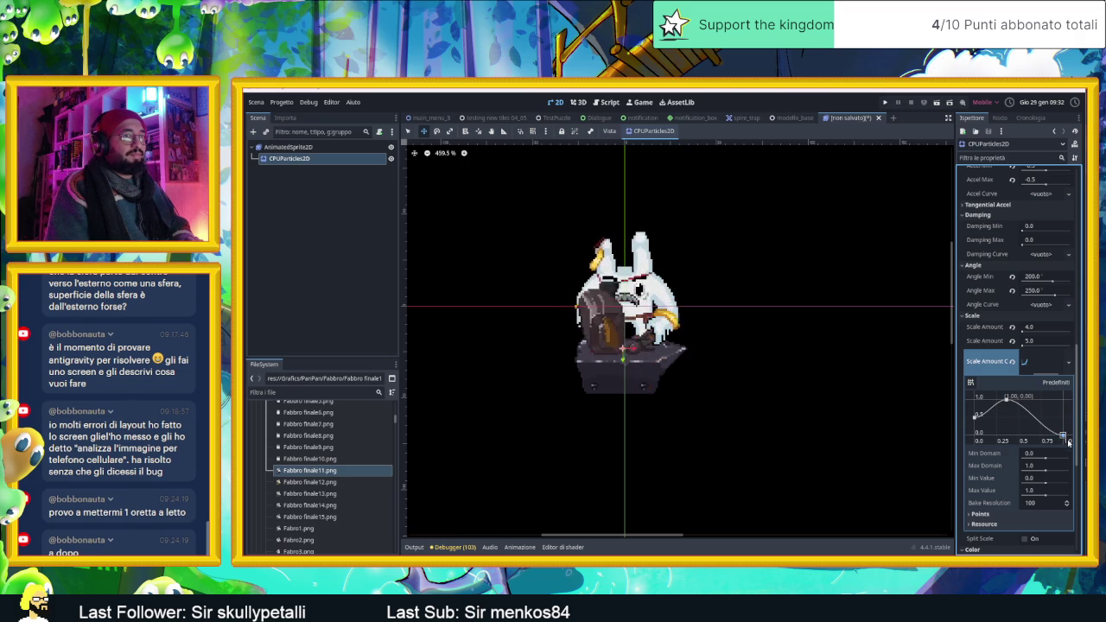
{"action": "mouse_move", "coordinate": [1062, 437]}
{"action": "left_mouse_down"}
{"action": "mouse_move", "coordinate": [1032, 436]}
{"action": "mouse_move", "coordinate": [1068, 437]}
{"action": "left_mouse_up"}
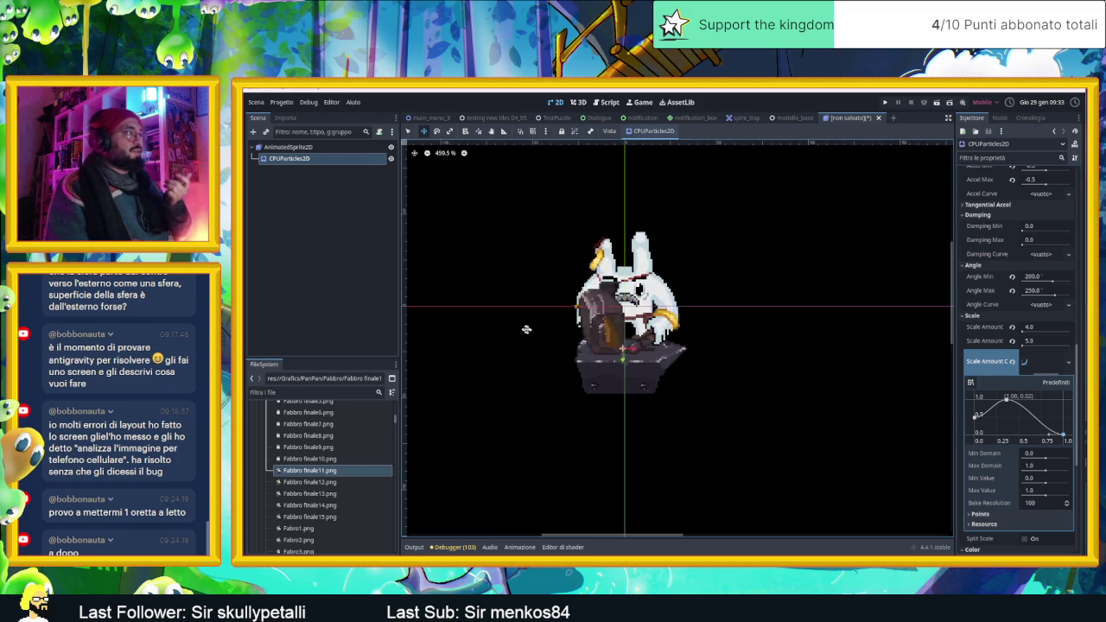
- Select the rabbit's AnimatedSprite2D and delete its old animation frames
{"action": "left_click", "coordinate": [289, 147]}
{"action": "left_click", "coordinate": [563, 438]}
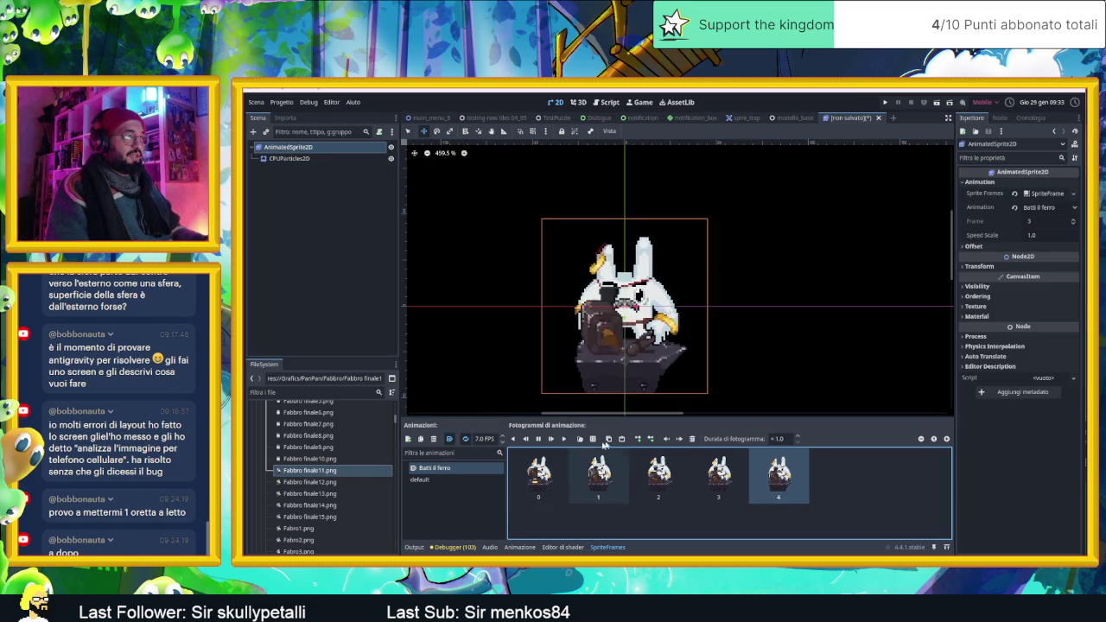
{"action": "left_click", "coordinate": [692, 439]}
{"action": "left_click", "coordinate": [692, 439]}
{"action": "left_click", "coordinate": [692, 439]}
{"action": "left_click", "coordinate": [691, 438]}
{"action": "left_click", "coordinate": [692, 439]}
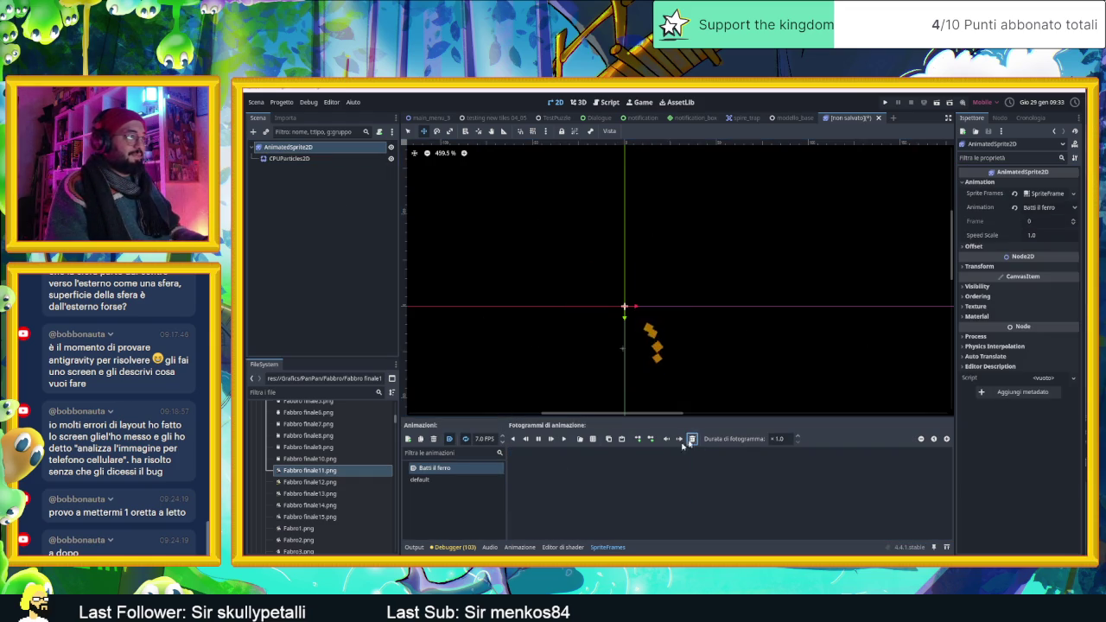
- Add Fabbro finale11–15.png as 'Batti il ferro' frames and preview frame 1
{"action": "left_click", "coordinate": [334, 517], "text": "shift"}
{"action": "mouse_move", "coordinate": [334, 517]}
{"action": "left_mouse_down"}
{"action": "mouse_move", "coordinate": [386, 489]}
{"action": "mouse_move", "coordinate": [527, 473]}
{"action": "mouse_move", "coordinate": [627, 489]}
{"action": "left_mouse_up"}
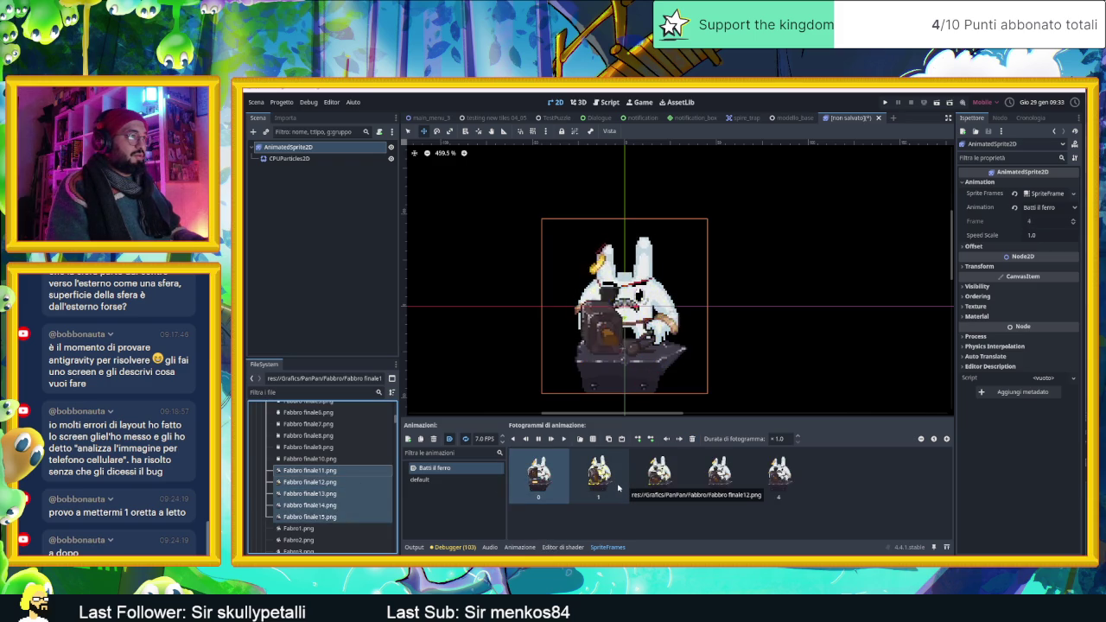
{"action": "left_click", "coordinate": [599, 514]}
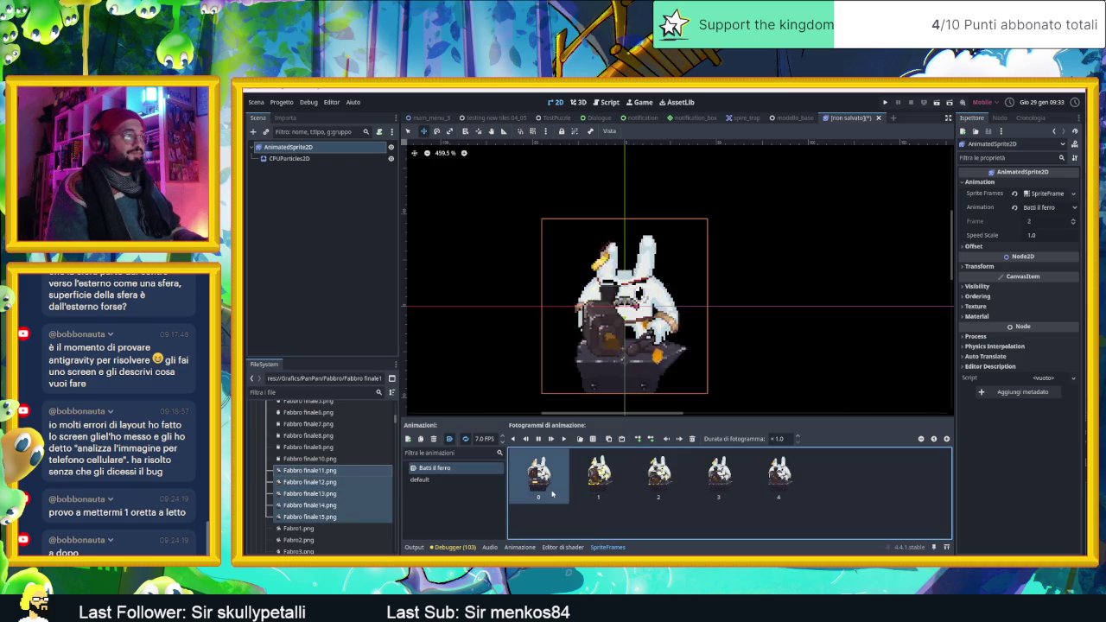
{"action": "left_click", "coordinate": [599, 477]}
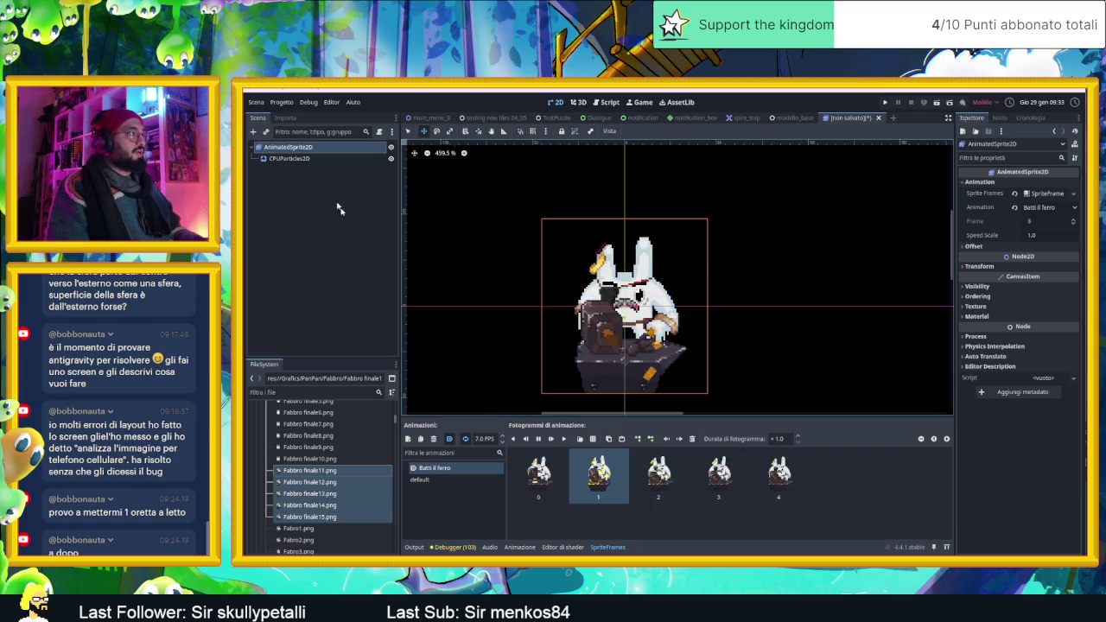
- Duplicate the CPUParticles2D emitter and set the copy's Scale x to -1.0
{"action": "left_click", "coordinate": [298, 163]}
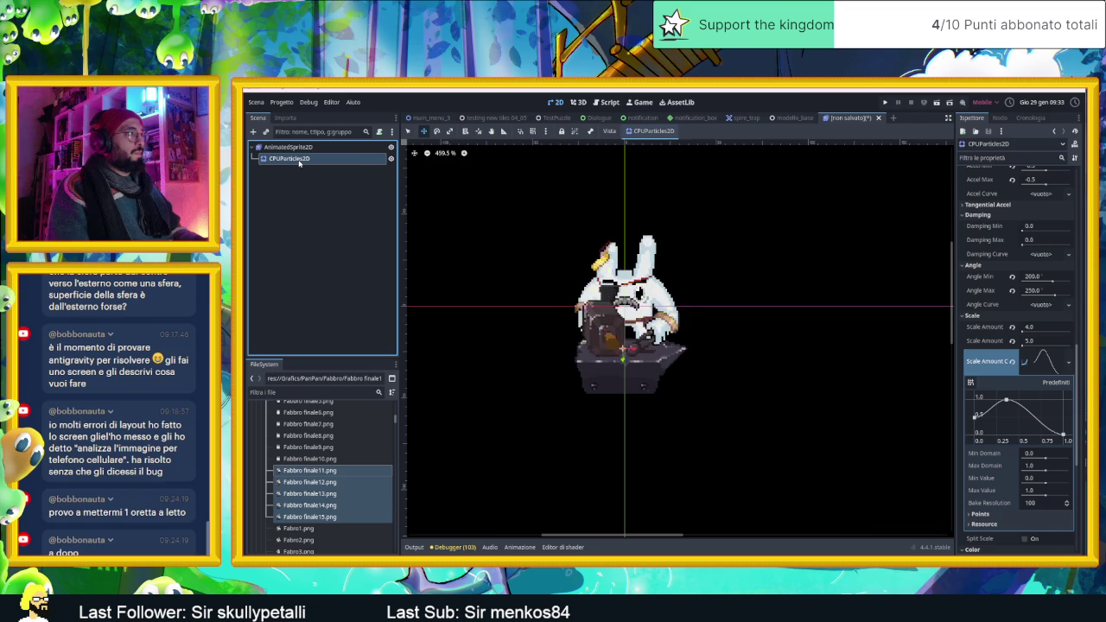
{"action": "key", "text": "ctrl+d"}
{"action": "left_click", "coordinate": [316, 171]}
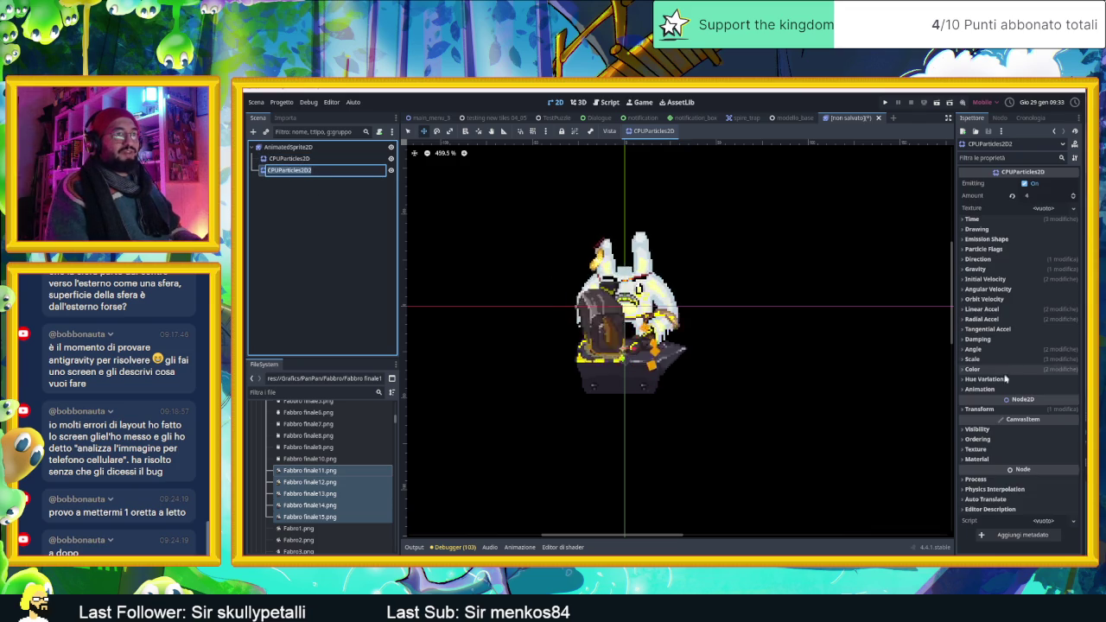
{"action": "left_click", "coordinate": [979, 408]}
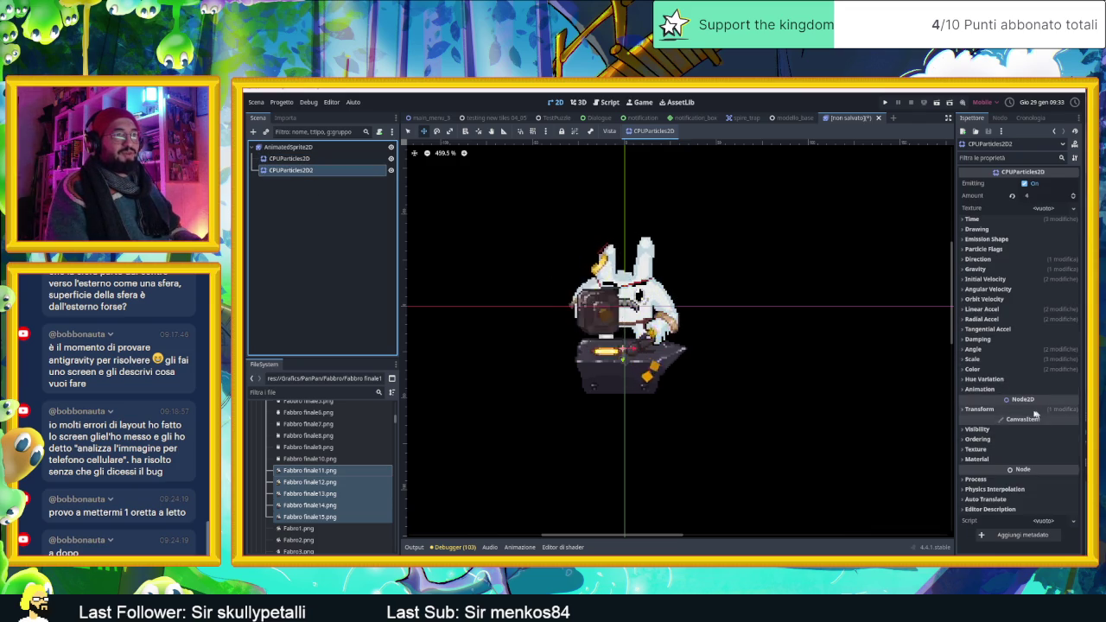
{"action": "left_click", "coordinate": [980, 409]}
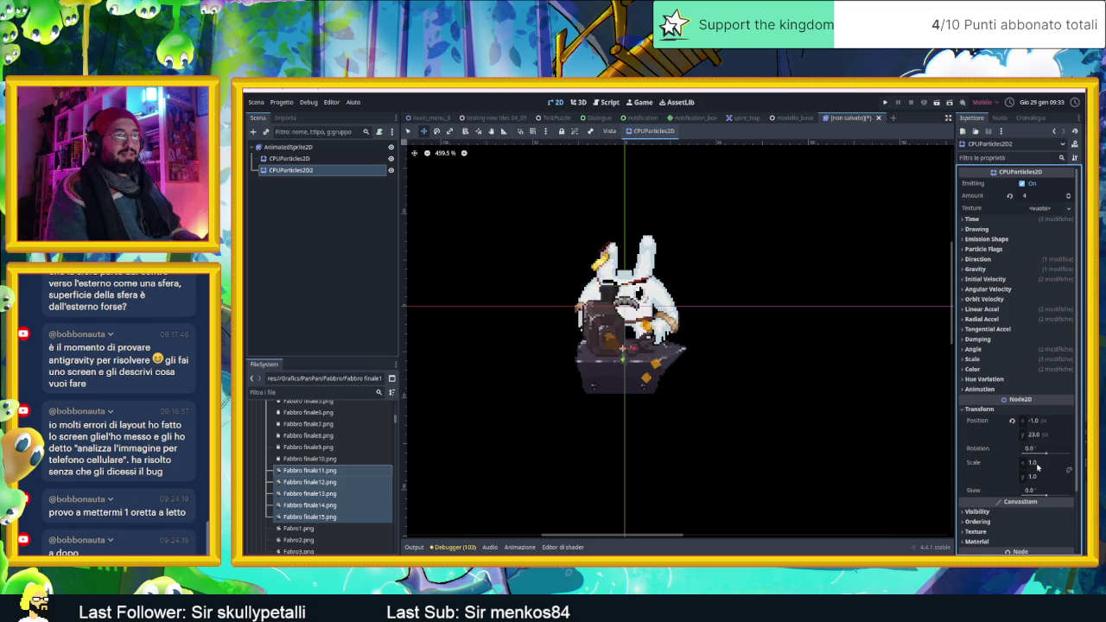
{"action": "left_click", "coordinate": [1039, 463]}
{"action": "type", "text": "-1.0"}
{"action": "key", "text": "Return"}
- Select both emitters and enable Time > One Shot
{"action": "left_click", "coordinate": [281, 272]}
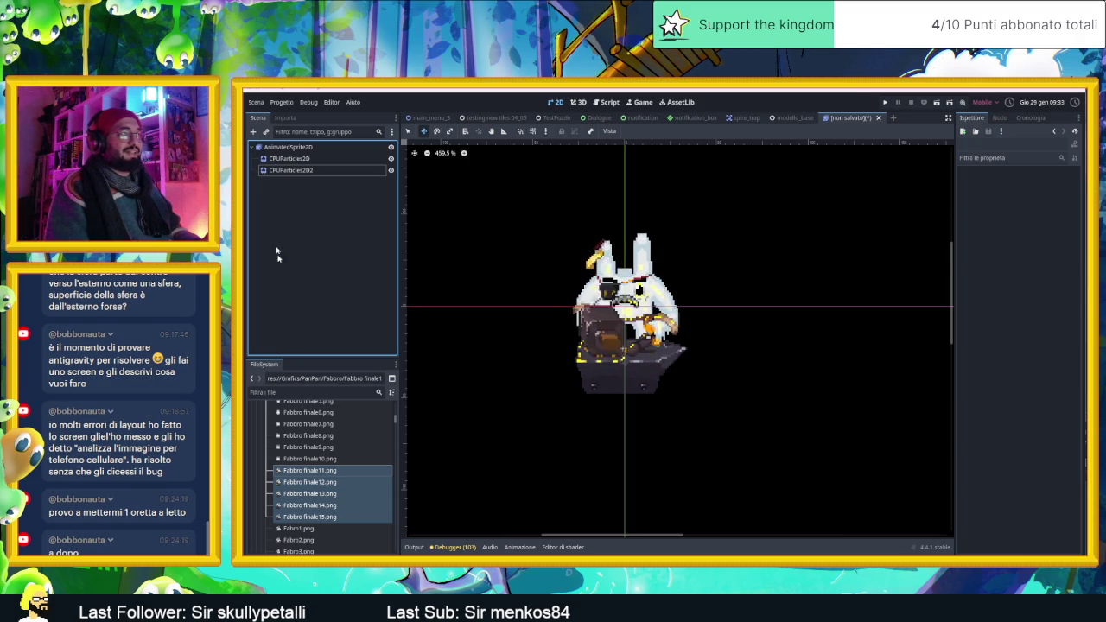
{"action": "left_click", "coordinate": [290, 170]}
{"action": "left_click", "coordinate": [289, 158], "text": "ctrl"}
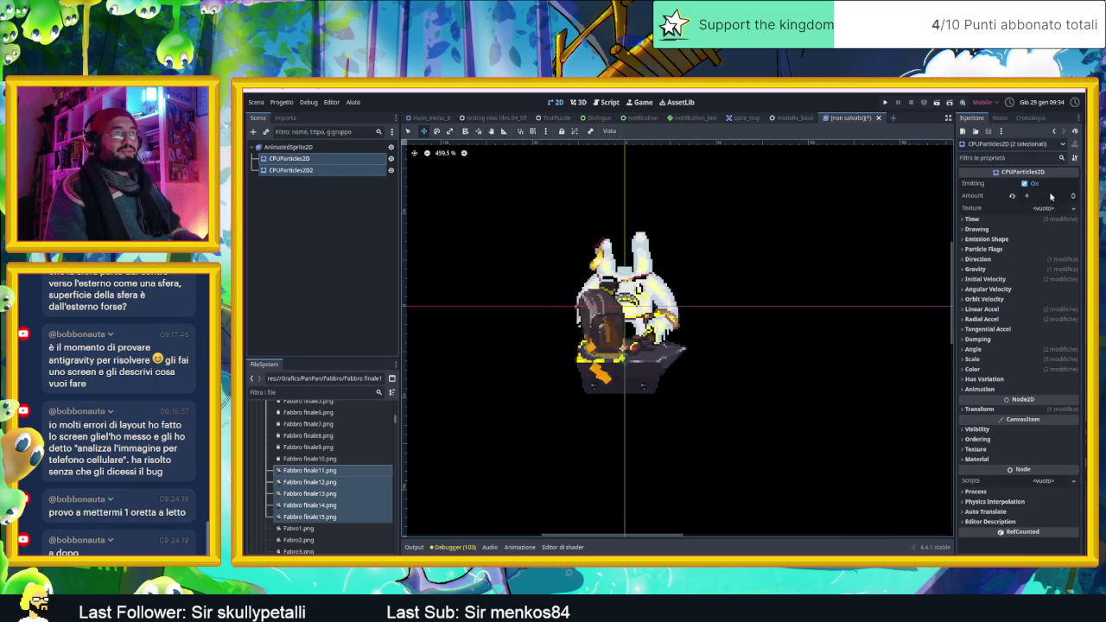
{"action": "left_click", "coordinate": [993, 219]}
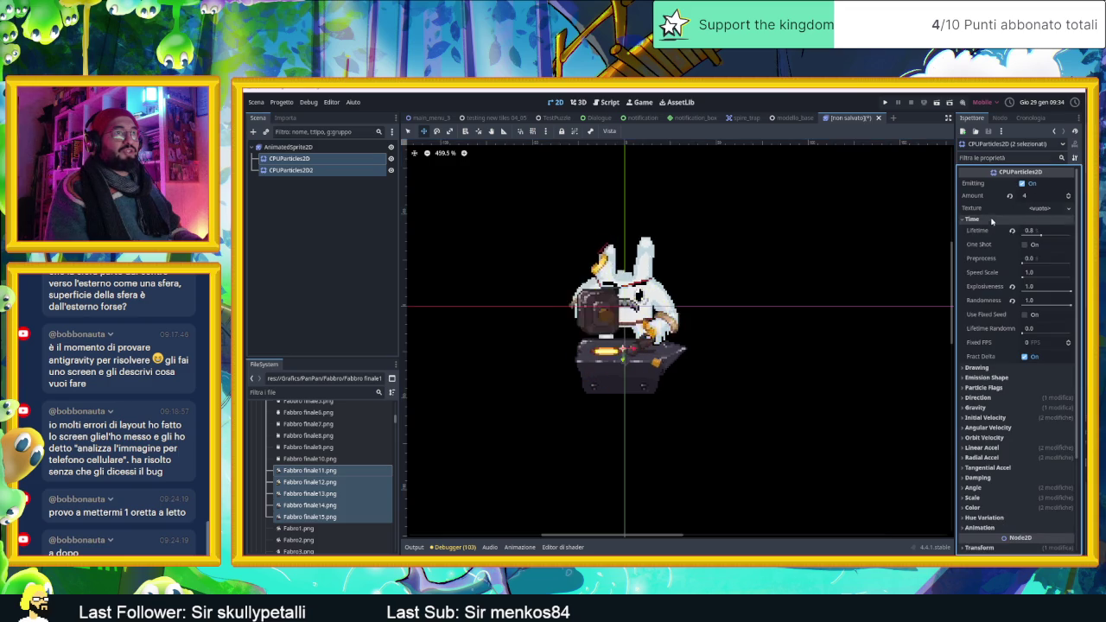
{"action": "left_click", "coordinate": [1031, 248]}
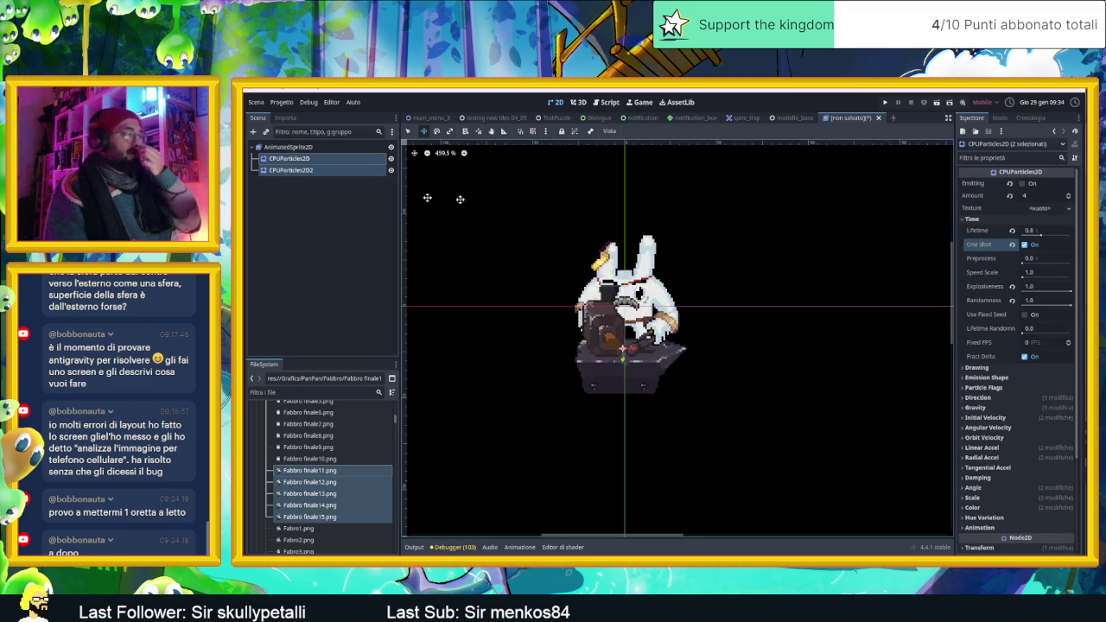
- Select the rabbit's AnimatedSprite2D and begin attaching a script to it
{"action": "left_click", "coordinate": [291, 202]}
{"action": "left_click", "coordinate": [288, 147]}
{"action": "left_click", "coordinate": [379, 132]}
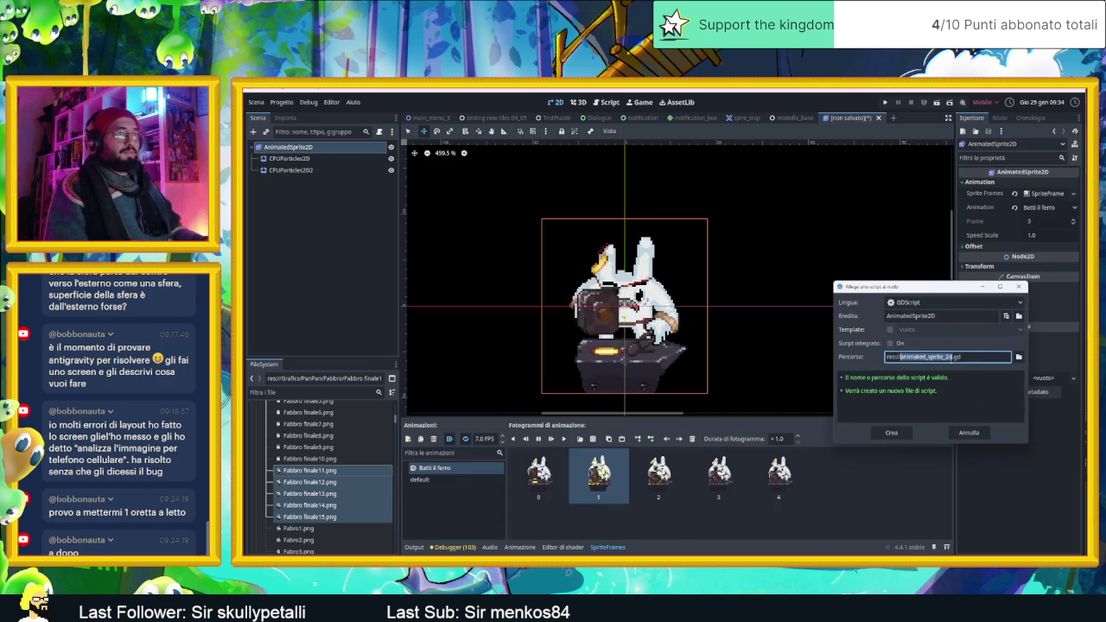
- Create the script named 'Fabbro batte il ferro' and open it
{"action": "type", "text": "Fabb"}
{"action": "type", "text": "ro batte il "}
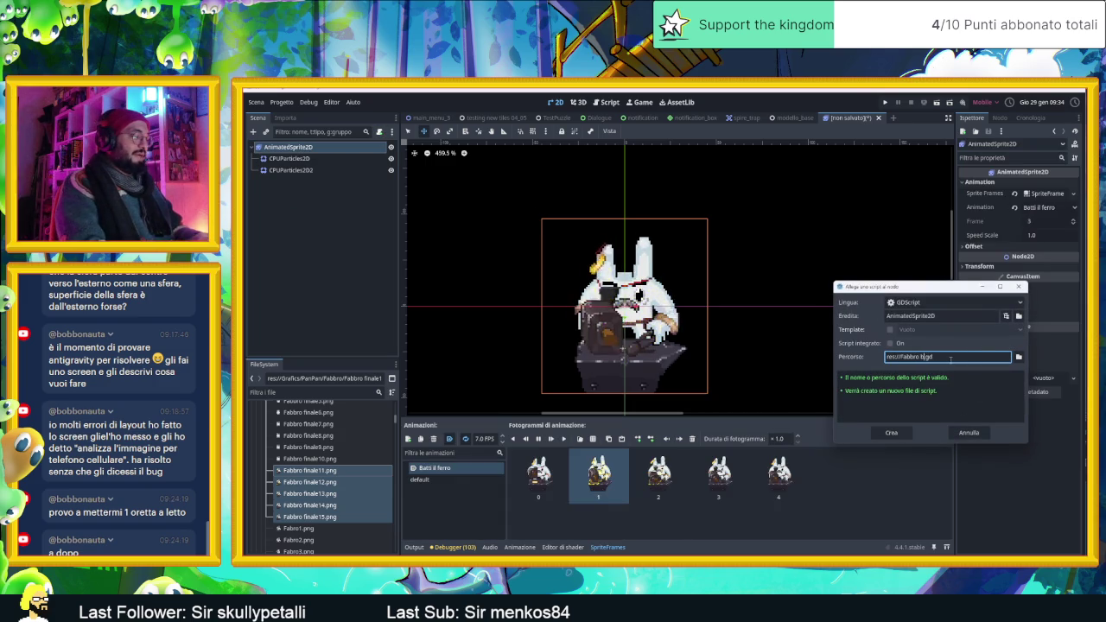
{"action": "type", "text": "ferro test"}
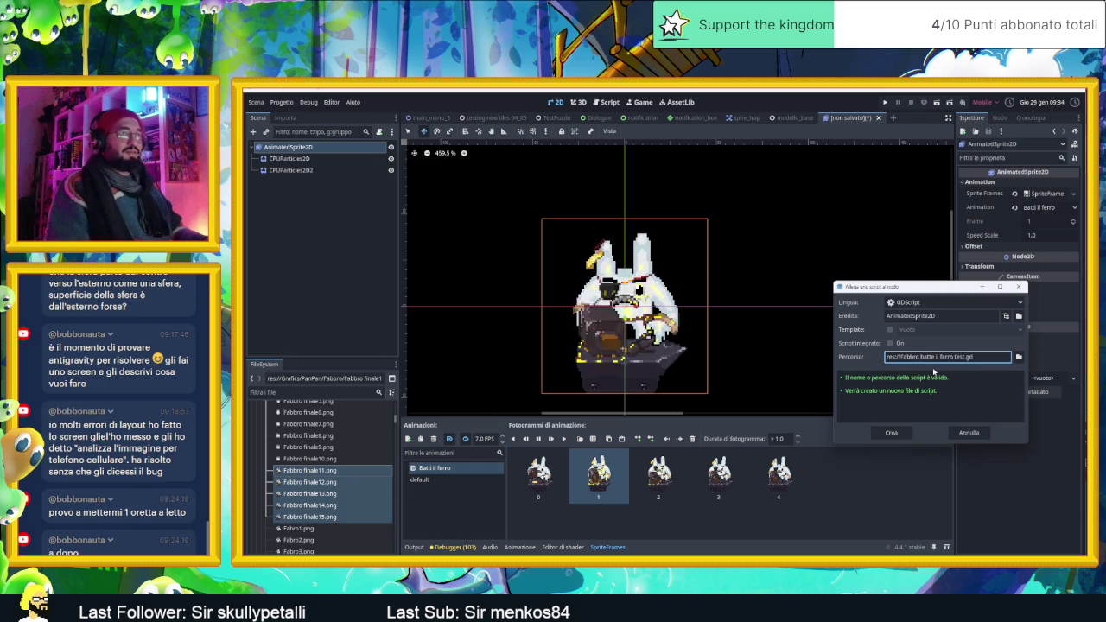
{"action": "left_click", "coordinate": [890, 433]}
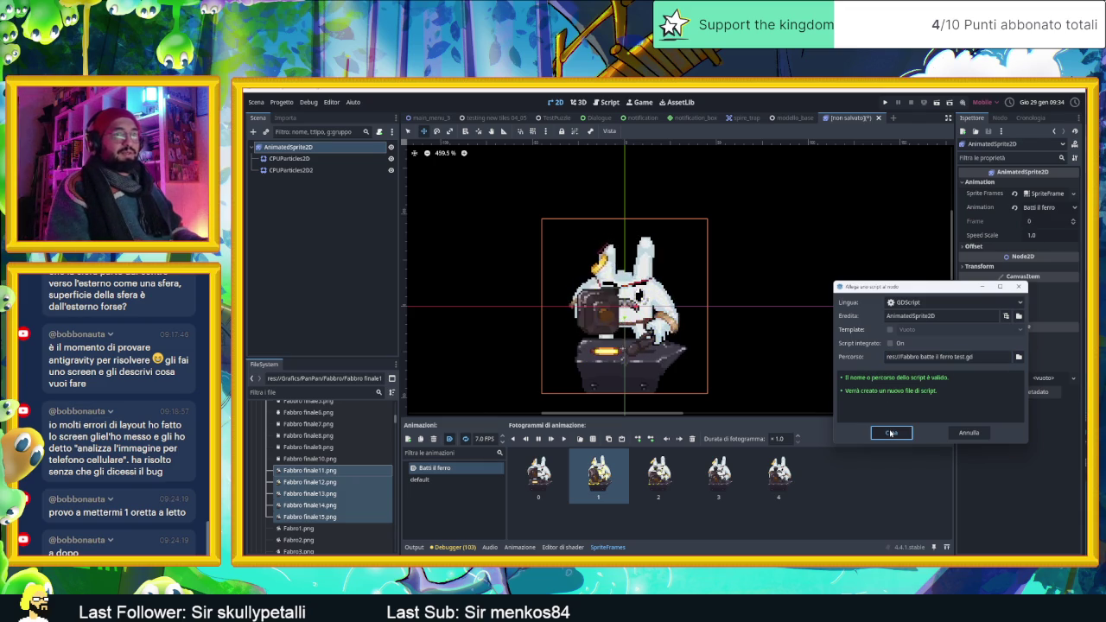
{"action": "left_click", "coordinate": [890, 433]}
- Add a _process function template and start a line referencing animation
{"action": "key", "text": "Return"}
{"action": "type", "text": "func d"}
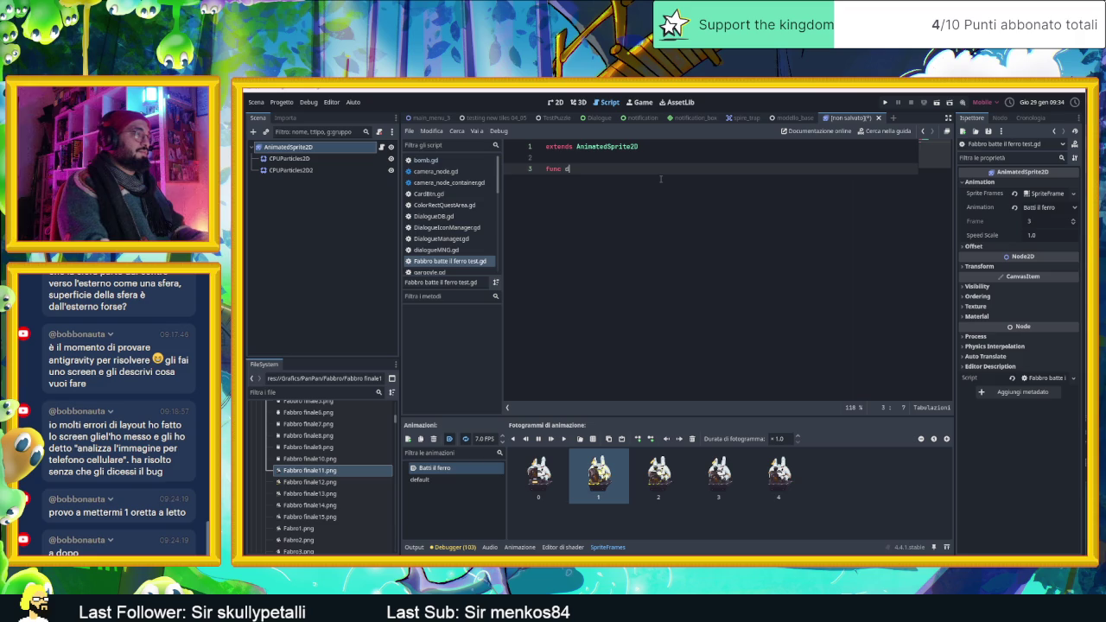
{"action": "type", "text": "a"}
{"action": "key", "text": "Return"}
{"action": "key", "text": "Return"}
{"action": "key", "text": "Return"}
{"action": "type", "text": "s"}
{"action": "key", "text": "Return"}
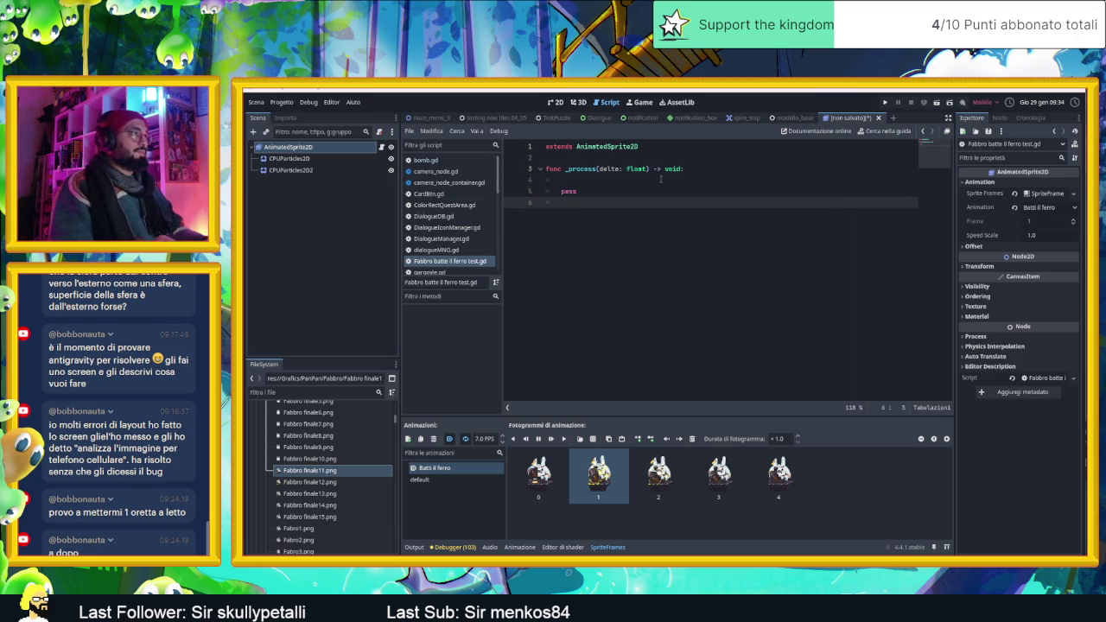
{"action": "key", "text": "Return"}
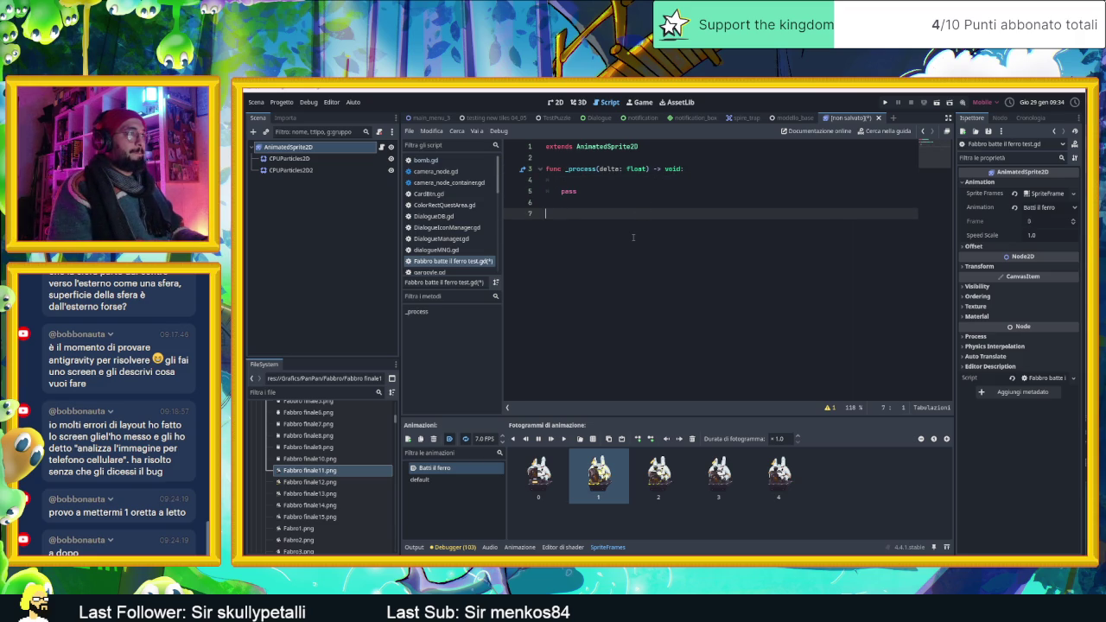
{"action": "left_click", "coordinate": [614, 188]}
{"action": "left_click", "coordinate": [615, 180]}
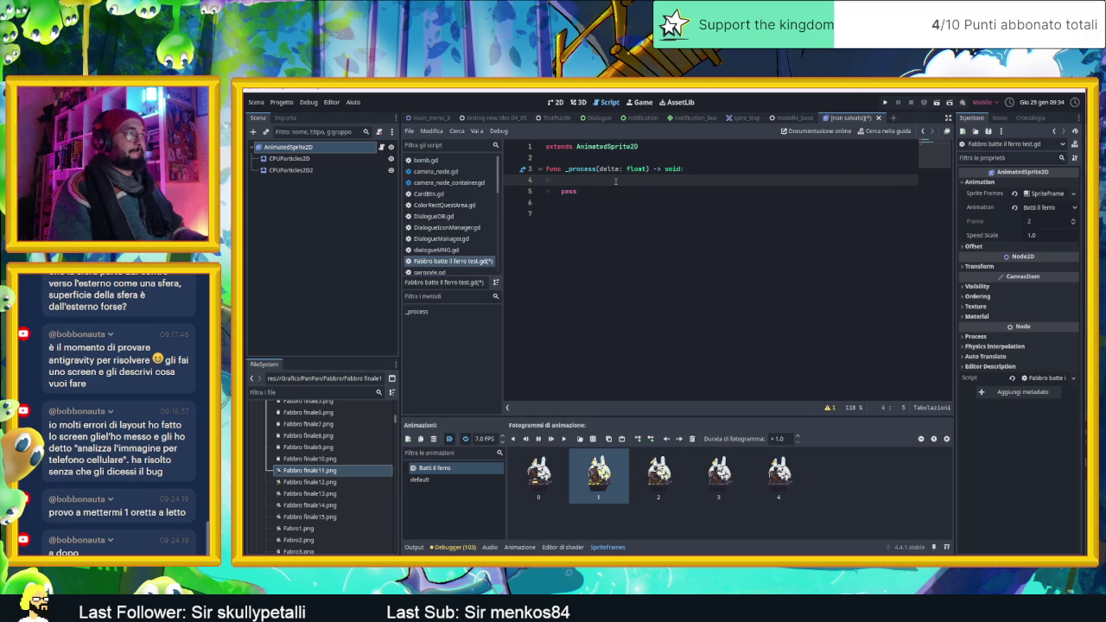
{"action": "type", "text": "d"}
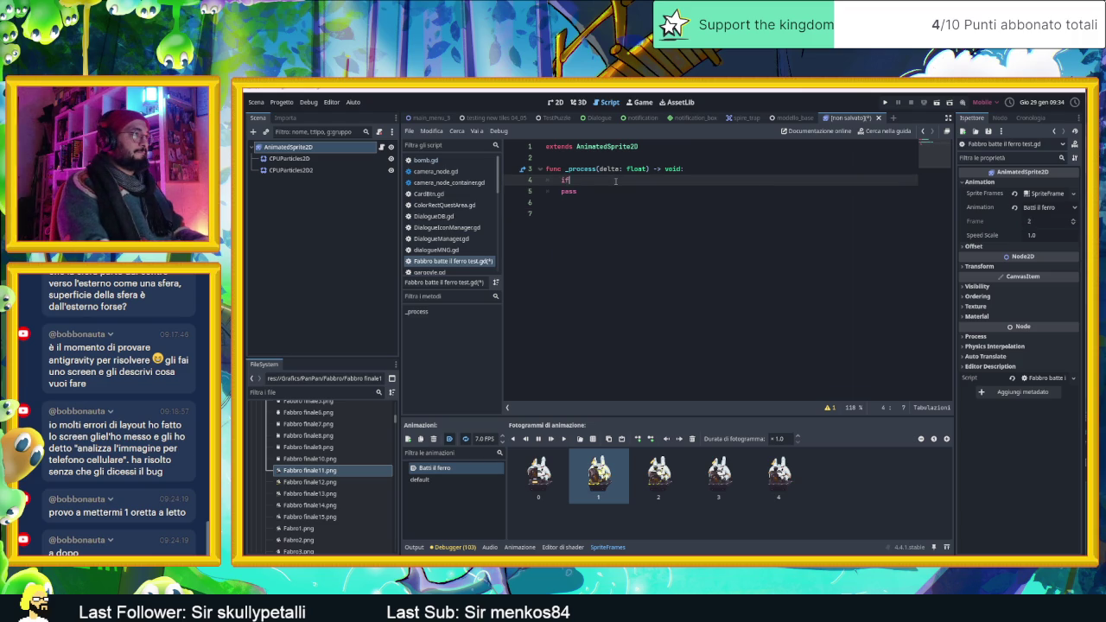
{"action": "type", "text": "ni"}
{"action": "type", "text": "ion"}
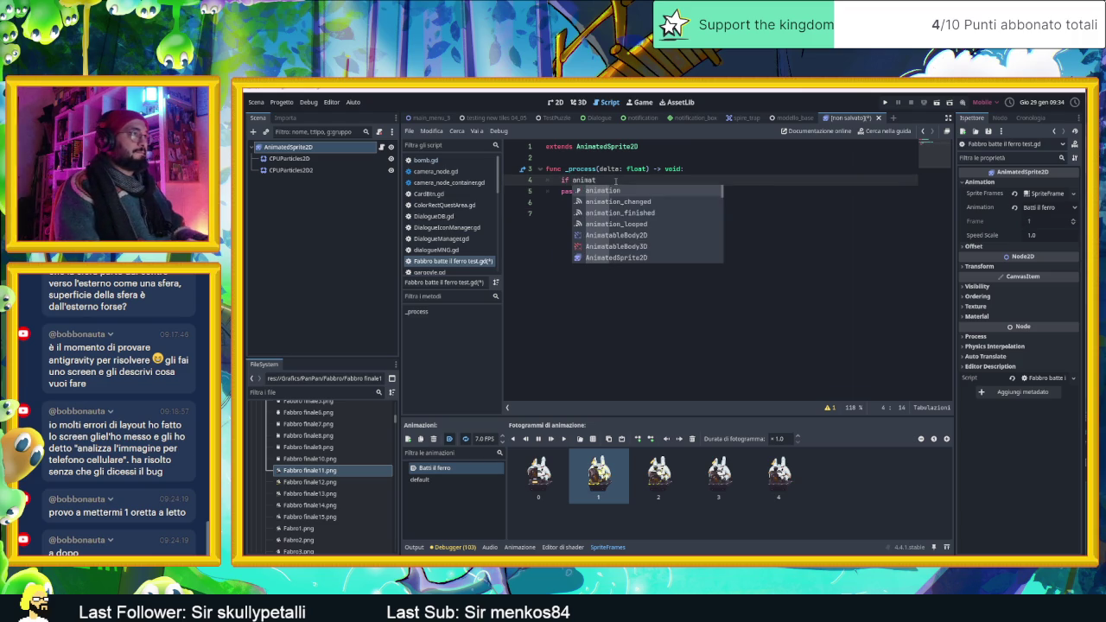
{"action": "type", "text": "."}
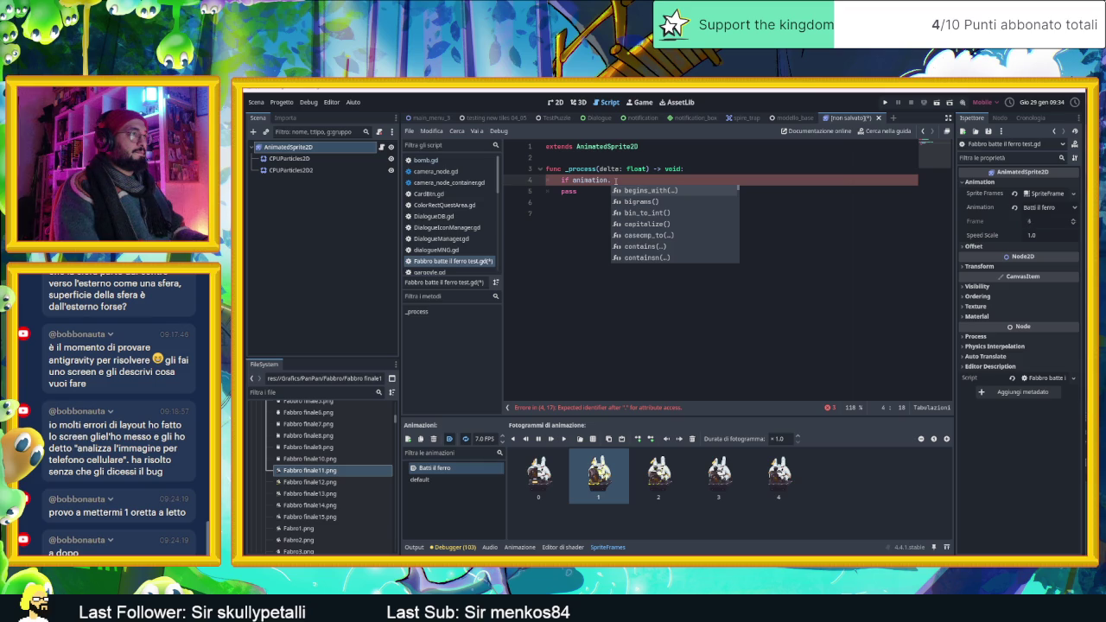
{"action": "type", "text": "is"}
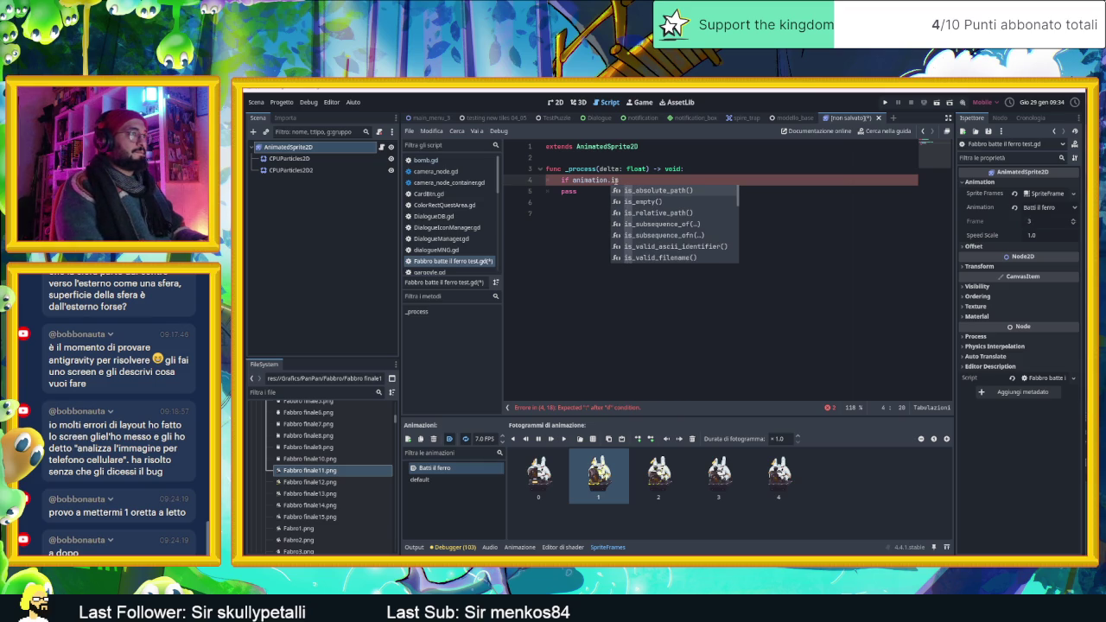
{"action": "key", "text": "BackSpace"}
{"action": "key", "text": "BackSpace"}
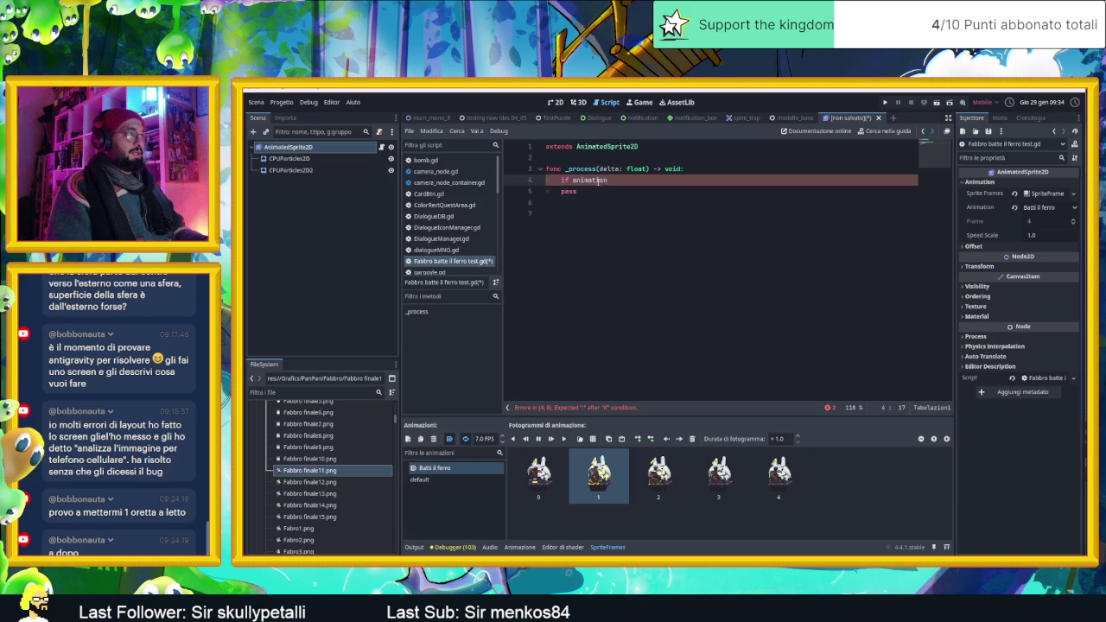
- Read the animation property documentation, then return to the script
{"action": "left_click", "coordinate": [596, 182], "text": "ctrl"}
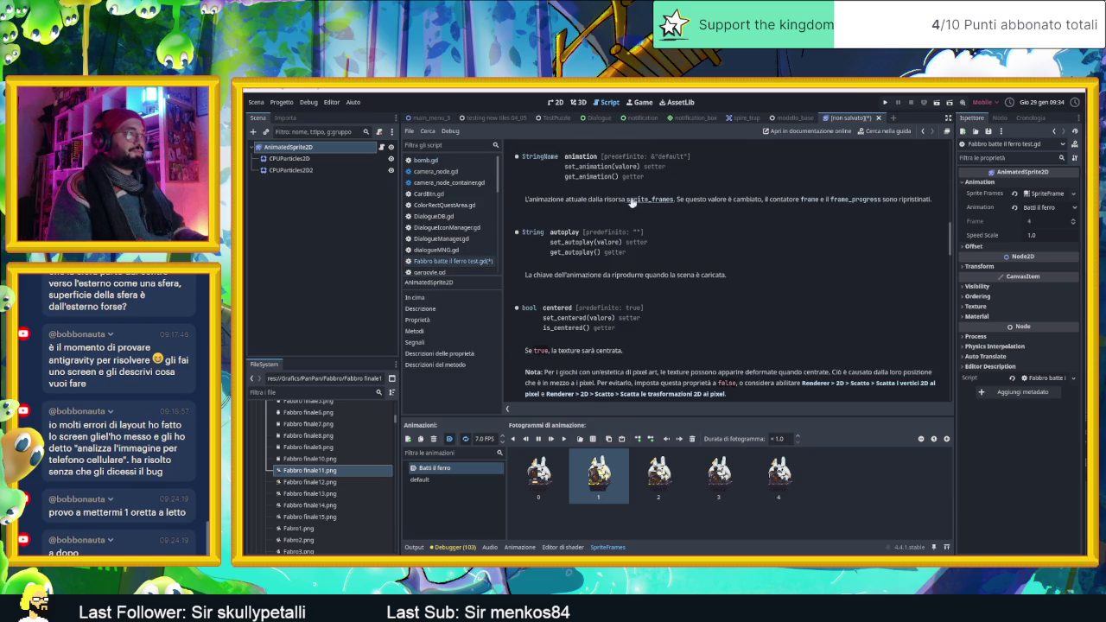
{"action": "scroll", "coordinate": [639, 246], "scroll_direction": "up", "scroll_amount": 1}
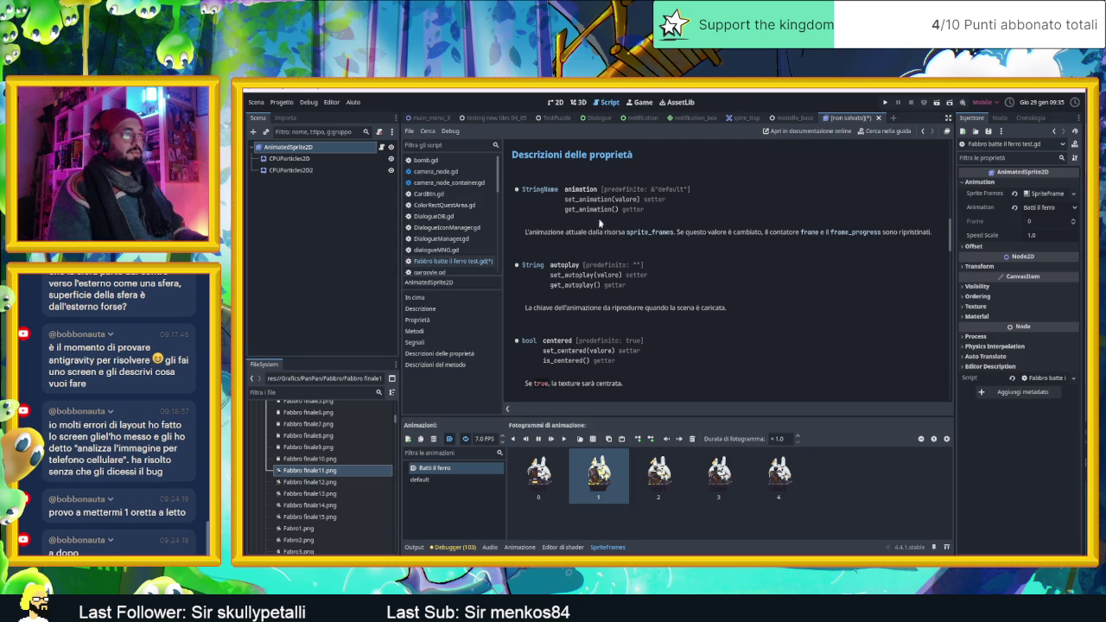
{"action": "scroll", "coordinate": [637, 269], "scroll_direction": "down", "scroll_amount": 1}
{"action": "scroll", "coordinate": [702, 281], "scroll_direction": "down", "scroll_amount": 4}
{"action": "scroll", "coordinate": [731, 285], "scroll_direction": "down", "scroll_amount": 4}
{"action": "scroll", "coordinate": [732, 285], "scroll_direction": "up", "scroll_amount": 5}
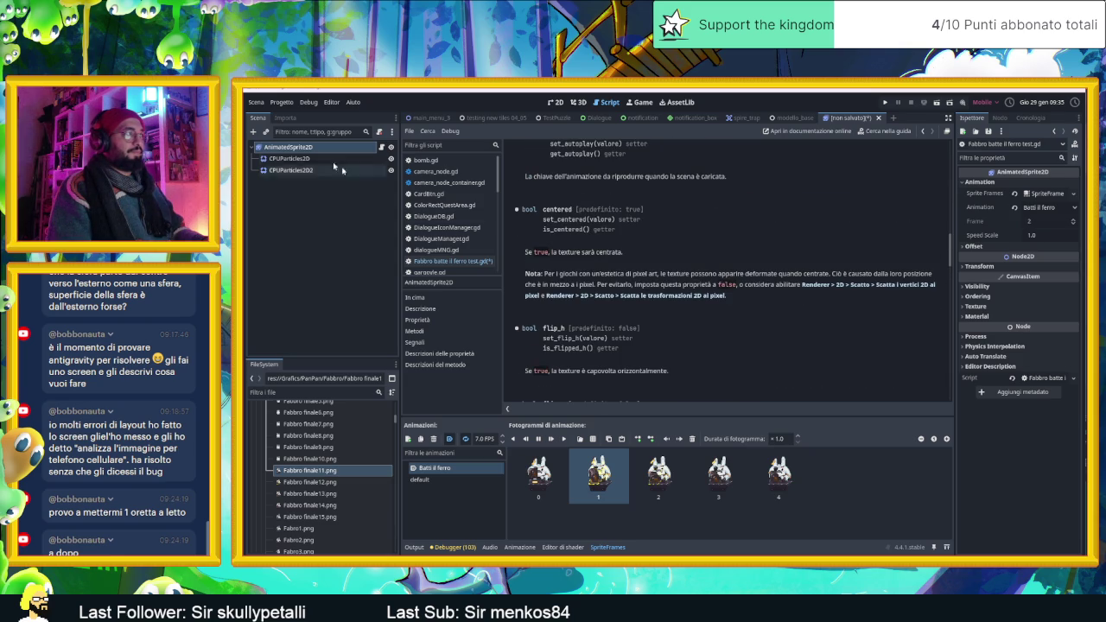
{"action": "left_click", "coordinate": [380, 148]}
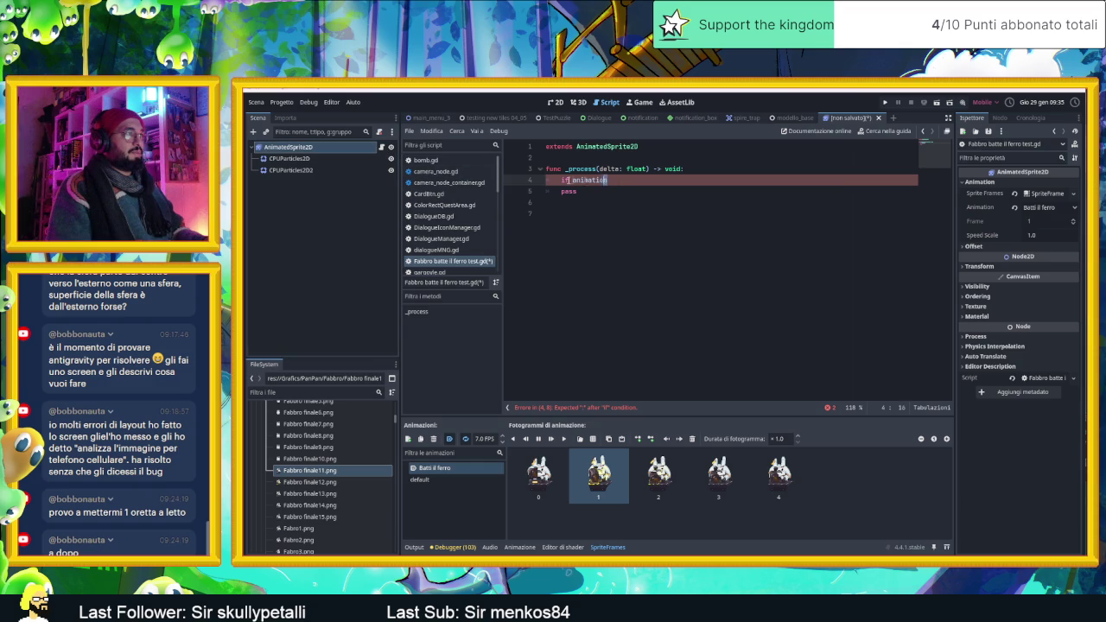
- Make the function body print(get_animation()) and run the current scene
{"action": "key", "text": "ctrl+z"}
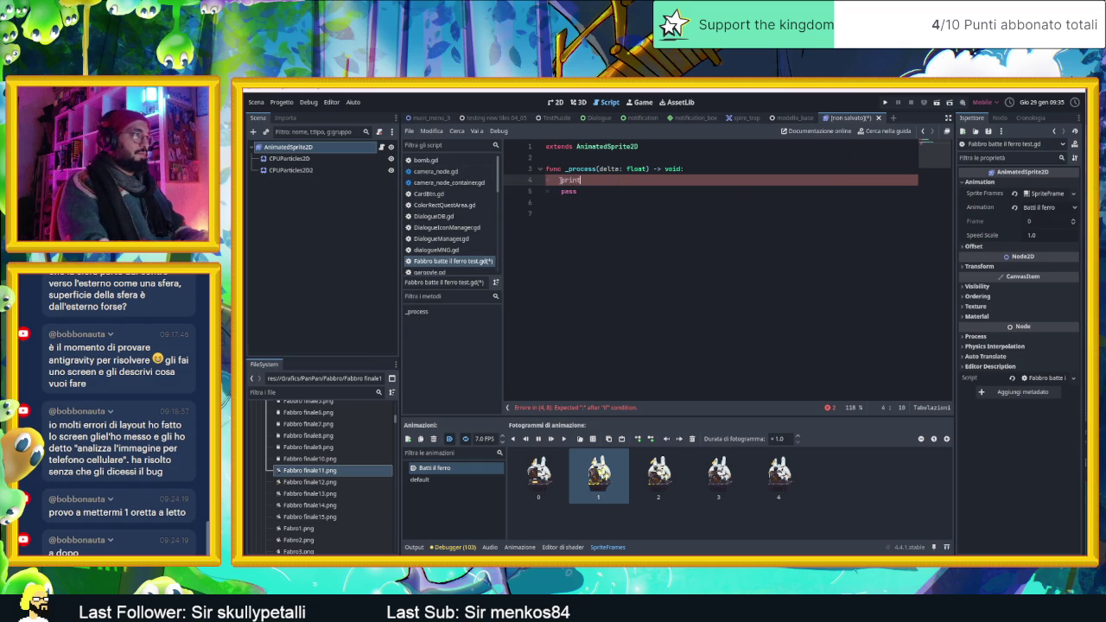
{"action": "type", "text": "(get_a"}
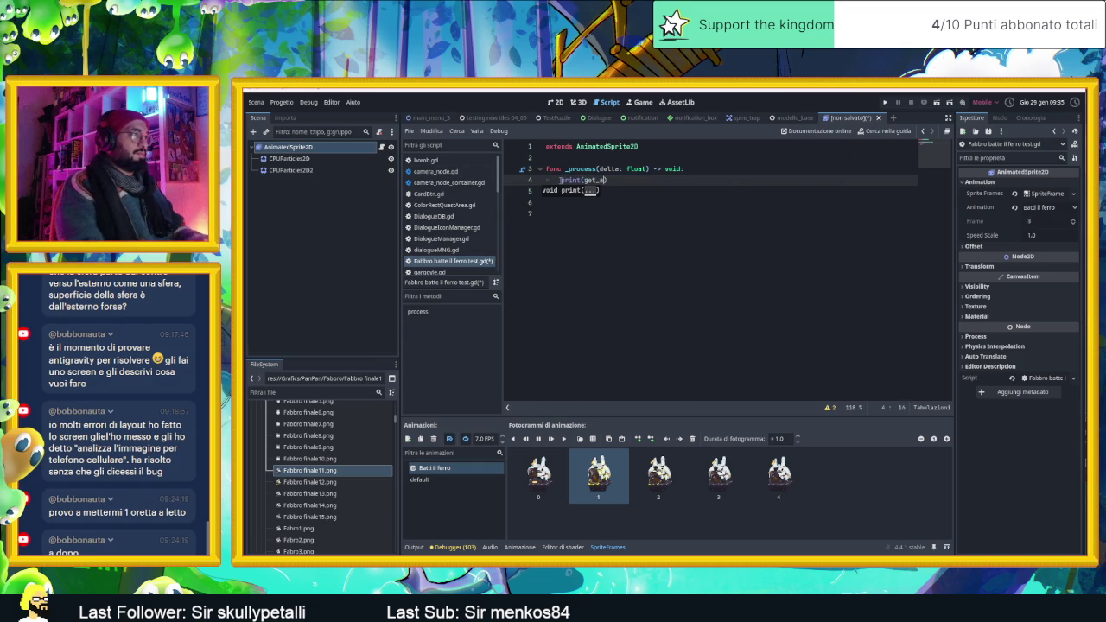
{"action": "type", "text": "nimation("}
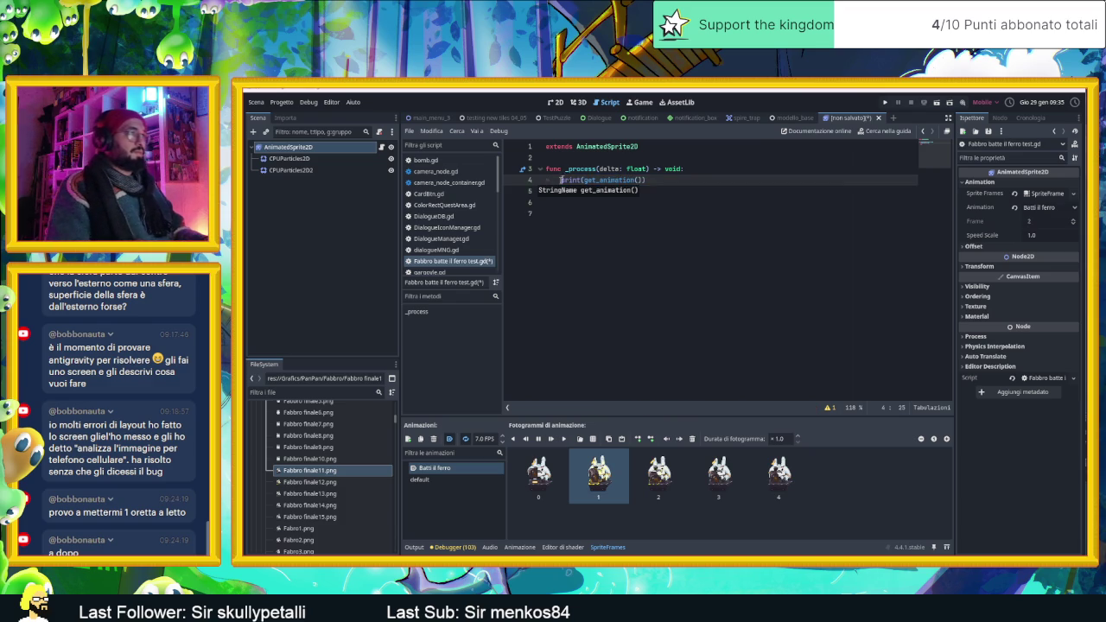
{"action": "left_click", "coordinate": [937, 102]}
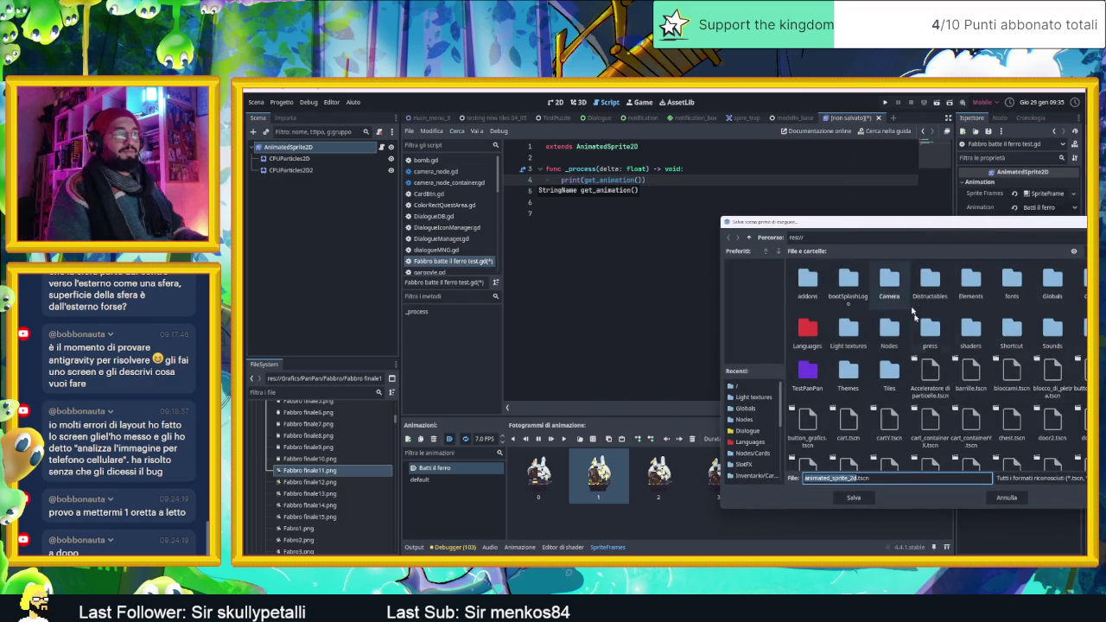
- Save the scene as animated_sprite_2dtest fabbro.tscn, let it run, then stop the game with F8
{"action": "left_click", "coordinate": [851, 477]}
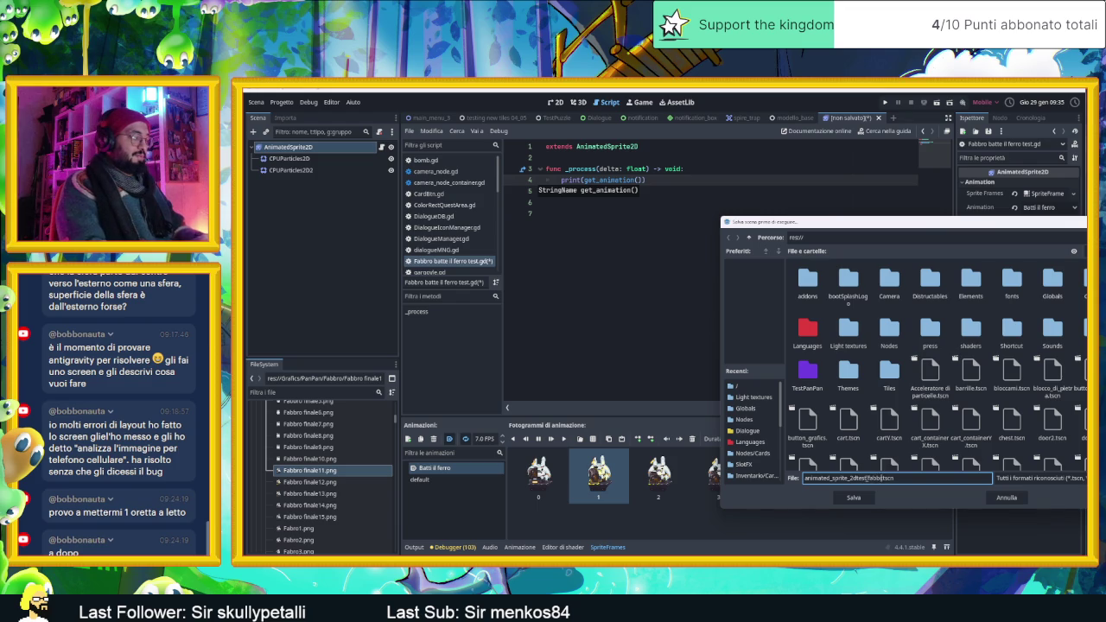
{"action": "key", "text": "Return"}
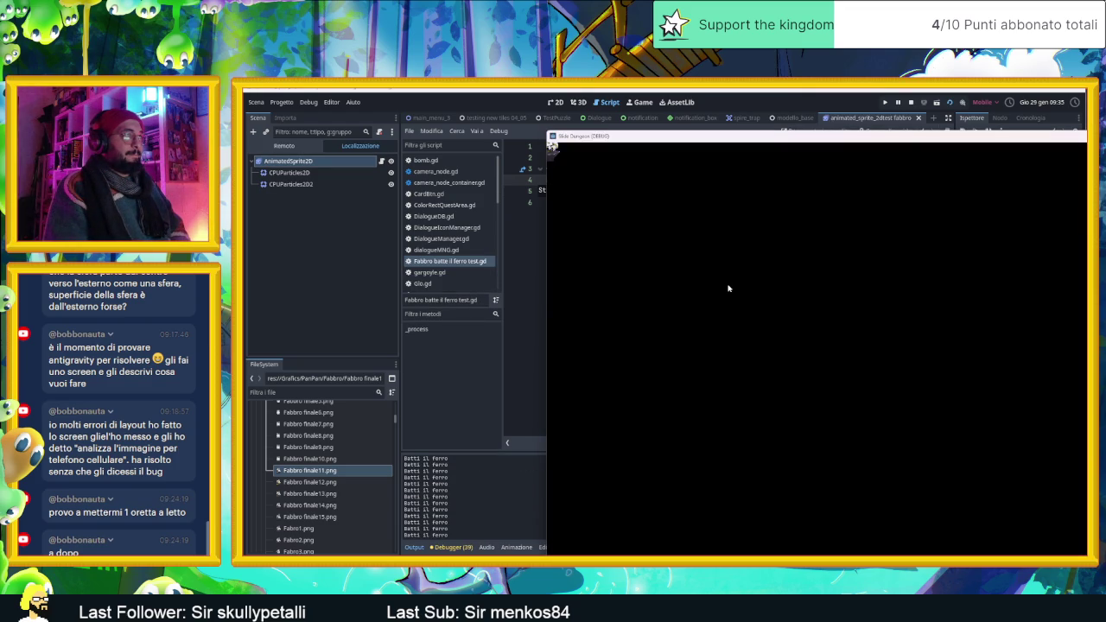
{"action": "key", "text": "F8"}
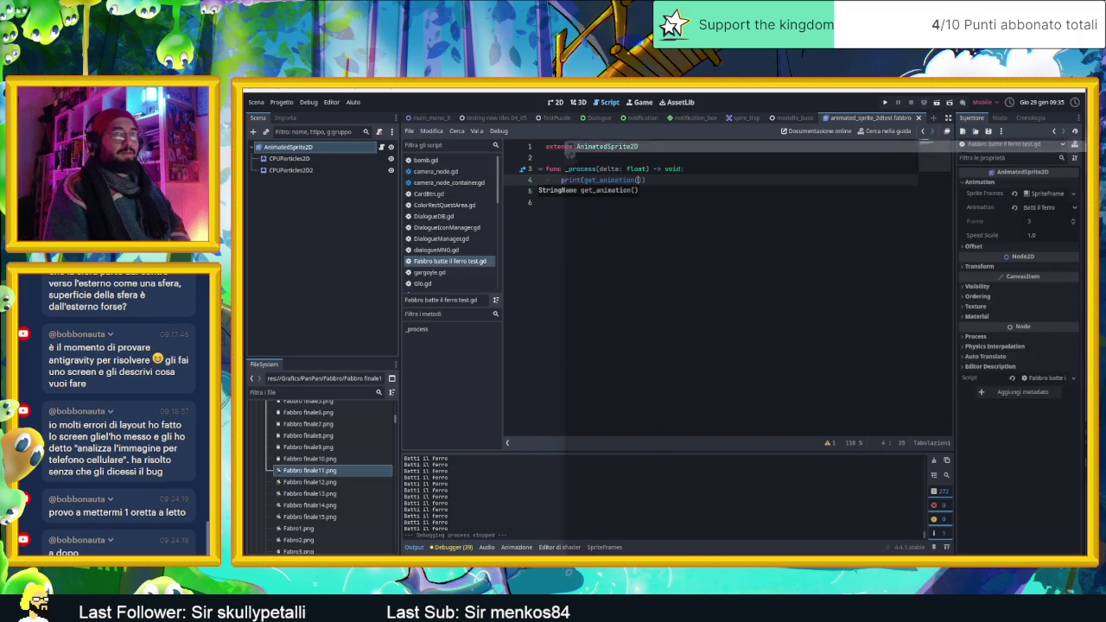
{"action": "left_click", "coordinate": [655, 179]}
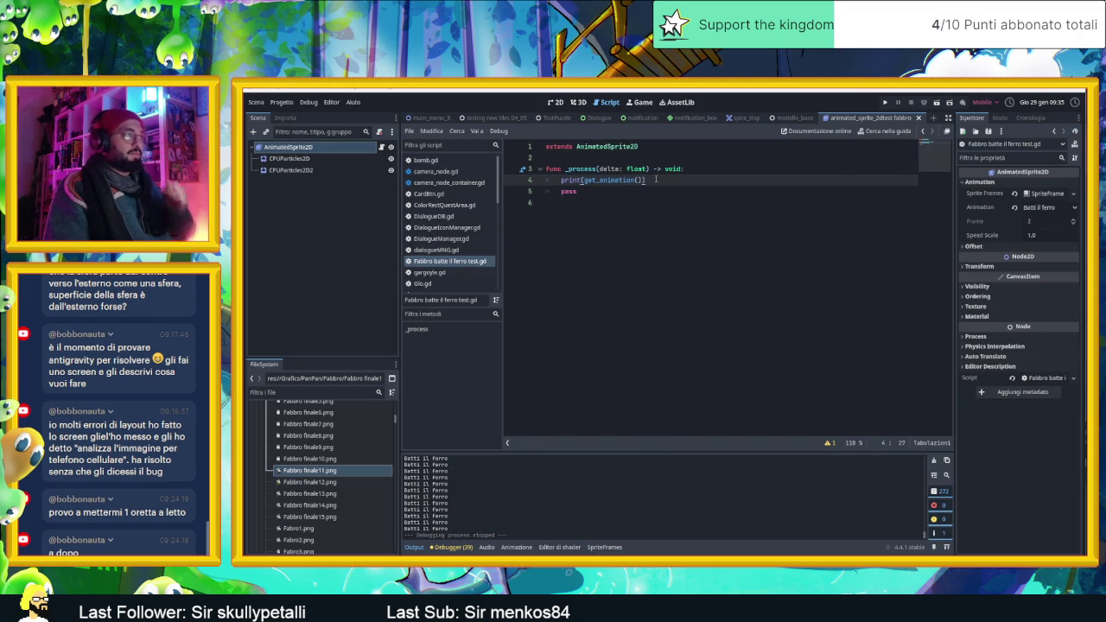
- Replace the print line with an if get_animation() condition
{"action": "left_click_drag", "start_coordinate": [661, 179], "coordinate": [562, 179]}
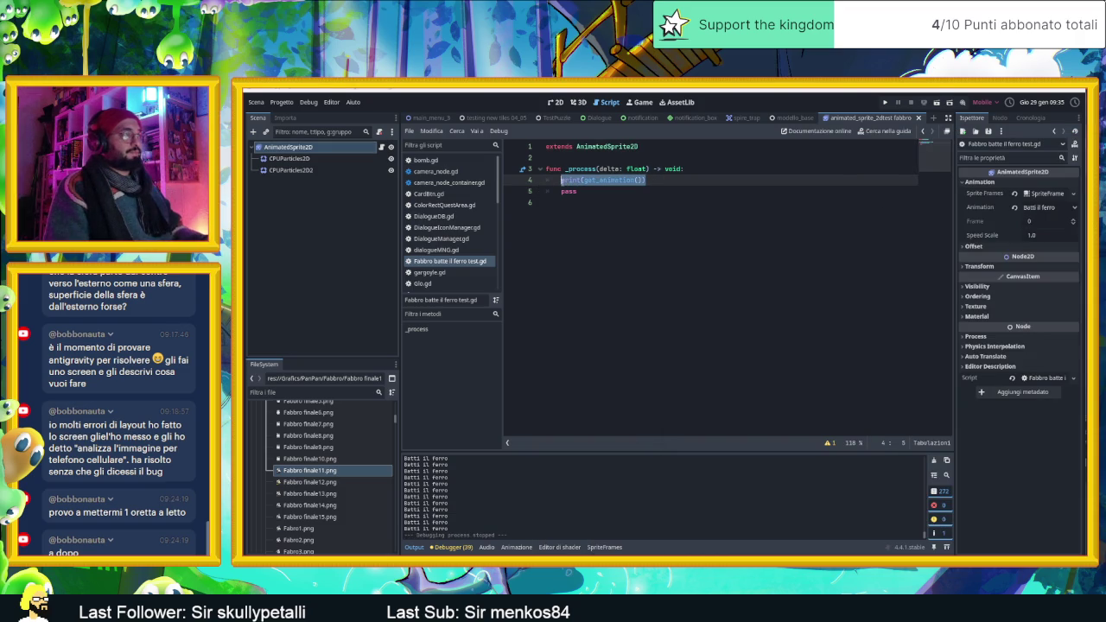
{"action": "type", "text": "if get_ani"}
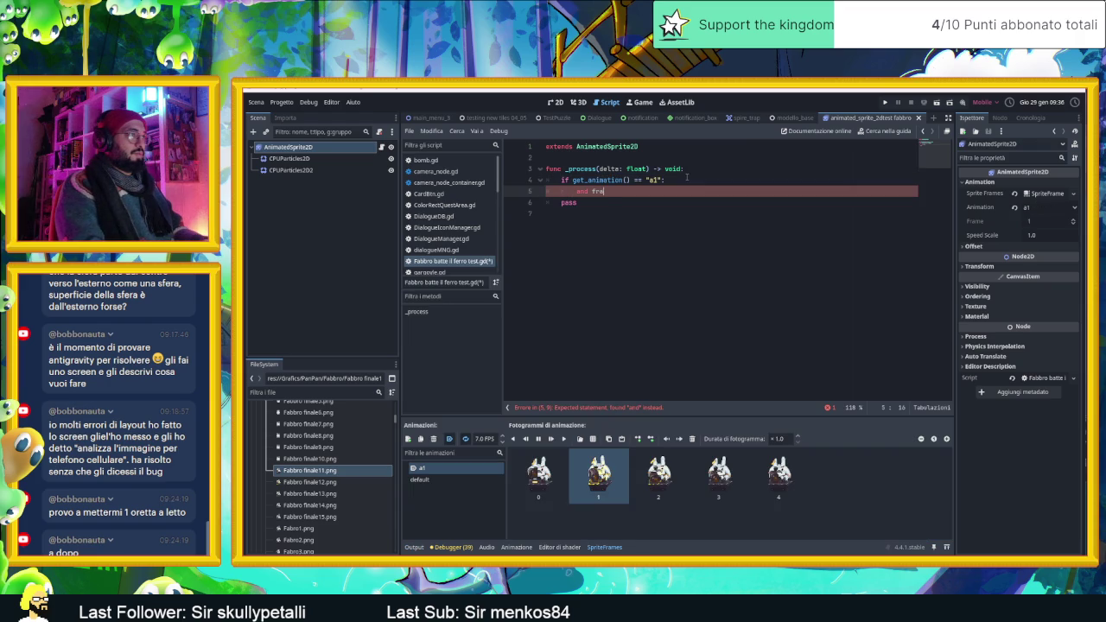
{"action": "key", "text": "BackSpace"}
{"action": "key", "text": "BackSpace"}
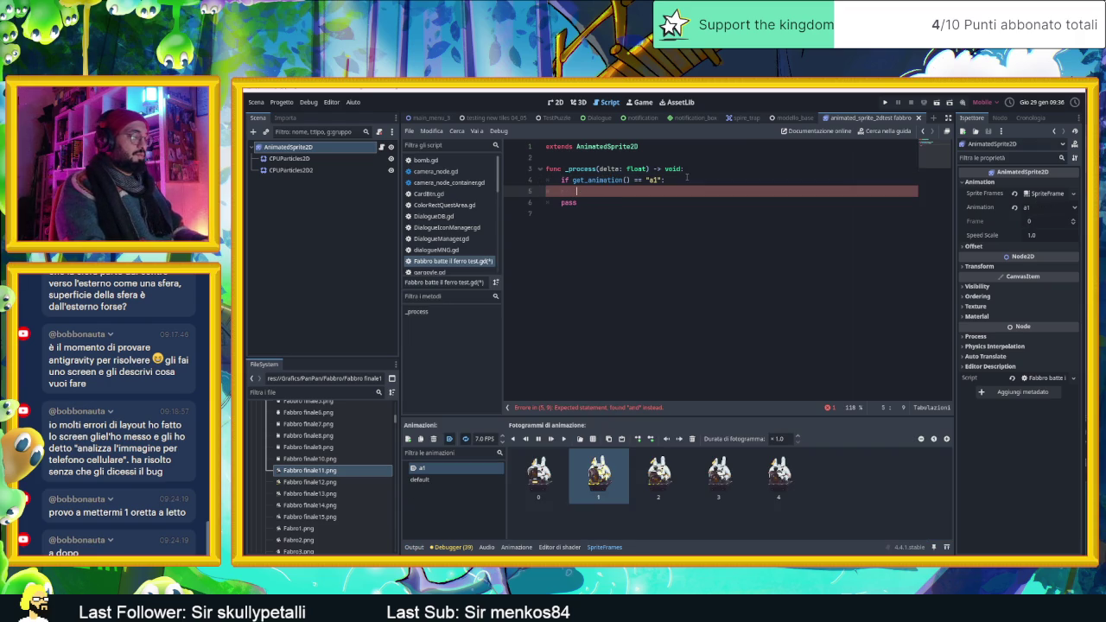
{"action": "left_click", "coordinate": [715, 182]}
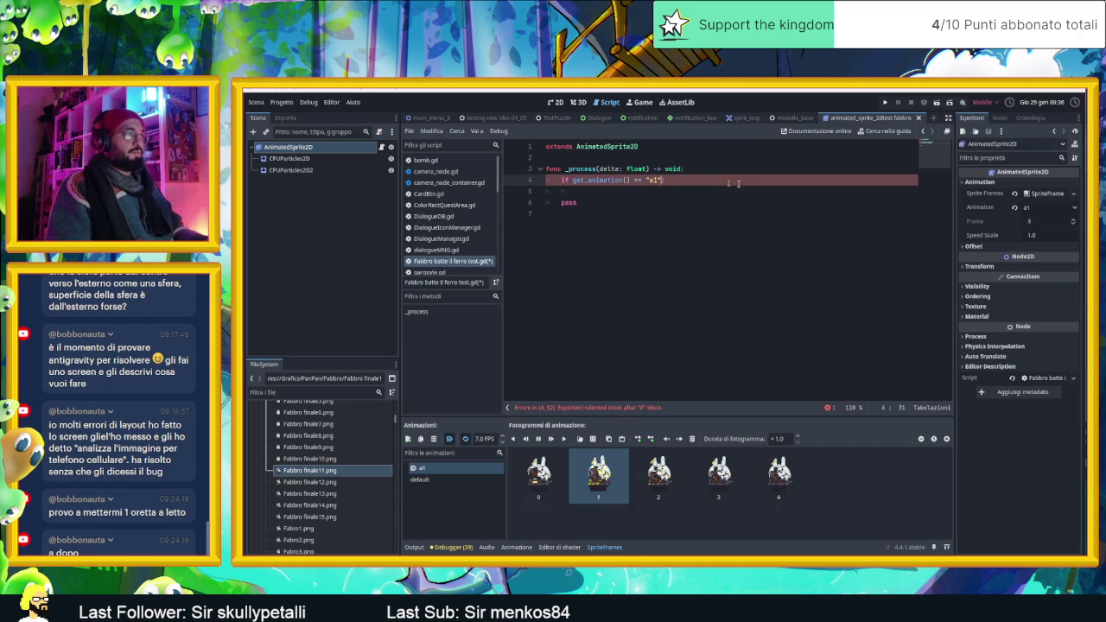
- Extend the condition with 'and sprite_frames' using autocomplete
{"action": "type", "text": "and "}
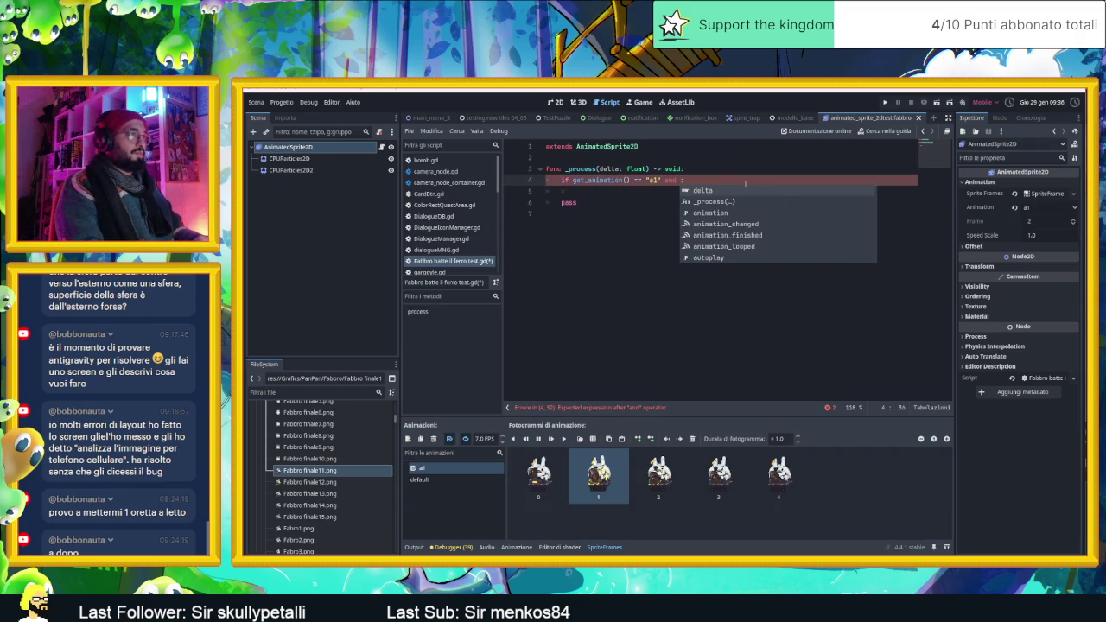
{"action": "type", "text": "gram"}
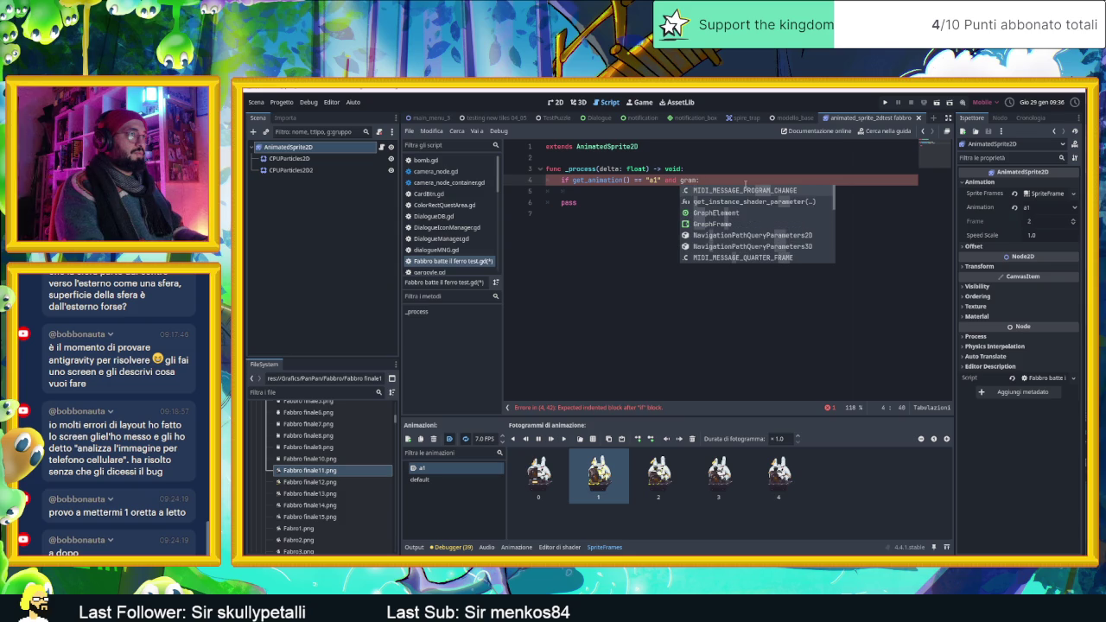
{"action": "key", "text": "BackSpace"}
{"action": "key", "text": "BackSpace"}
{"action": "key", "text": "BackSpace"}
{"action": "type", "text": "h"}
{"action": "key", "text": "BackSpace"}
{"action": "type", "text": "et"}
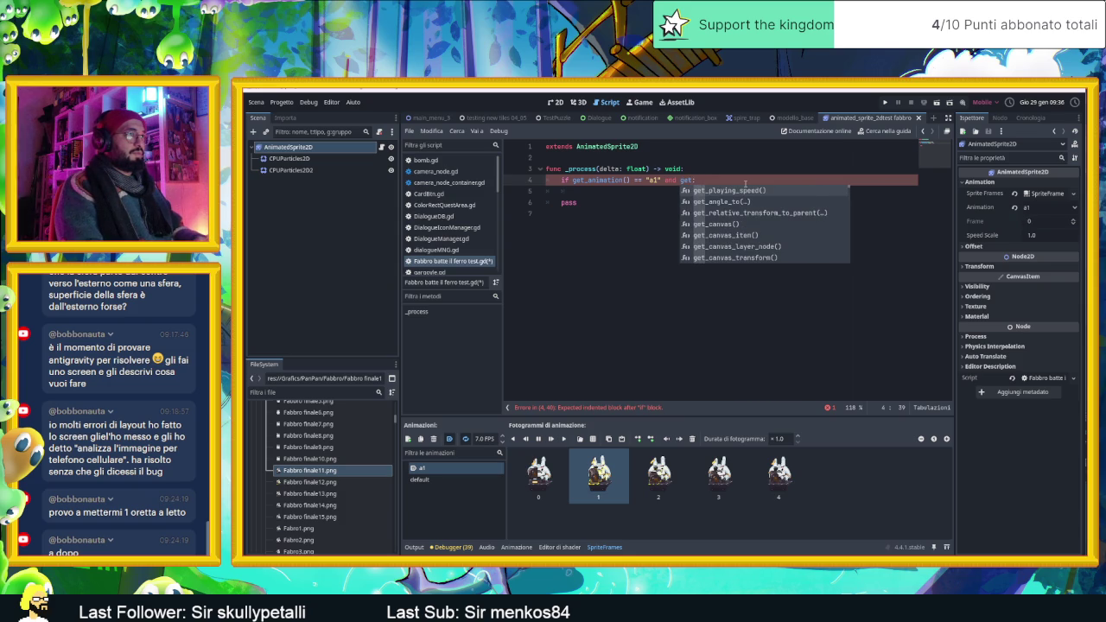
{"action": "type", "text": "_fra"}
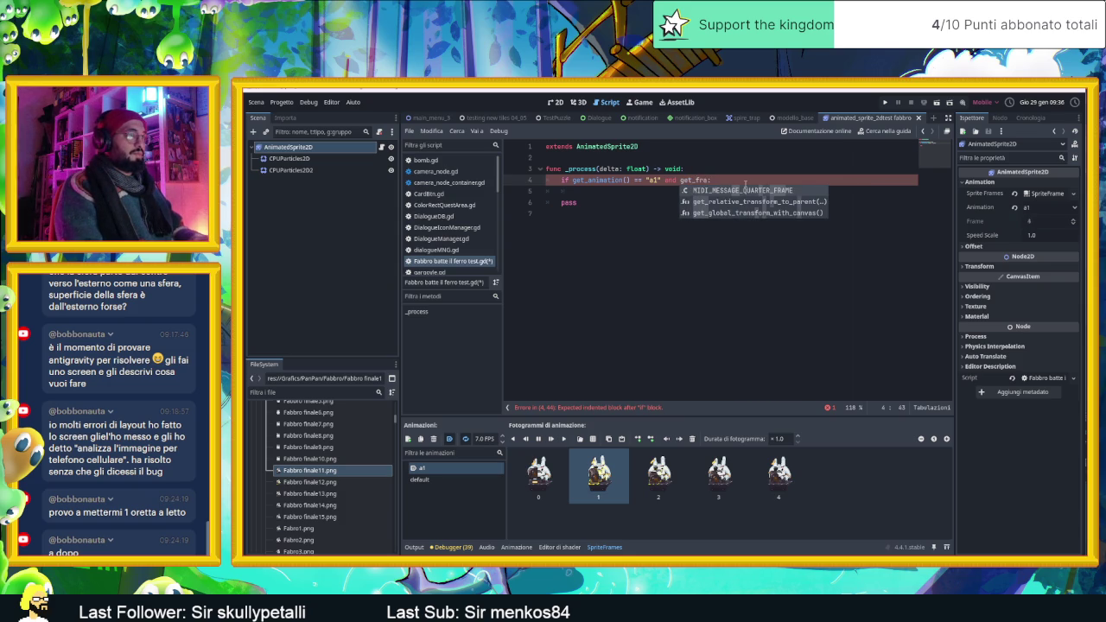
{"action": "type", "text": "me"}
{"action": "key", "text": "BackSpace"}
{"action": "key", "text": "BackSpace"}
{"action": "key", "text": "BackSpace"}
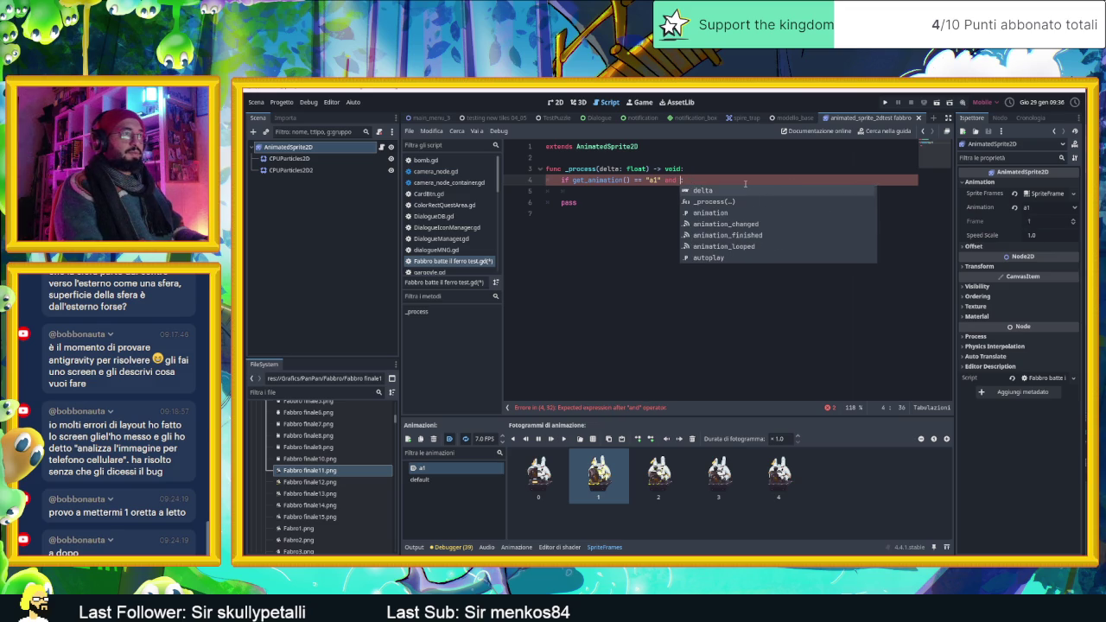
{"action": "type", "text": "spri"}
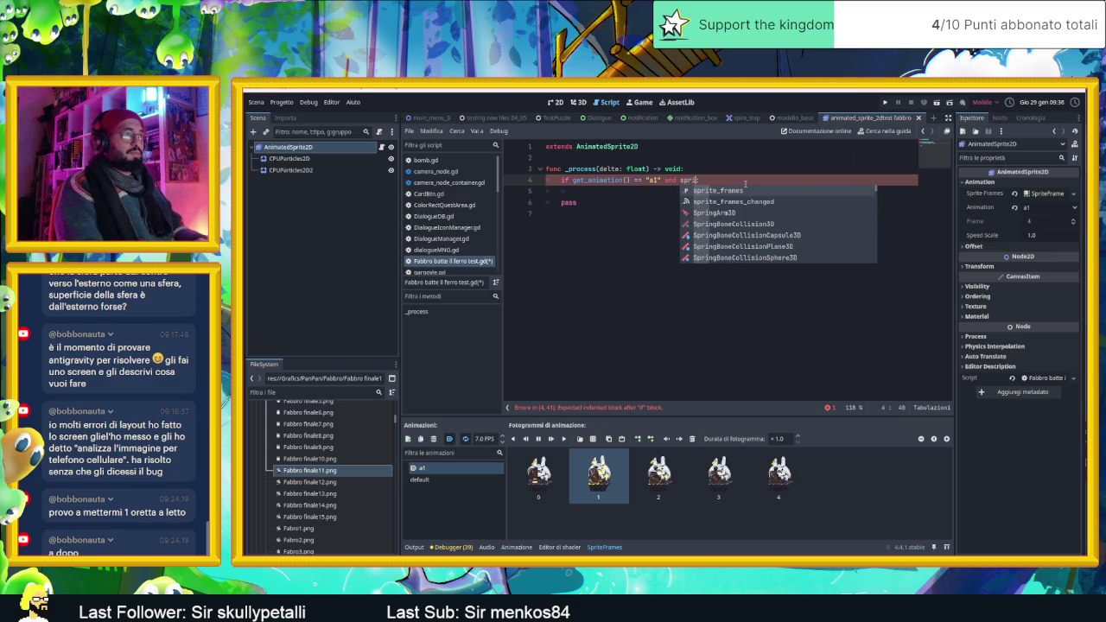
{"action": "key", "text": "Return"}
{"action": "left_click", "coordinate": [702, 180]}
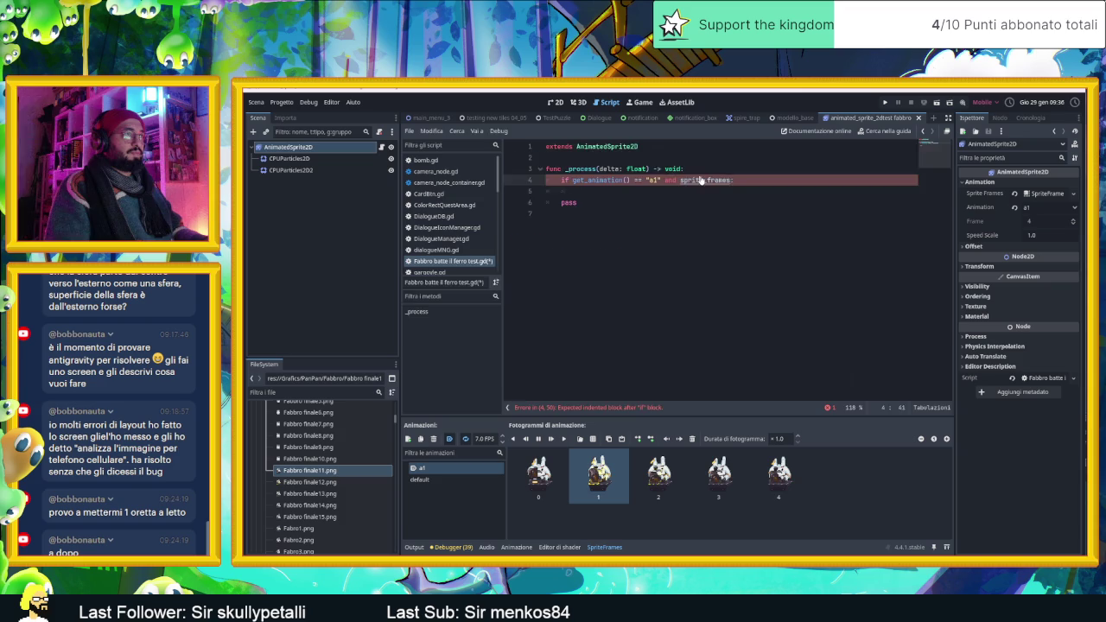
{"action": "left_click", "coordinate": [702, 179], "text": "ctrl"}
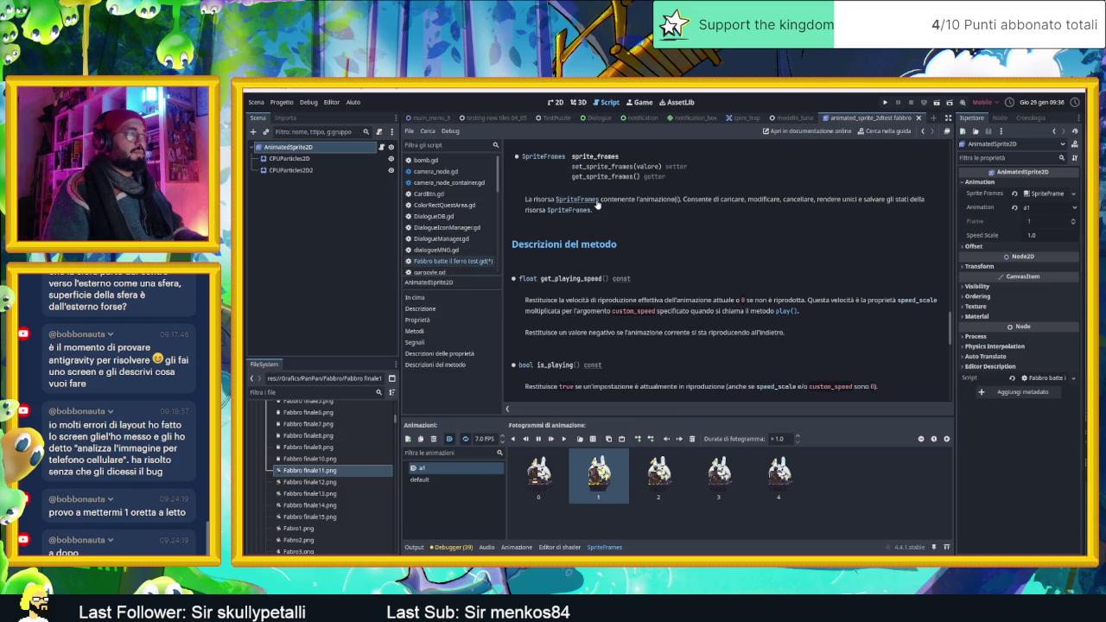
- Scroll through the sprite_frames property documentation
{"action": "scroll", "coordinate": [829, 276], "scroll_direction": "down", "scroll_amount": 5}
{"action": "scroll", "coordinate": [828, 276], "scroll_direction": "up", "scroll_amount": 8}
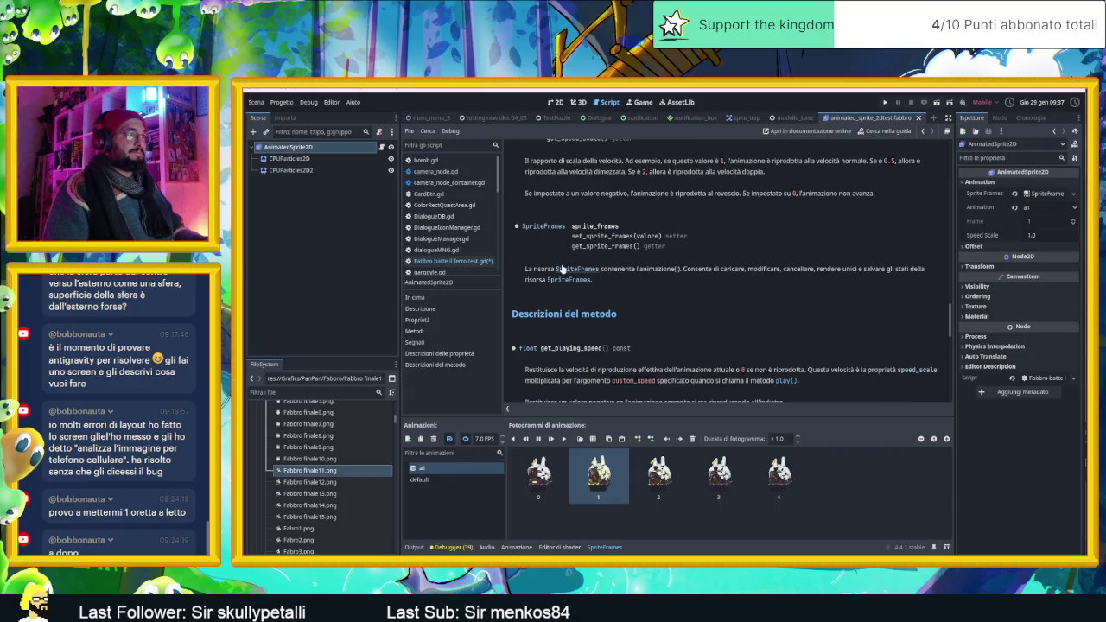
{"action": "scroll", "coordinate": [554, 269], "scroll_direction": "up", "scroll_amount": 2}
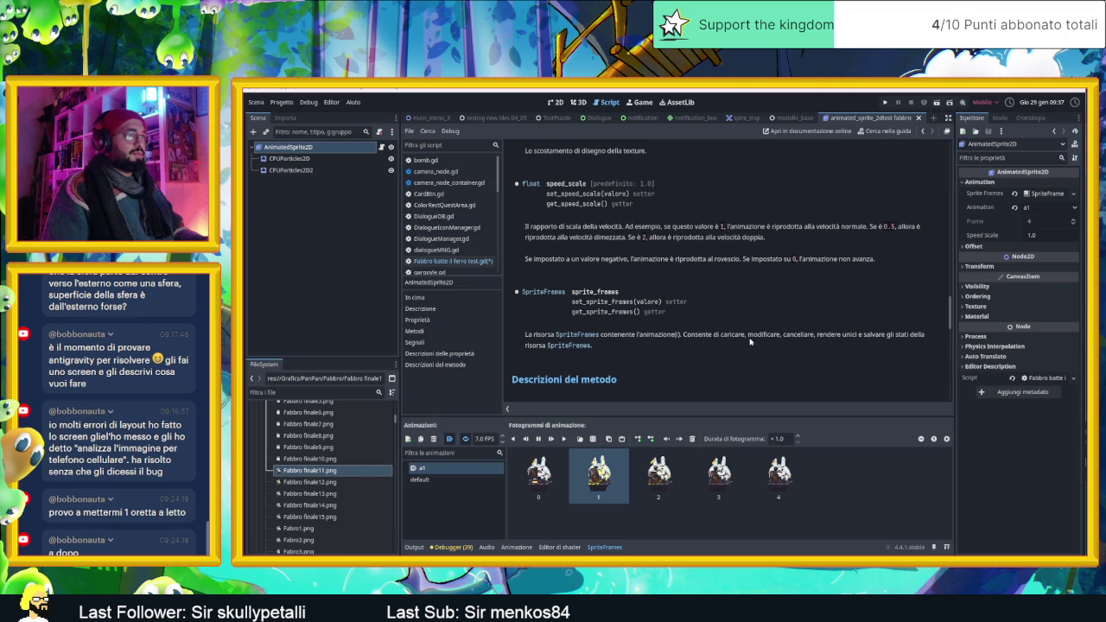
{"action": "scroll", "coordinate": [762, 330], "scroll_direction": "up", "scroll_amount": 1}
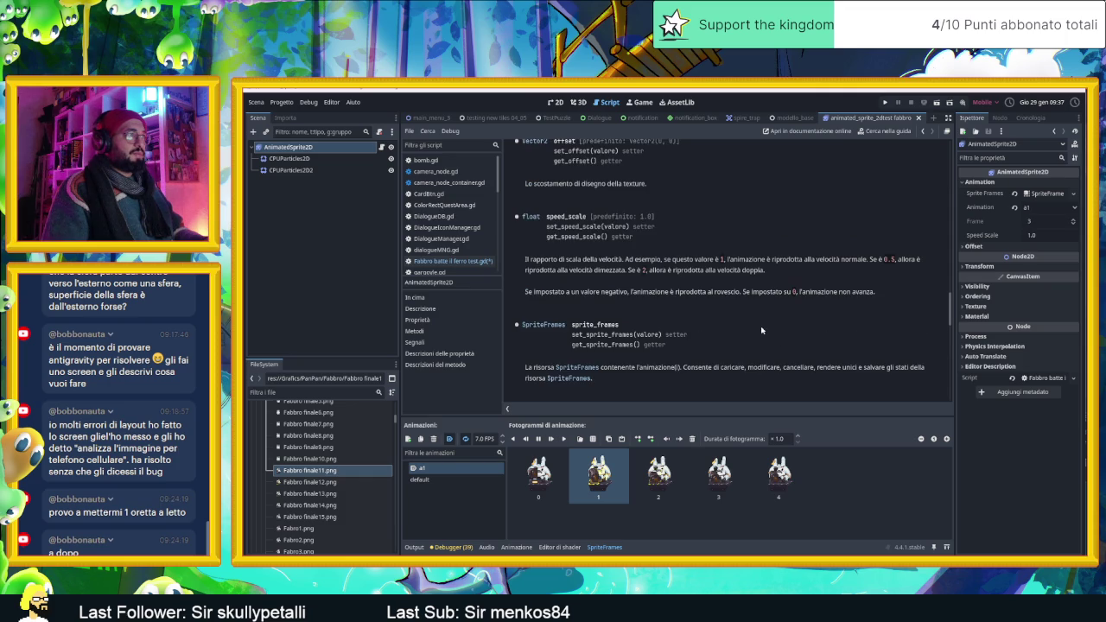
- Read the SpriteFrames class docs, go back, and reopen the Fabbro batte il ferro test script
{"action": "left_click", "coordinate": [543, 325]}
{"action": "scroll", "coordinate": [755, 298], "scroll_direction": "down", "scroll_amount": 1}
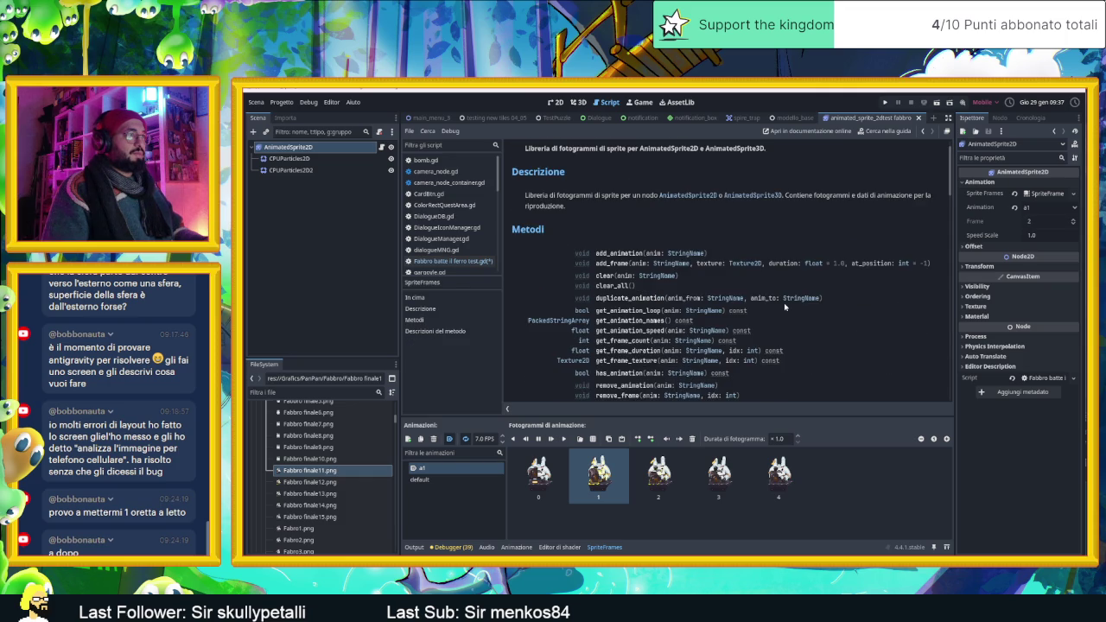
{"action": "scroll", "coordinate": [754, 299], "scroll_direction": "down", "scroll_amount": 3}
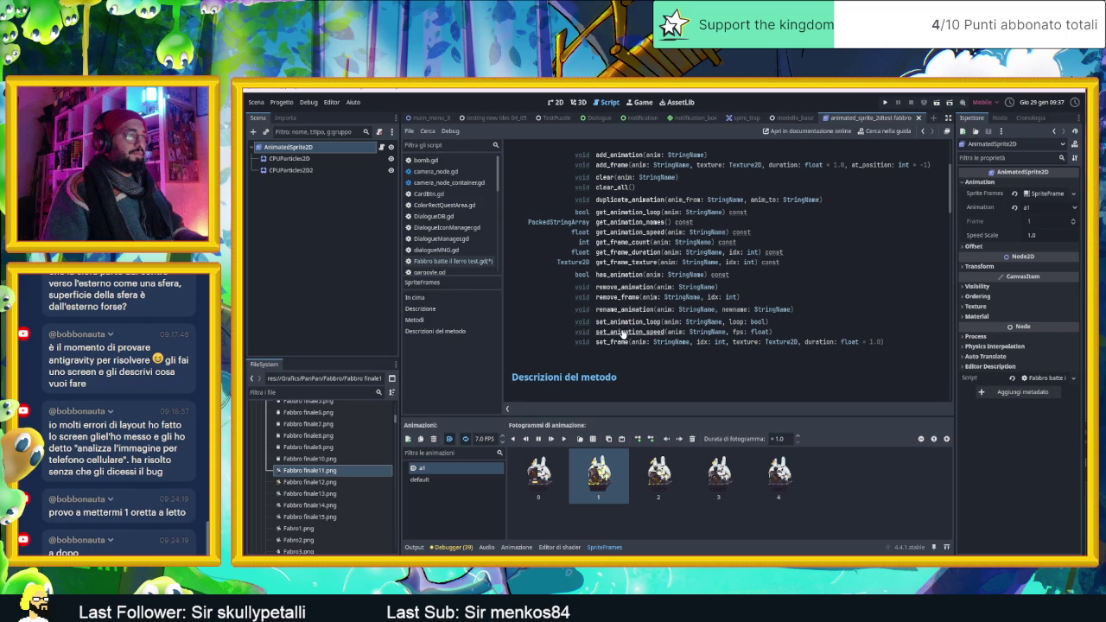
{"action": "scroll", "coordinate": [618, 332], "scroll_direction": "up", "scroll_amount": 2}
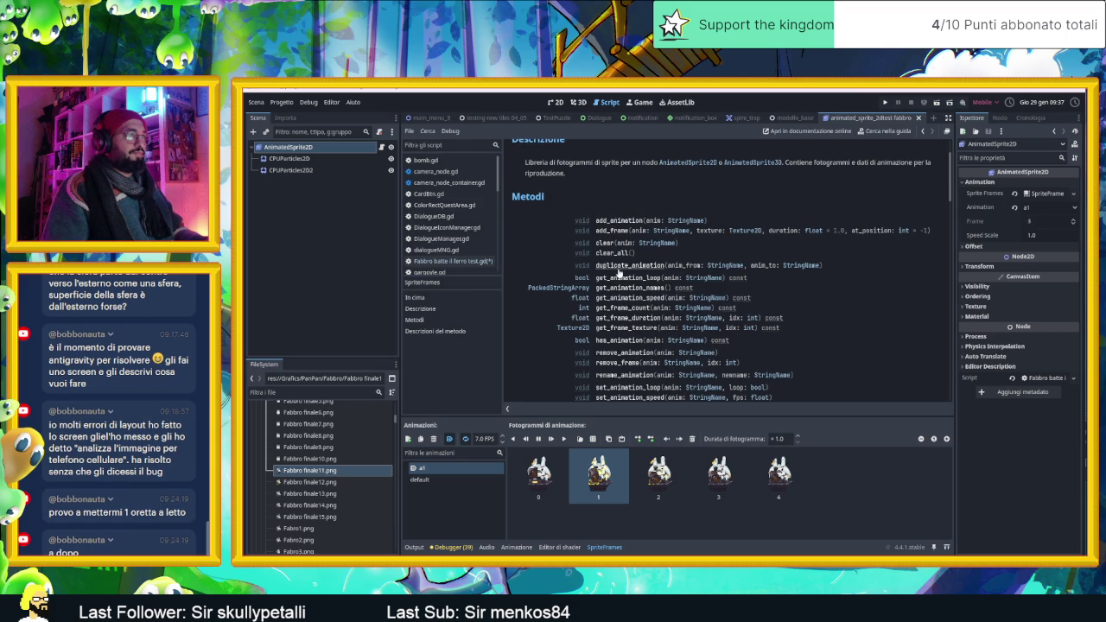
{"action": "scroll", "coordinate": [610, 281], "scroll_direction": "down", "scroll_amount": 3}
{"action": "scroll", "coordinate": [622, 293], "scroll_direction": "up", "scroll_amount": 5}
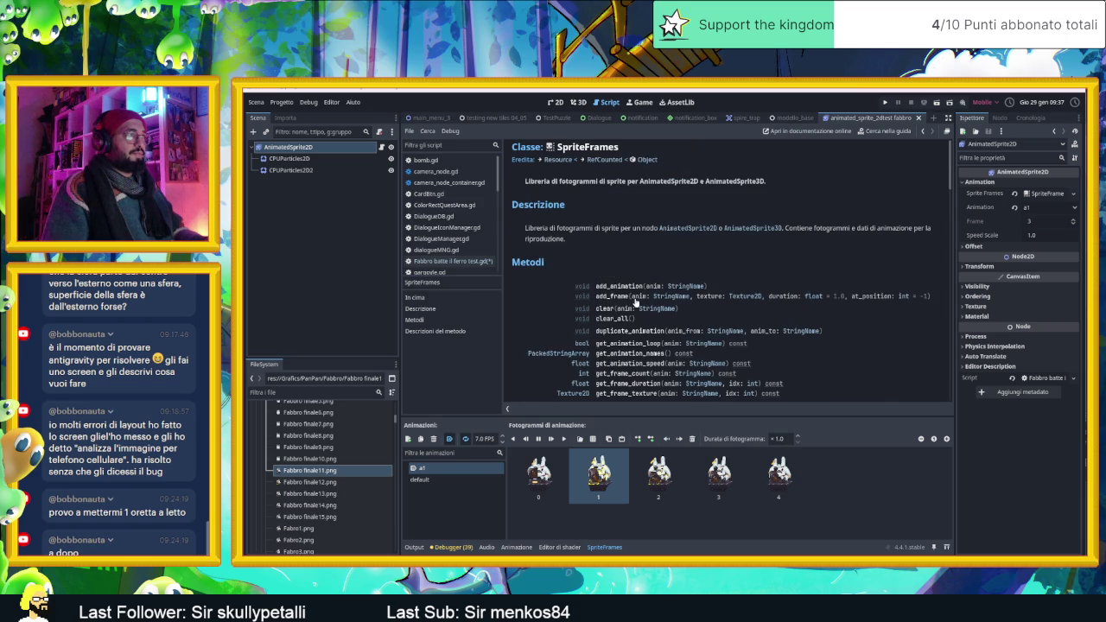
{"action": "key", "text": "alt+Left"}
{"action": "scroll", "coordinate": [668, 261], "scroll_direction": "up", "scroll_amount": 5}
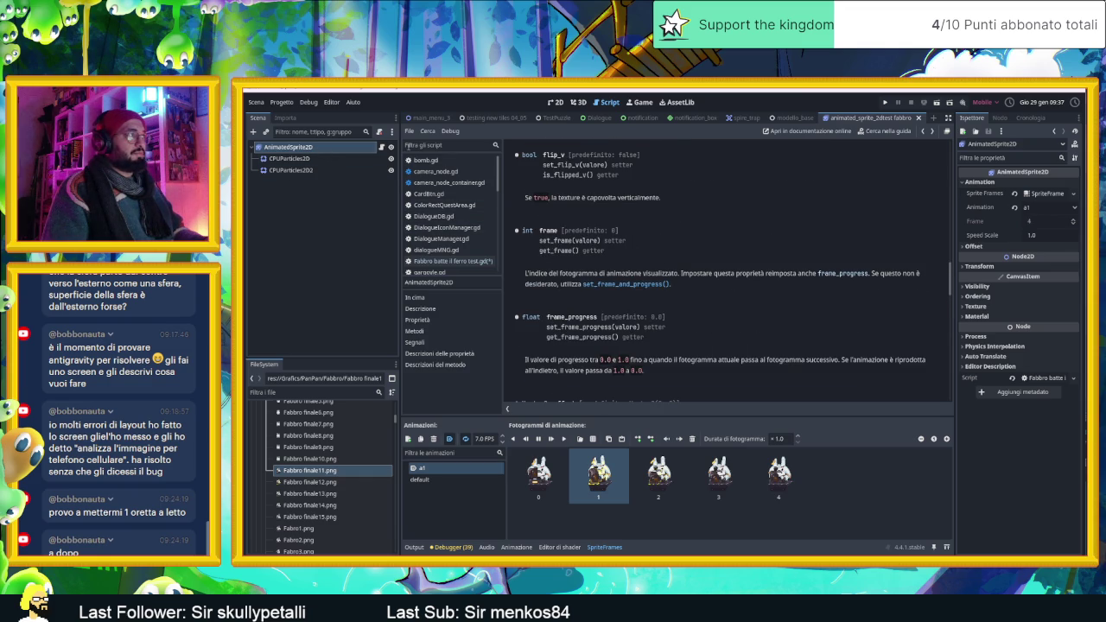
{"action": "left_click", "coordinate": [381, 148]}
- Change the condition to 'frame == 1' and add '$CPUParticles2D.emitting = true' beneath it
{"action": "double_click", "coordinate": [692, 180]}
{"action": "type", "text": "frame"}
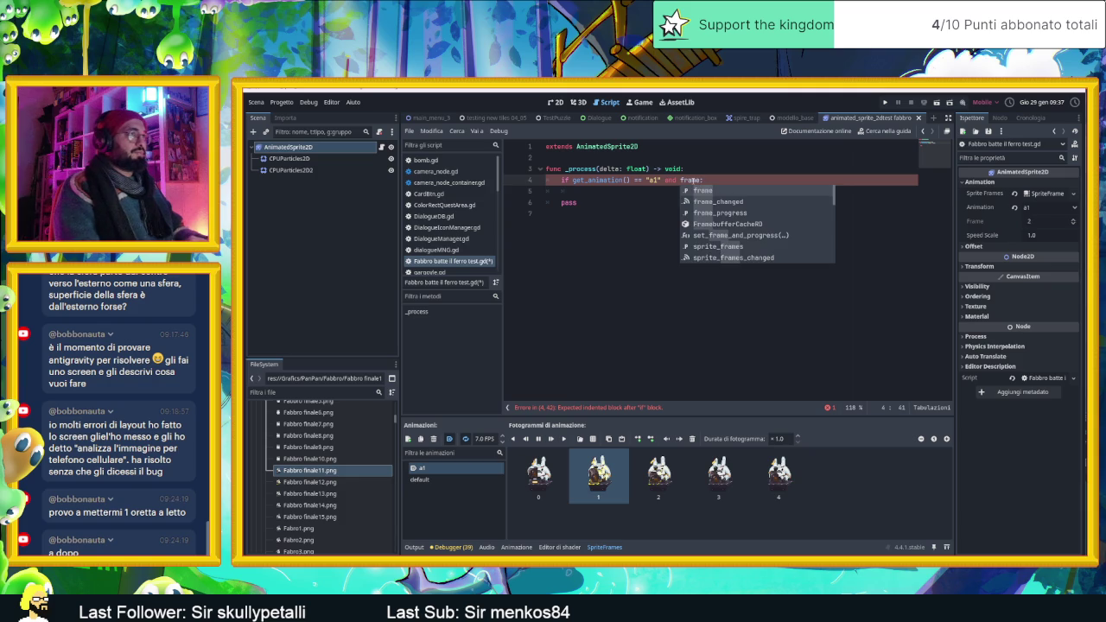
{"action": "type", "text": " == "}
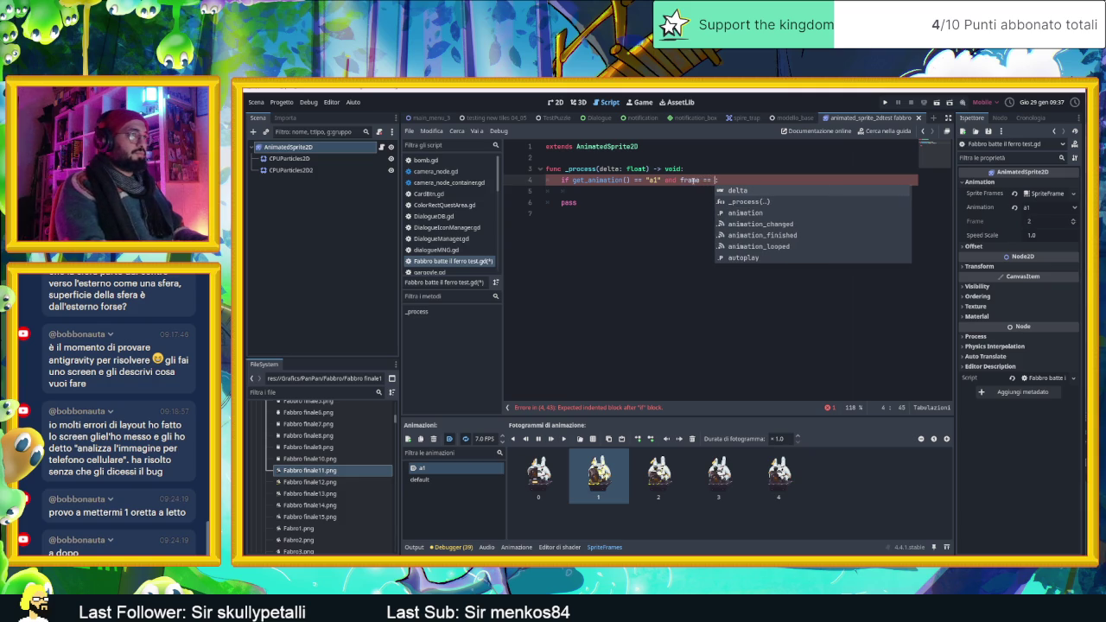
{"action": "type", "text": "1"}
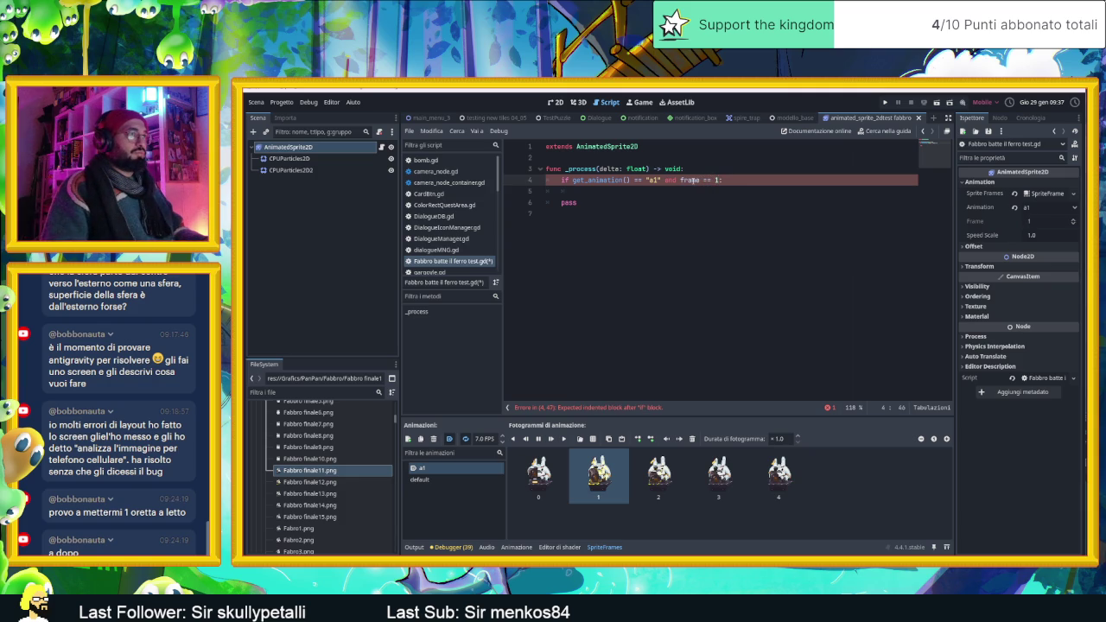
{"action": "key", "text": "Return"}
{"action": "type", "text": "$"}
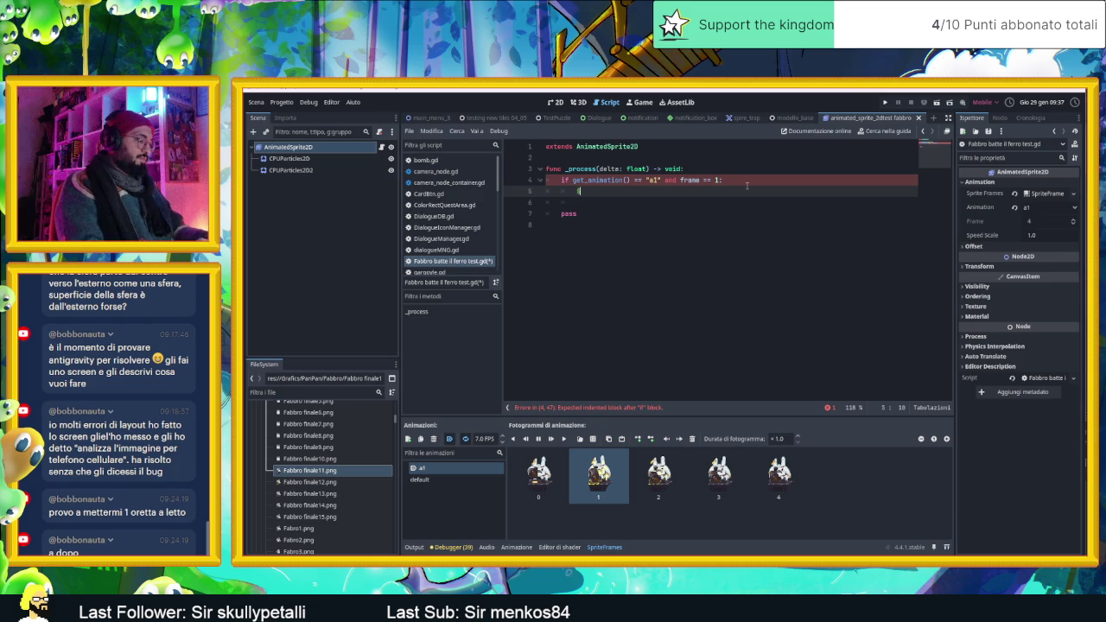
{"action": "type", "text": "CPU"}
{"action": "key", "text": "Return"}
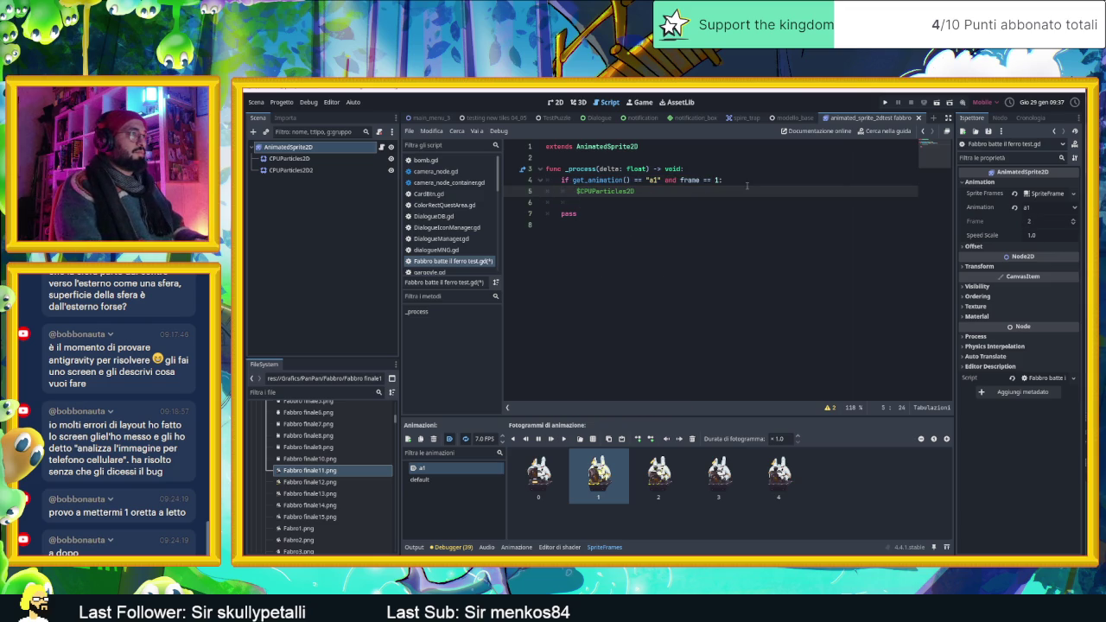
{"action": "type", "text": "em"}
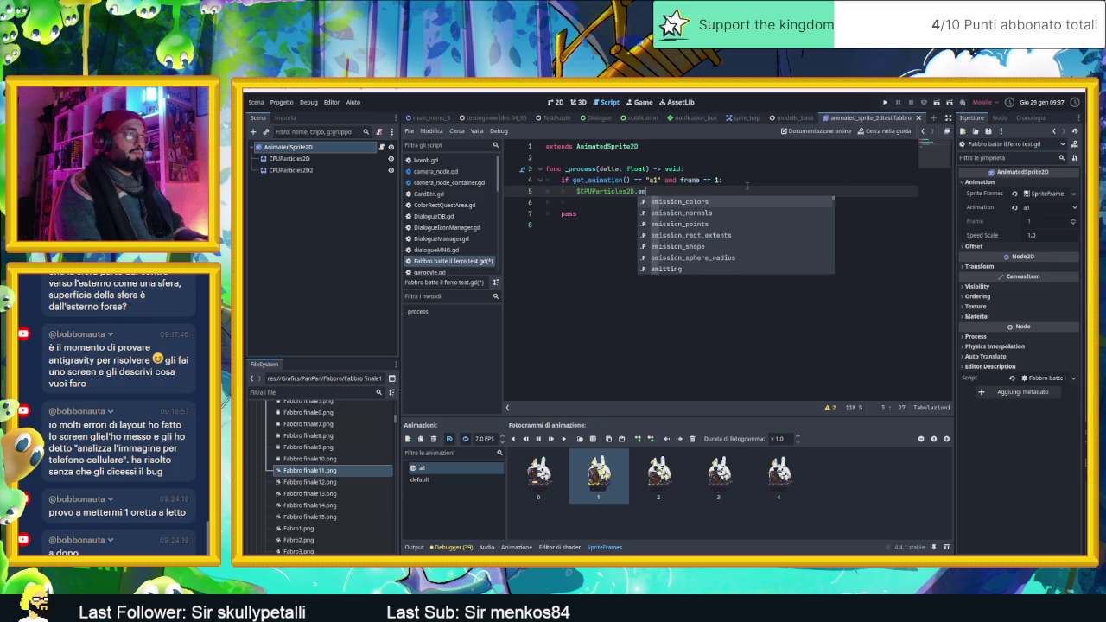
{"action": "type", "text": "itt"}
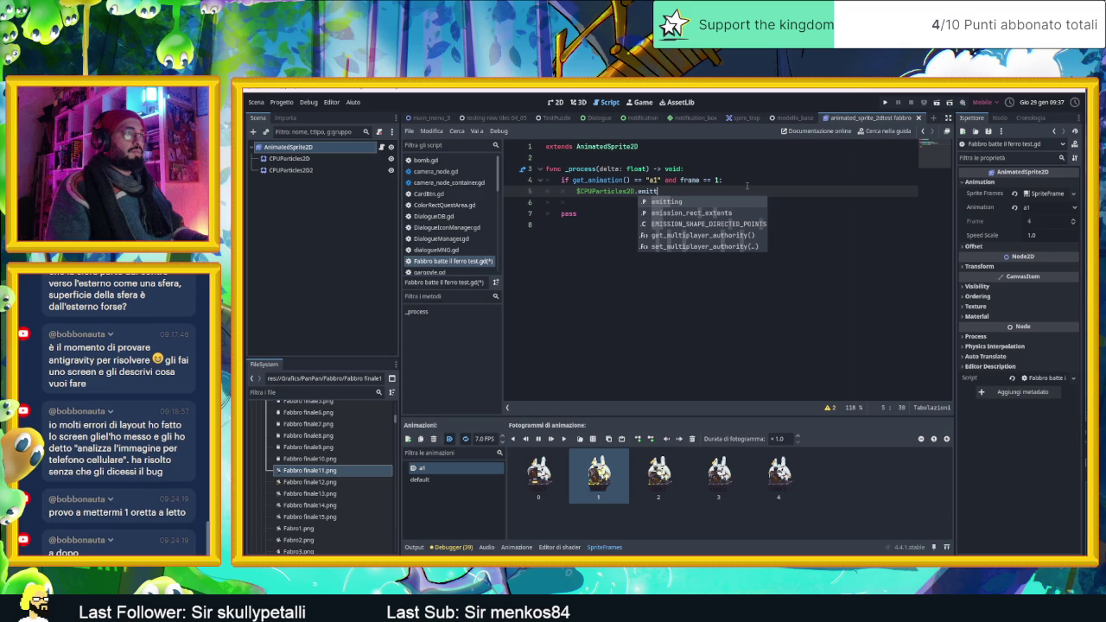
{"action": "key", "text": "Return"}
{"action": "type", "text": "= tyru"}
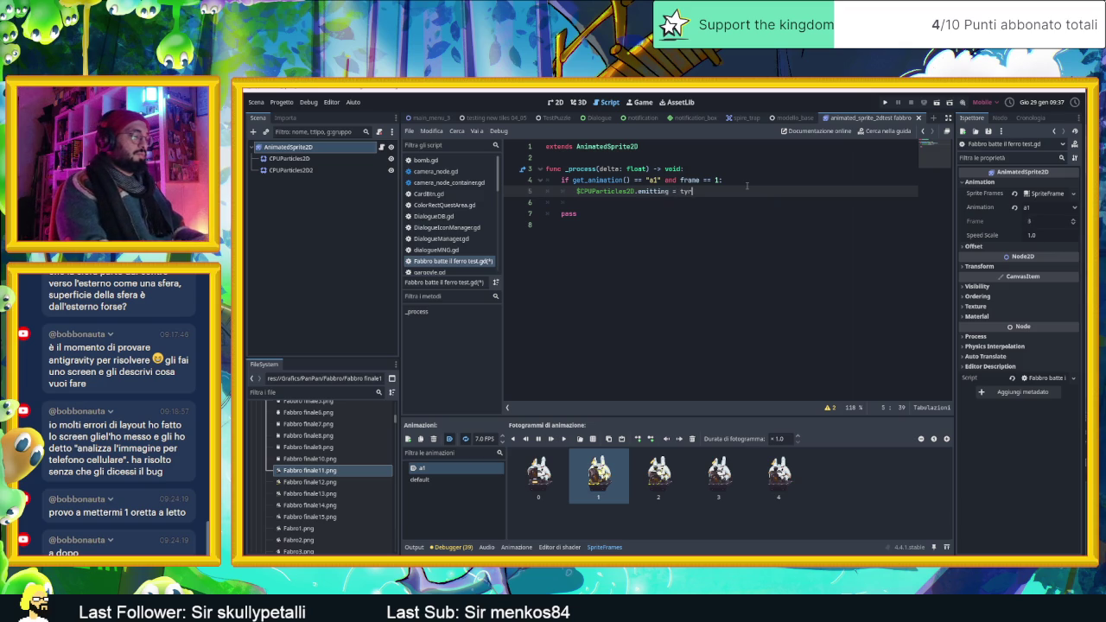
{"action": "key", "text": "BackSpace"}
{"action": "key", "text": "BackSpace"}
{"action": "key", "text": "BackSpace"}
{"action": "type", "text": "ue"}
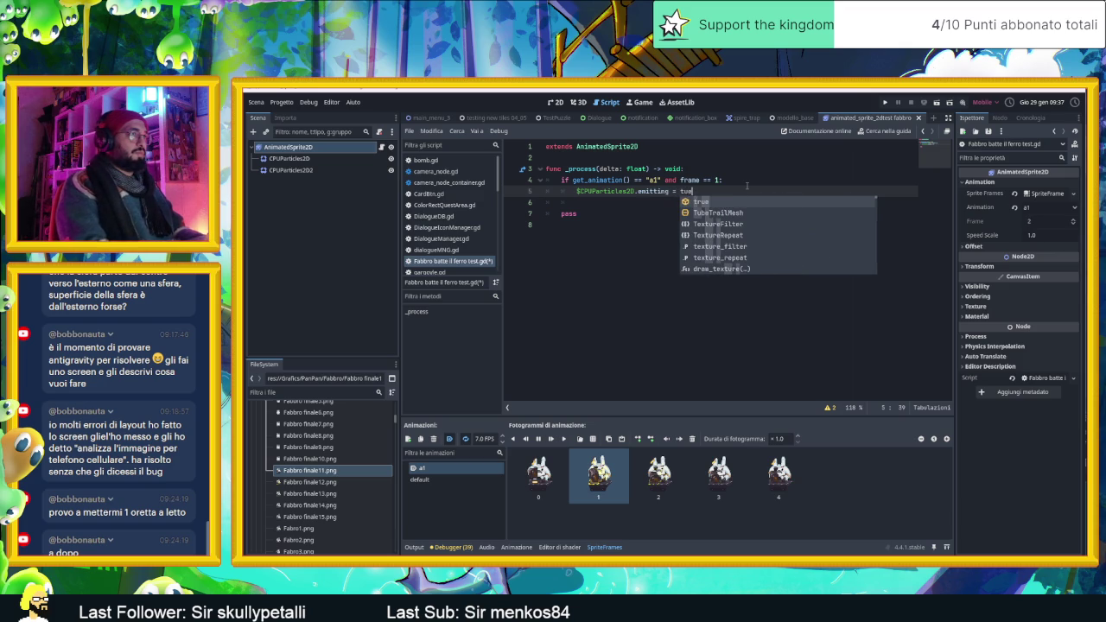
{"action": "key", "text": "Return"}
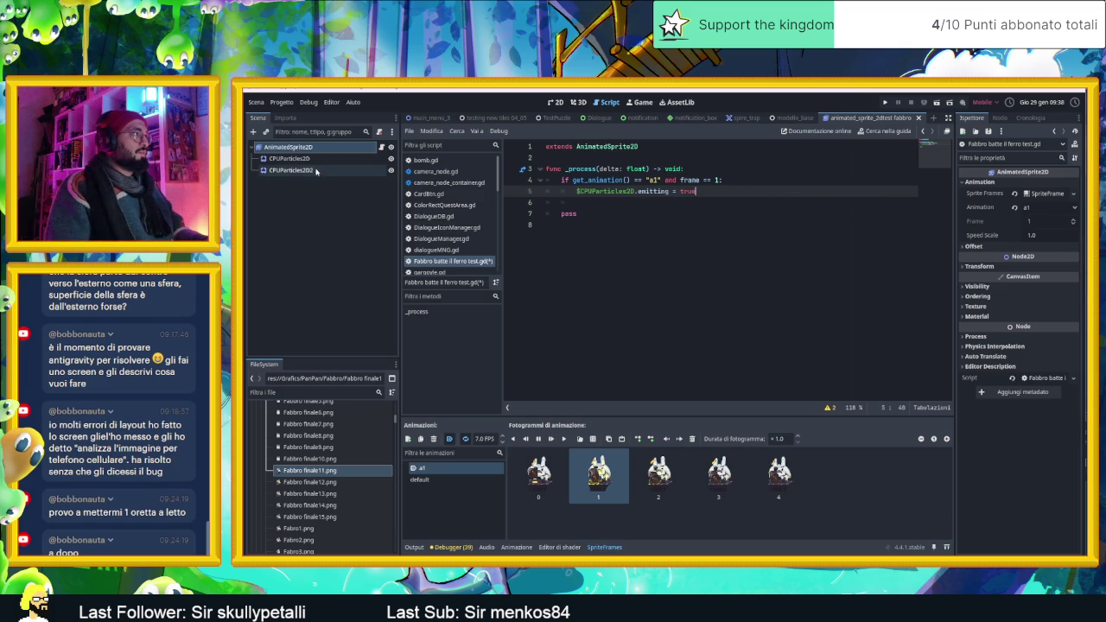
- Duplicate the emitting line and change it to CPUParticles2D2
{"action": "left_click", "coordinate": [313, 161]}
{"action": "scroll", "coordinate": [994, 205], "scroll_direction": "down", "scroll_amount": 5}
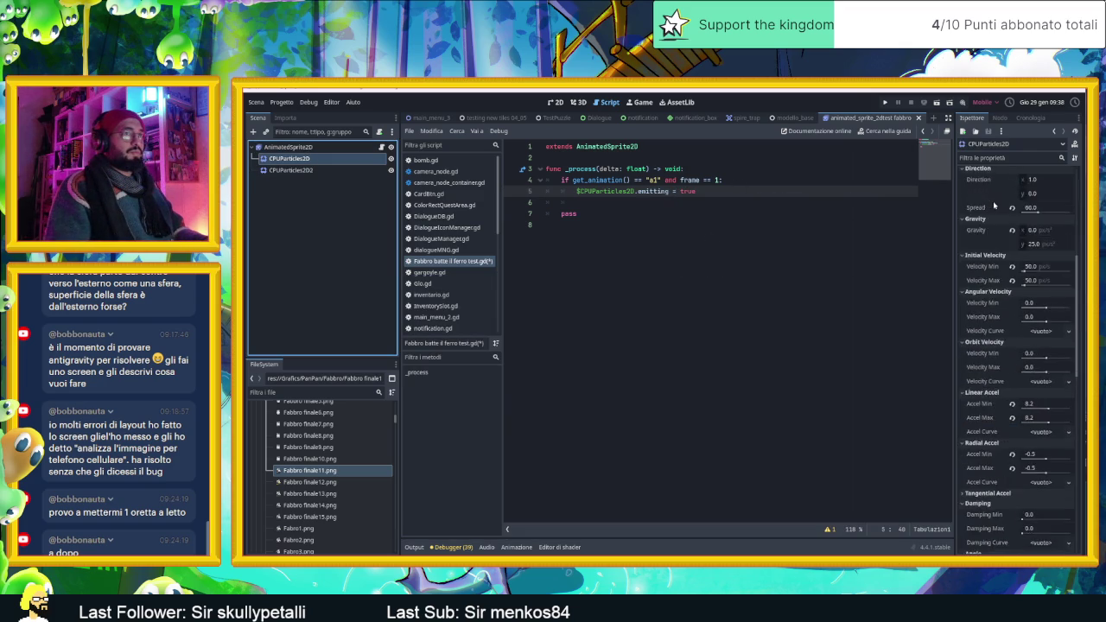
{"action": "scroll", "coordinate": [994, 204], "scroll_direction": "up", "scroll_amount": 1}
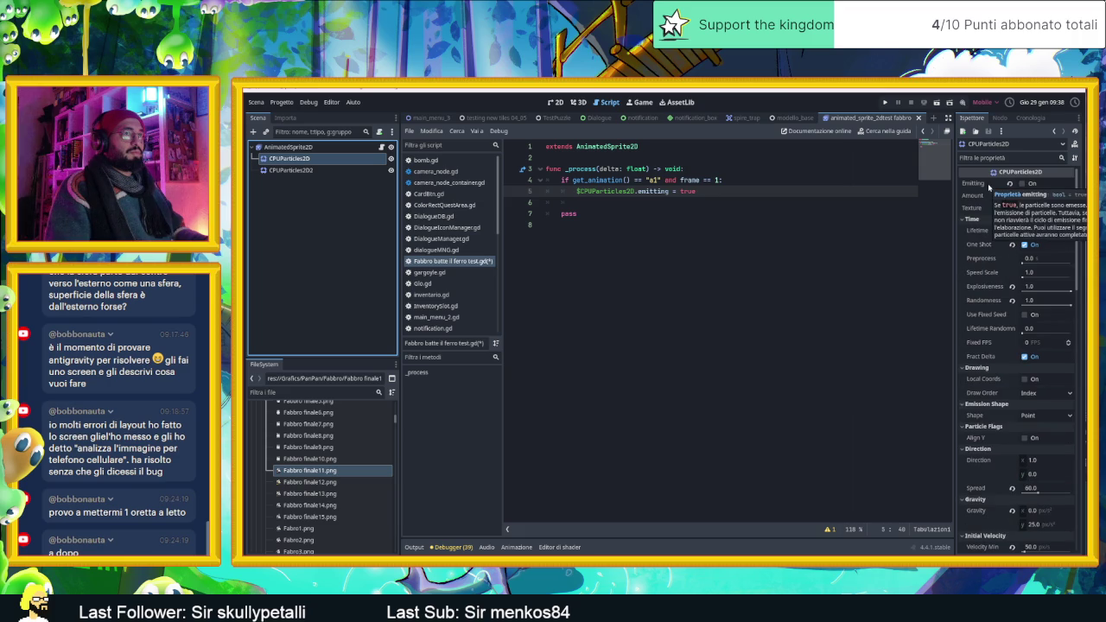
{"action": "left_click", "coordinate": [647, 204]}
{"action": "key", "text": "Up"}
{"action": "key", "text": "End"}
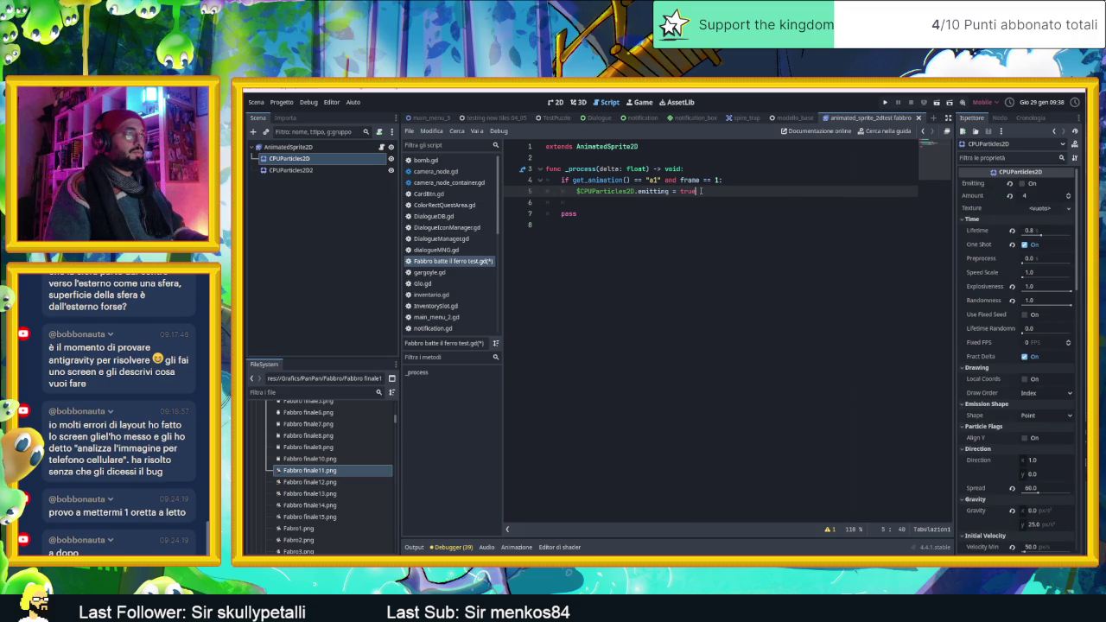
{"action": "key", "text": "ctrl+shift+d"}
{"action": "left_click", "coordinate": [636, 203]}
{"action": "type", "text": "2D2.emitting = true"}
{"action": "left_click", "coordinate": [790, 210]}
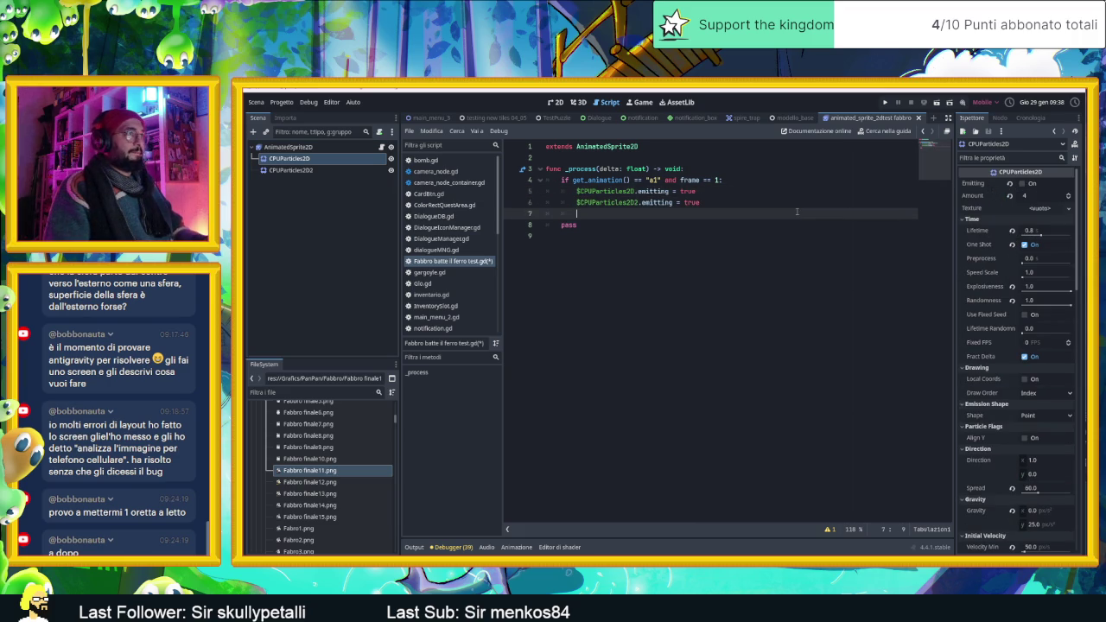
{"action": "left_click", "coordinate": [555, 102]}
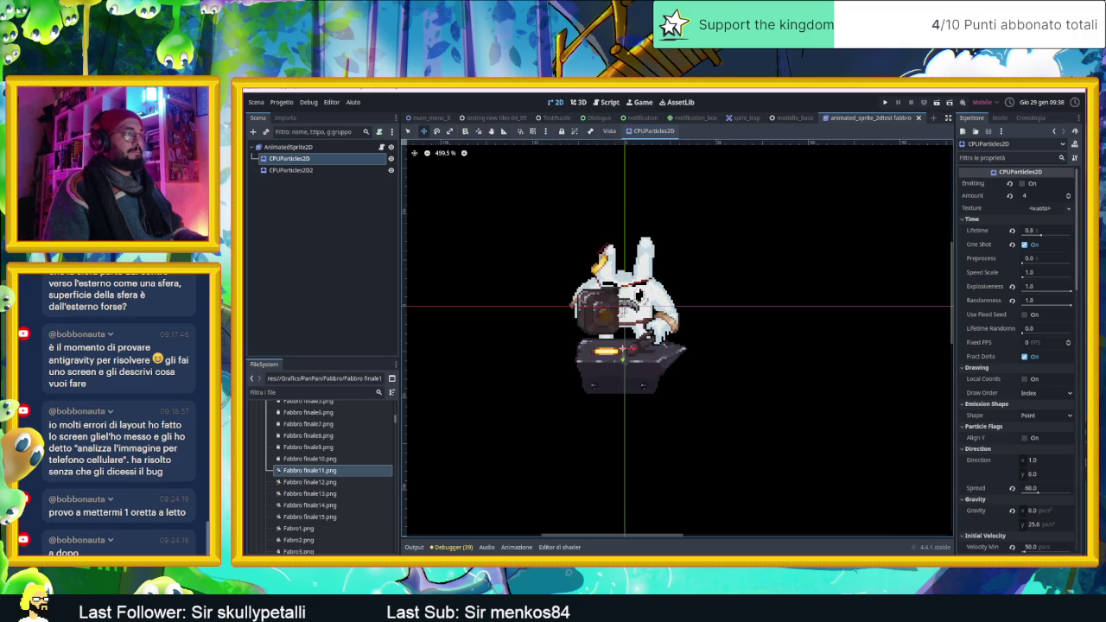
- Drag the second spark emitter, CPUParticles2D2, left to x -20 beside the anvil
{"action": "left_click", "coordinate": [290, 170]}
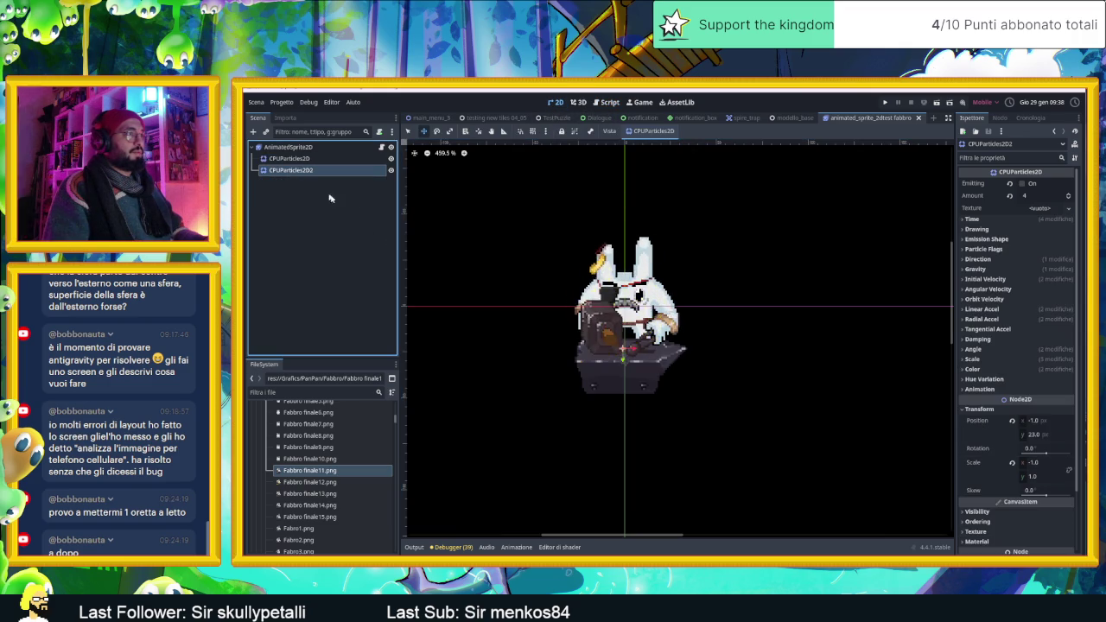
{"action": "left_click_drag", "start_coordinate": [618, 345], "coordinate": [588, 349]}
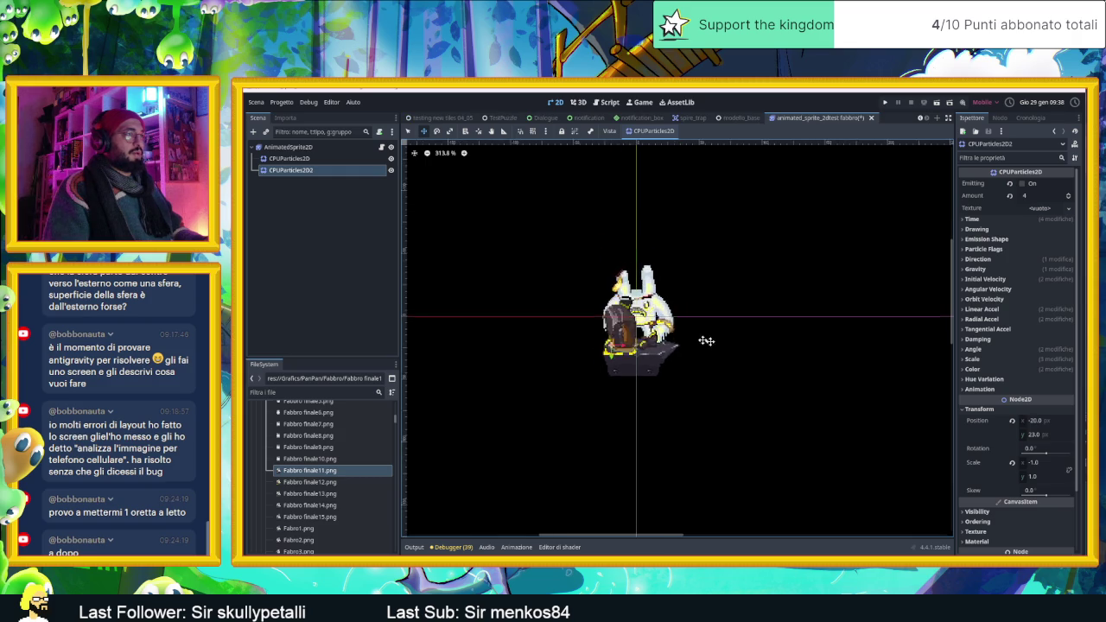
{"action": "scroll", "coordinate": [420, 242], "scroll_direction": "down", "scroll_amount": 2}
- Nudge the AnimatedSprite2D rabbit slightly on the canvas and run the current scene
{"action": "left_click", "coordinate": [285, 183]}
{"action": "left_click", "coordinate": [290, 170]}
{"action": "left_click", "coordinate": [290, 159]}
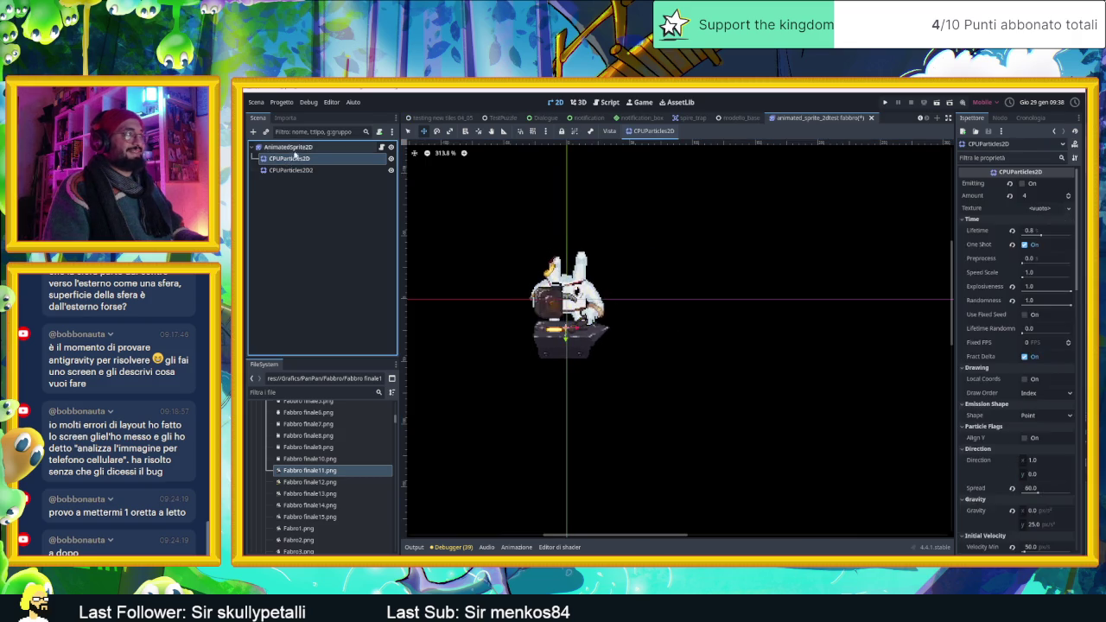
{"action": "left_click", "coordinate": [290, 147]}
{"action": "mouse_move", "coordinate": [631, 293]}
{"action": "left_mouse_down"}
{"action": "mouse_move", "coordinate": [553, 231]}
{"action": "mouse_move", "coordinate": [653, 306]}
{"action": "mouse_move", "coordinate": [626, 301]}
{"action": "left_mouse_up"}
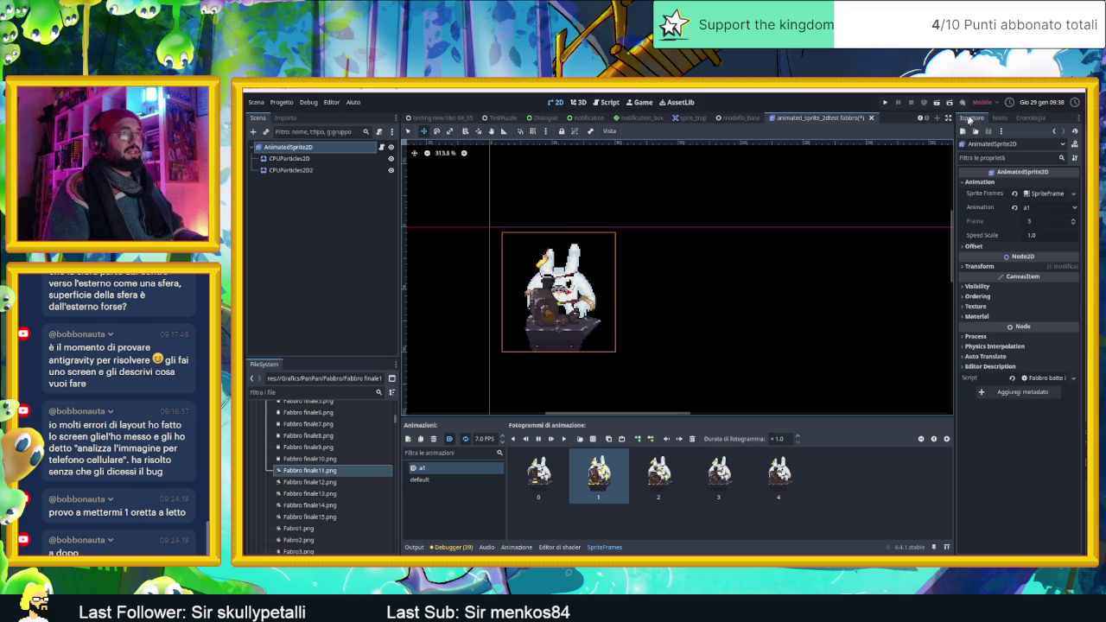
{"action": "left_click", "coordinate": [937, 103]}
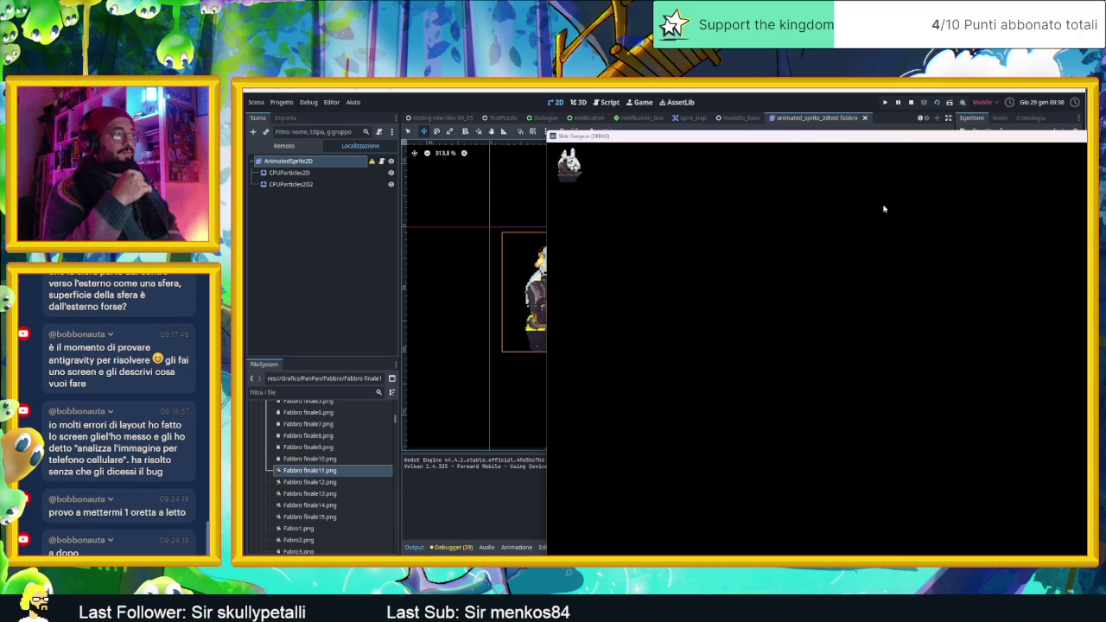
- Stop the debug game and reselect the AnimatedSprite2D rabbit node to add a child node
{"action": "left_click", "coordinate": [912, 103]}
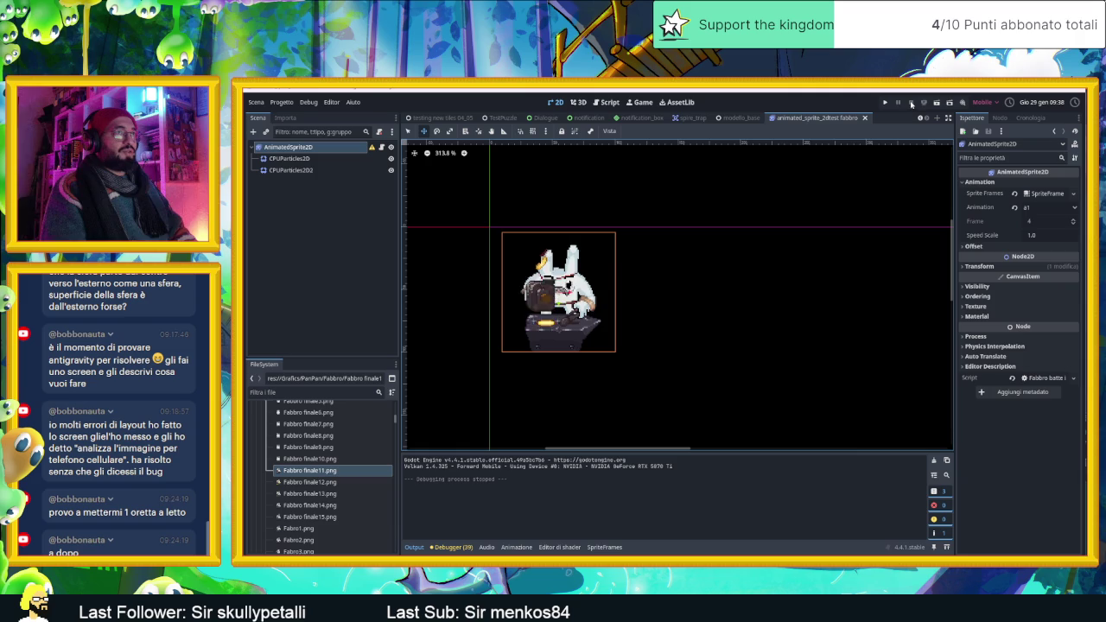
{"action": "left_click", "coordinate": [290, 190]}
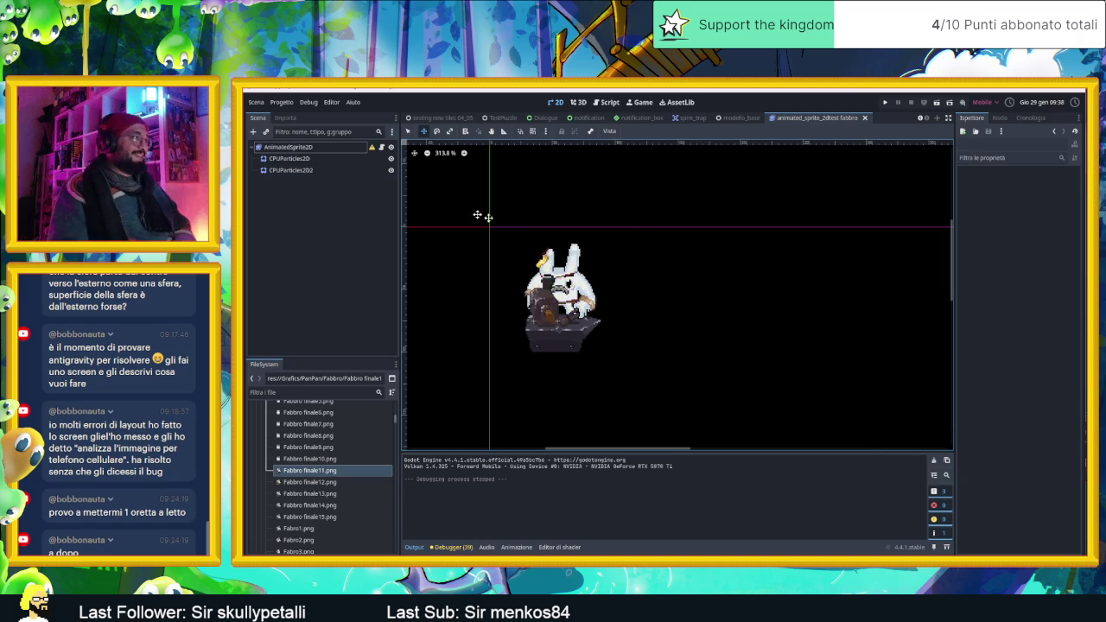
{"action": "left_click", "coordinate": [299, 201]}
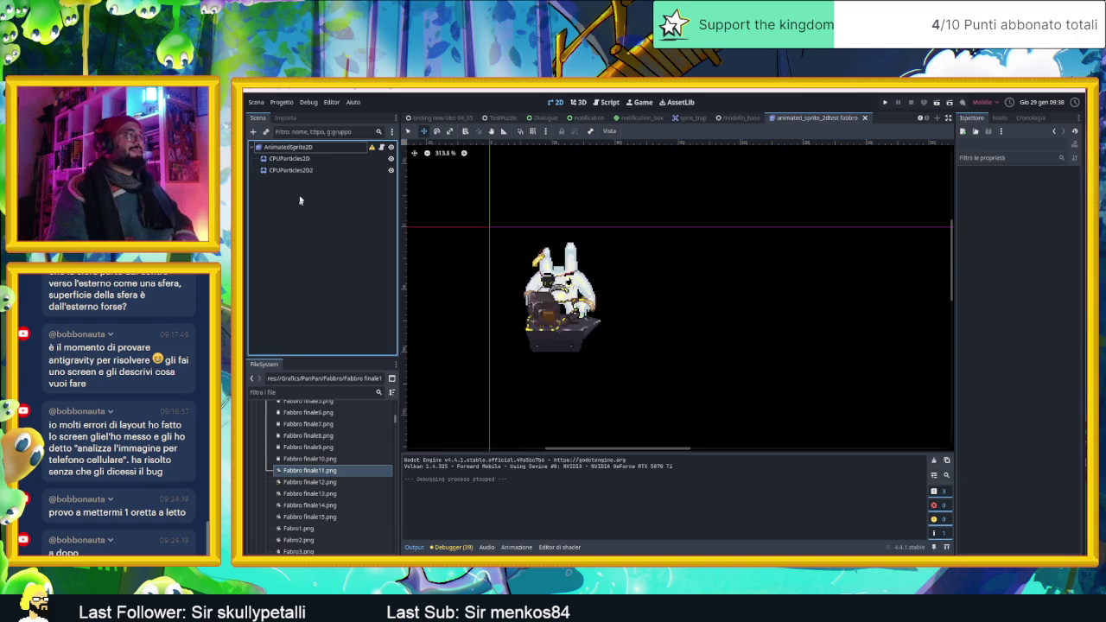
{"action": "left_click", "coordinate": [324, 148]}
{"action": "left_click", "coordinate": [254, 132]}
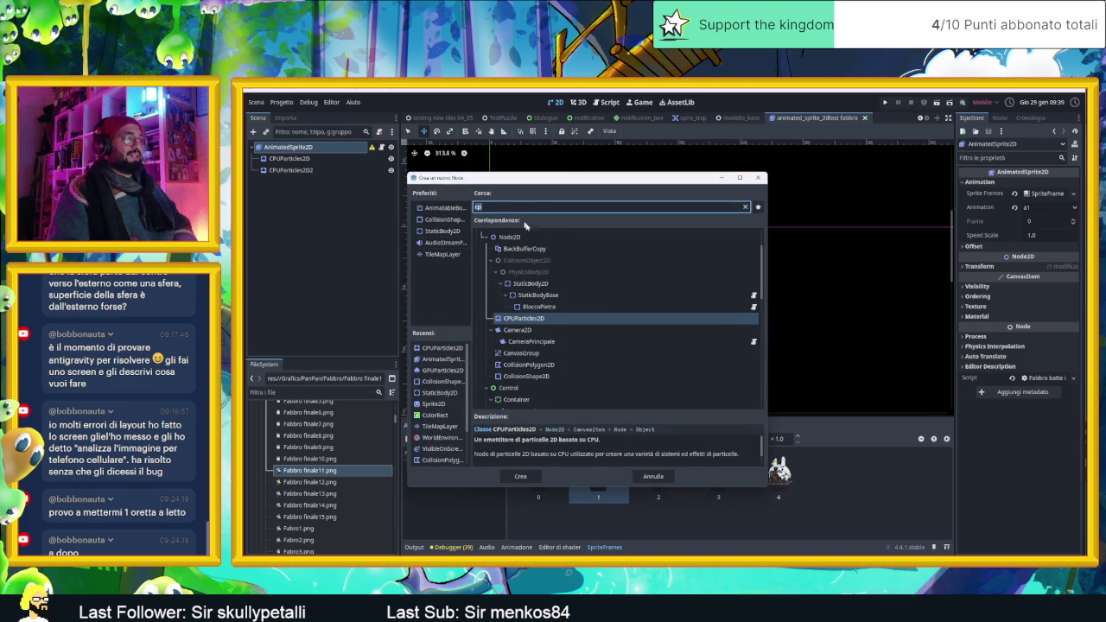
{"action": "scroll", "coordinate": [507, 343], "scroll_direction": "down", "scroll_amount": 3}
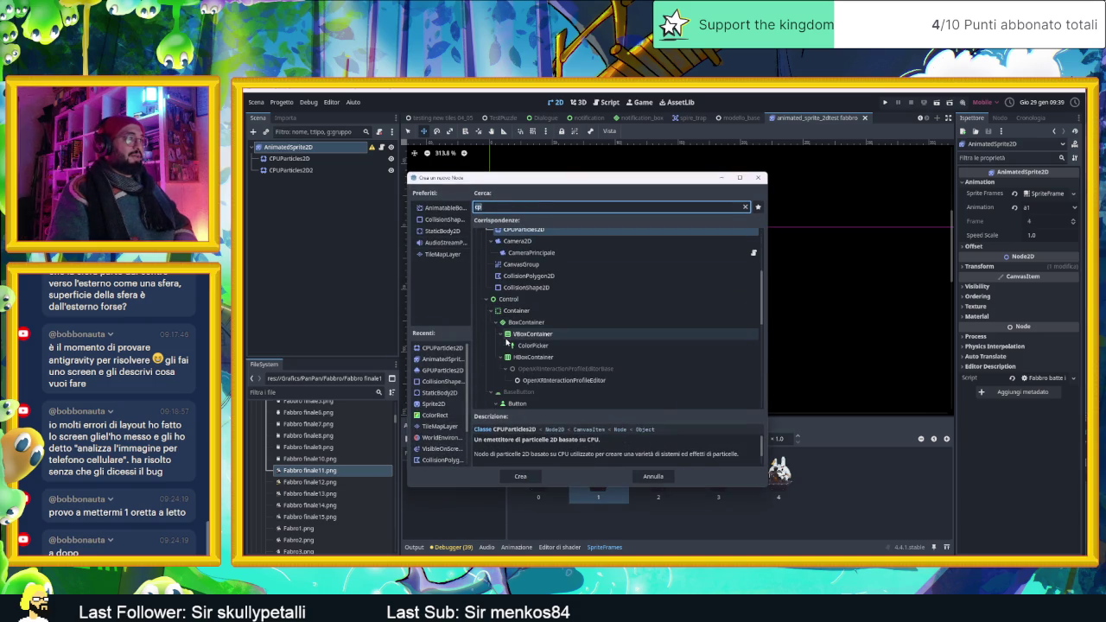
{"action": "scroll", "coordinate": [518, 342], "scroll_direction": "down", "scroll_amount": 4}
{"action": "scroll", "coordinate": [526, 339], "scroll_direction": "down", "scroll_amount": 5}
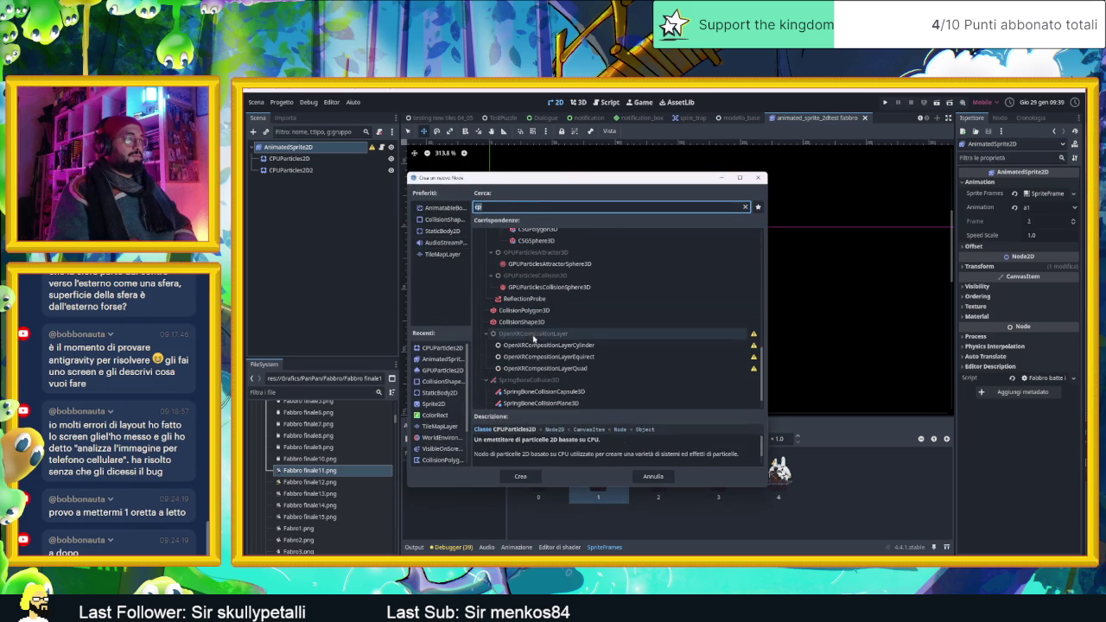
{"action": "scroll", "coordinate": [544, 336], "scroll_direction": "down", "scroll_amount": 1}
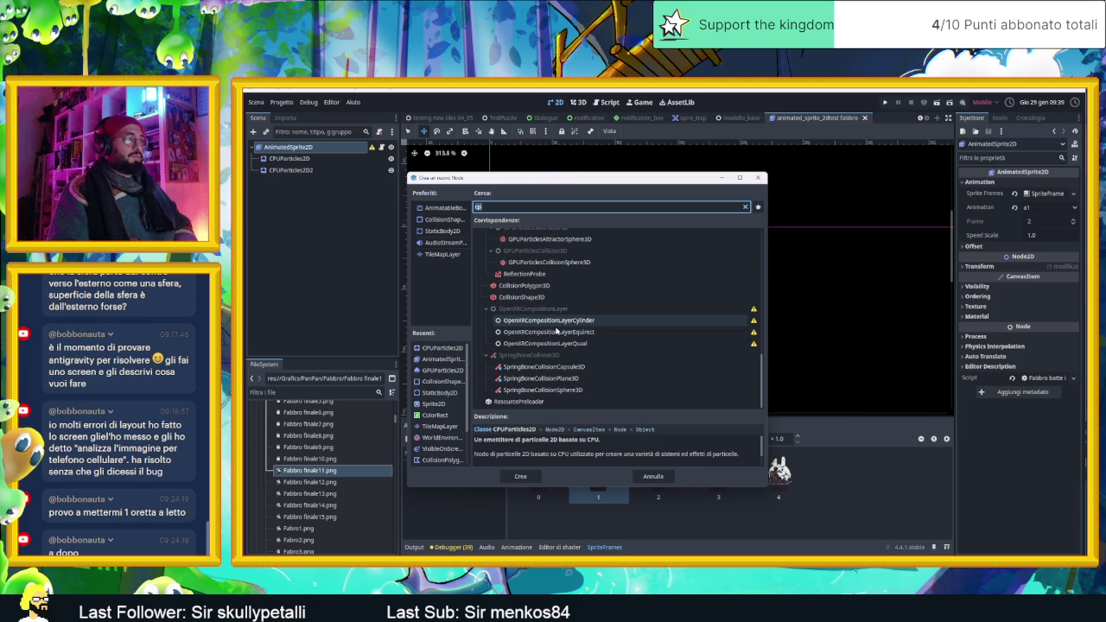
{"action": "scroll", "coordinate": [556, 330], "scroll_direction": "up", "scroll_amount": 10}
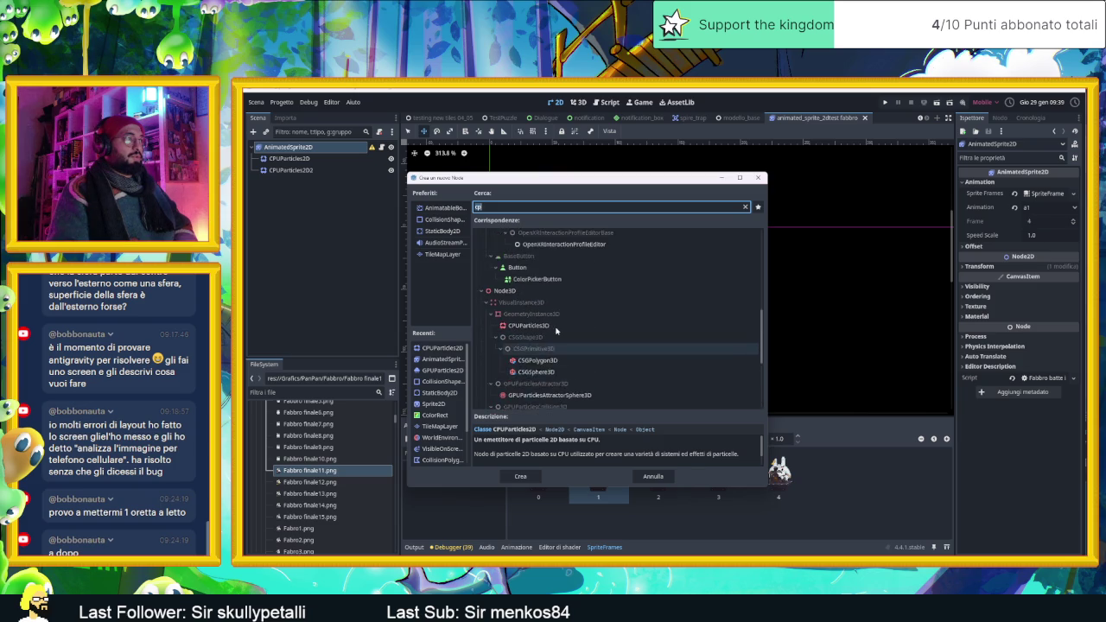
{"action": "scroll", "coordinate": [556, 330], "scroll_direction": "up", "scroll_amount": 5}
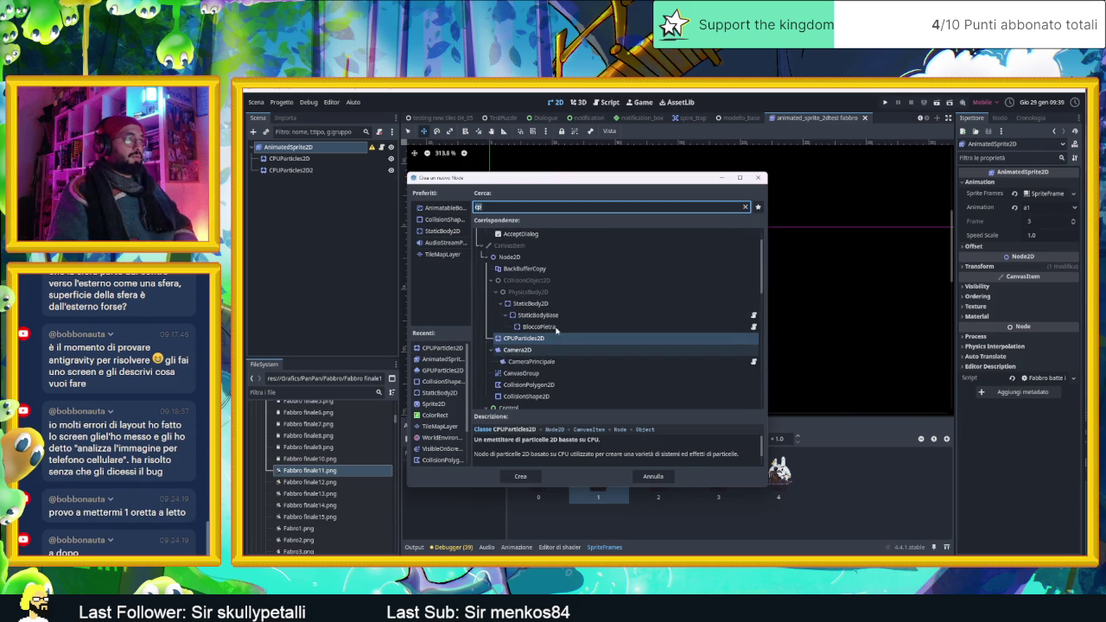
{"action": "left_click", "coordinate": [650, 476]}
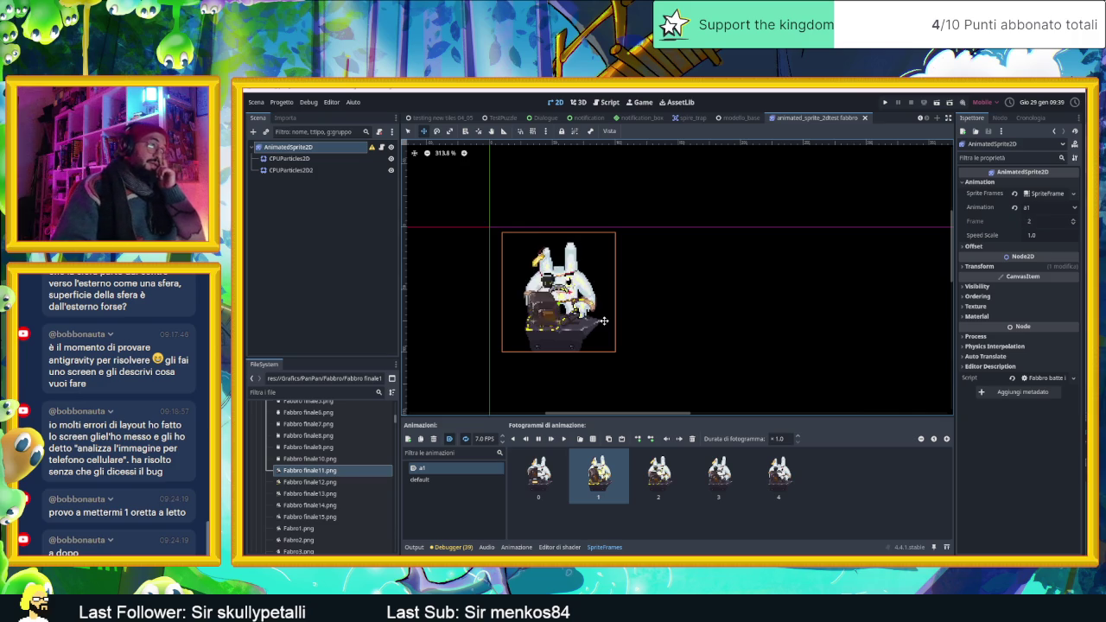
- Set the first spark emitter's Lifetime to 0.65 seconds
{"action": "left_click", "coordinate": [311, 159]}
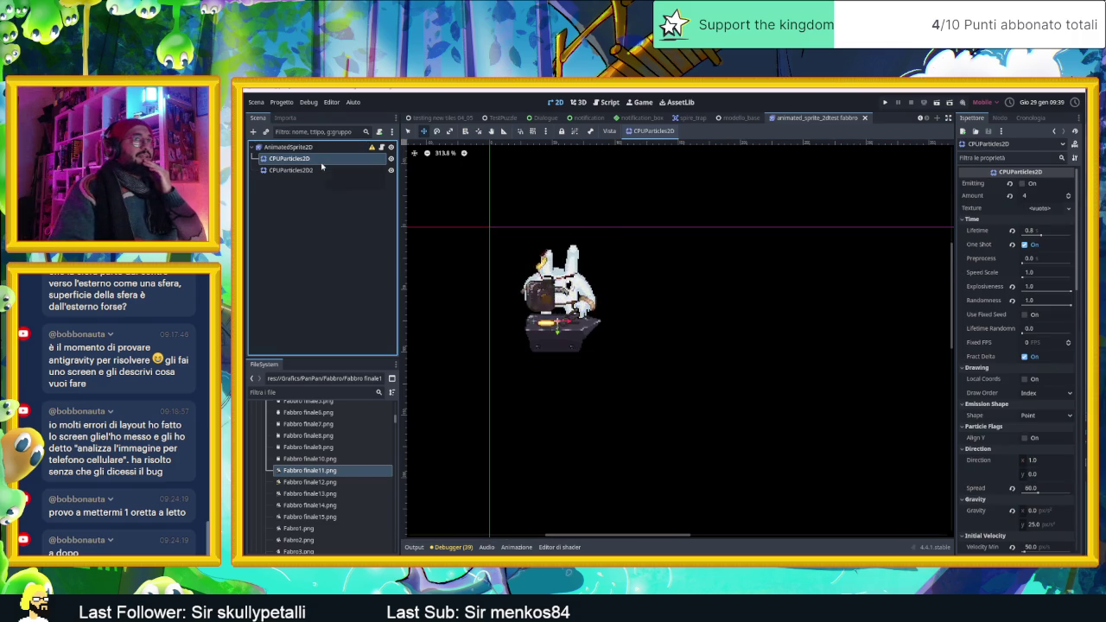
{"action": "left_click", "coordinate": [1041, 231]}
{"action": "type", "text": "0.65"}
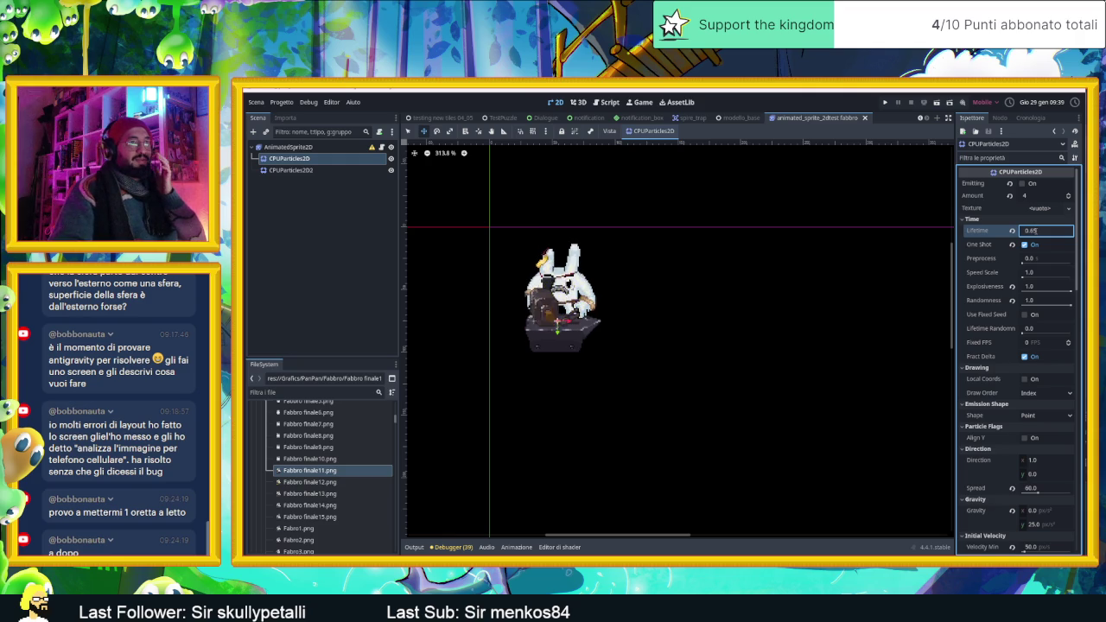
{"action": "key", "text": "Return"}
- Give CPUParticles2D2 a Lifetime of 0.65 and turn on its Emitting option
{"action": "left_click", "coordinate": [342, 172]}
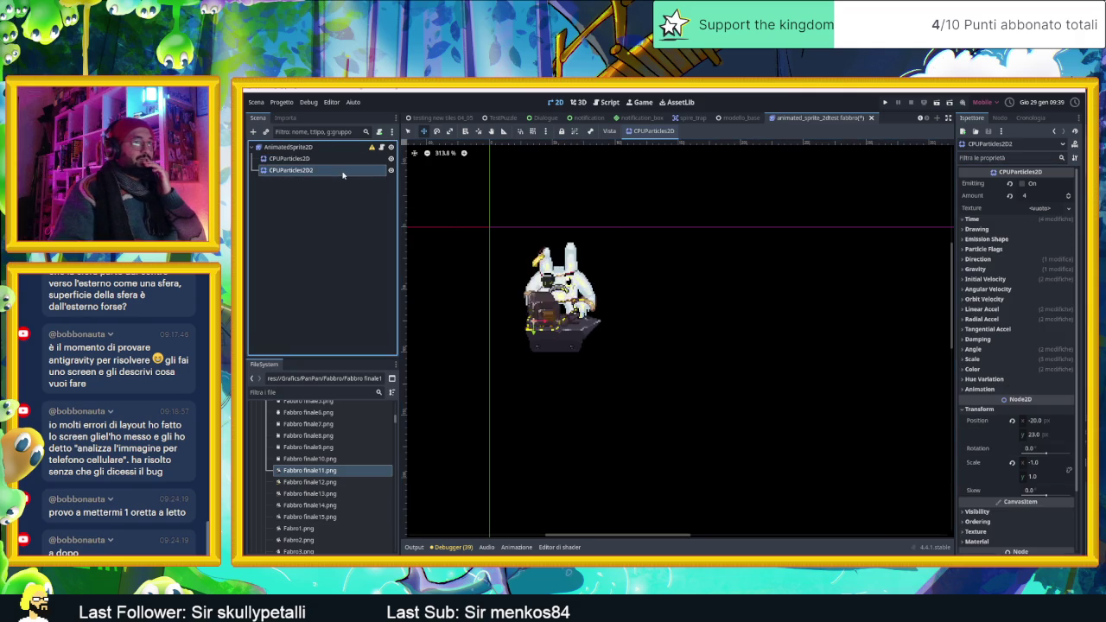
{"action": "left_click", "coordinate": [971, 218]}
{"action": "left_click", "coordinate": [1039, 230]}
{"action": "type", "text": "5"}
{"action": "key", "text": "Return"}
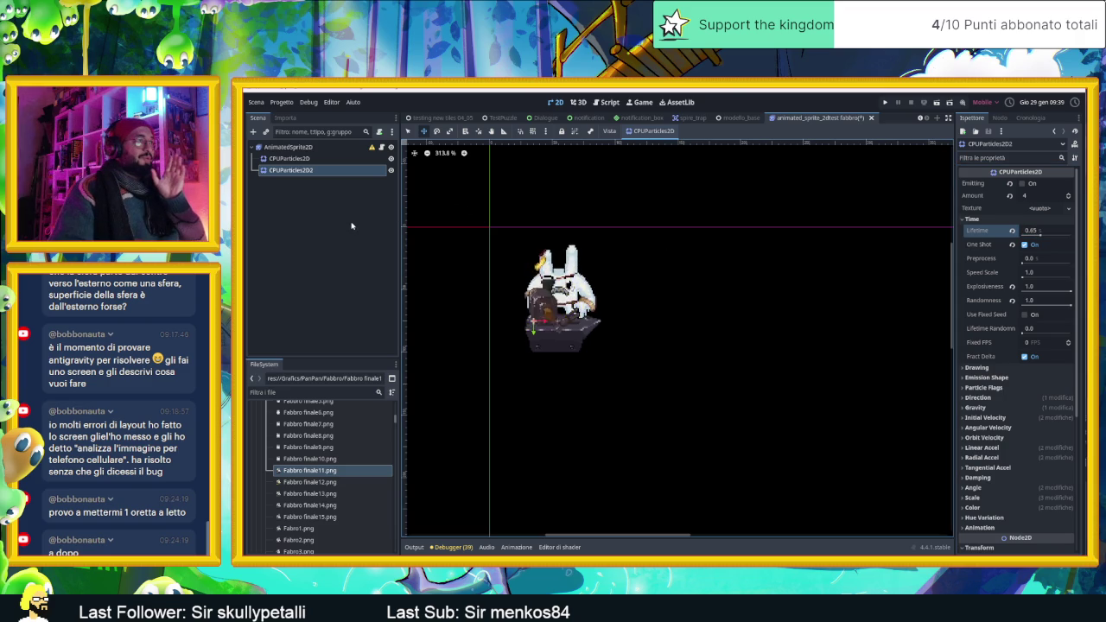
{"action": "left_click", "coordinate": [1034, 183]}
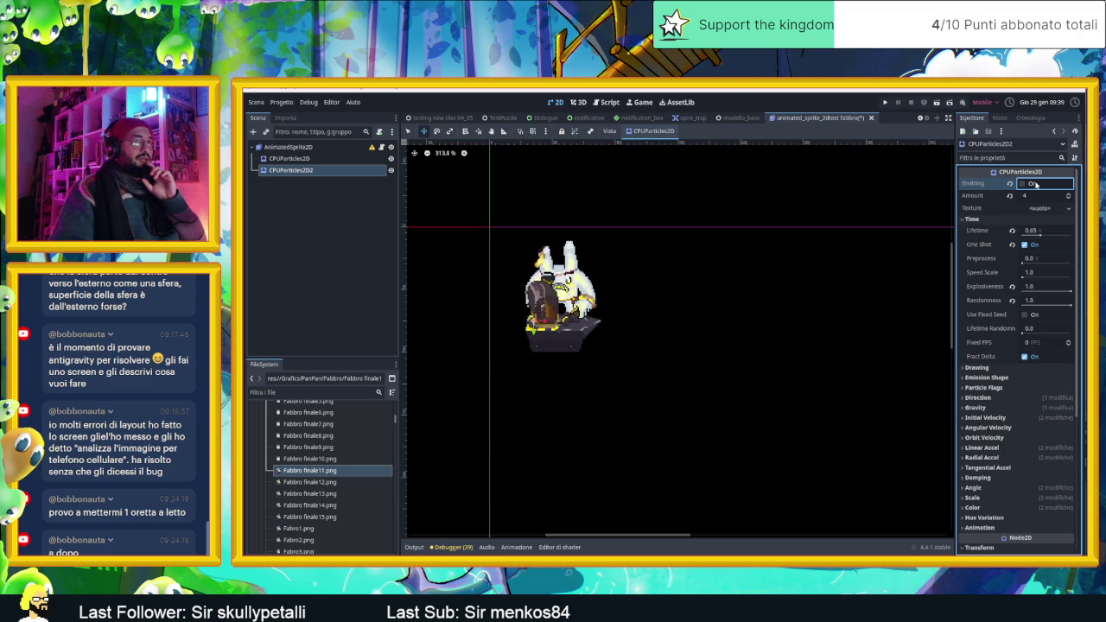
{"action": "left_click", "coordinate": [322, 207]}
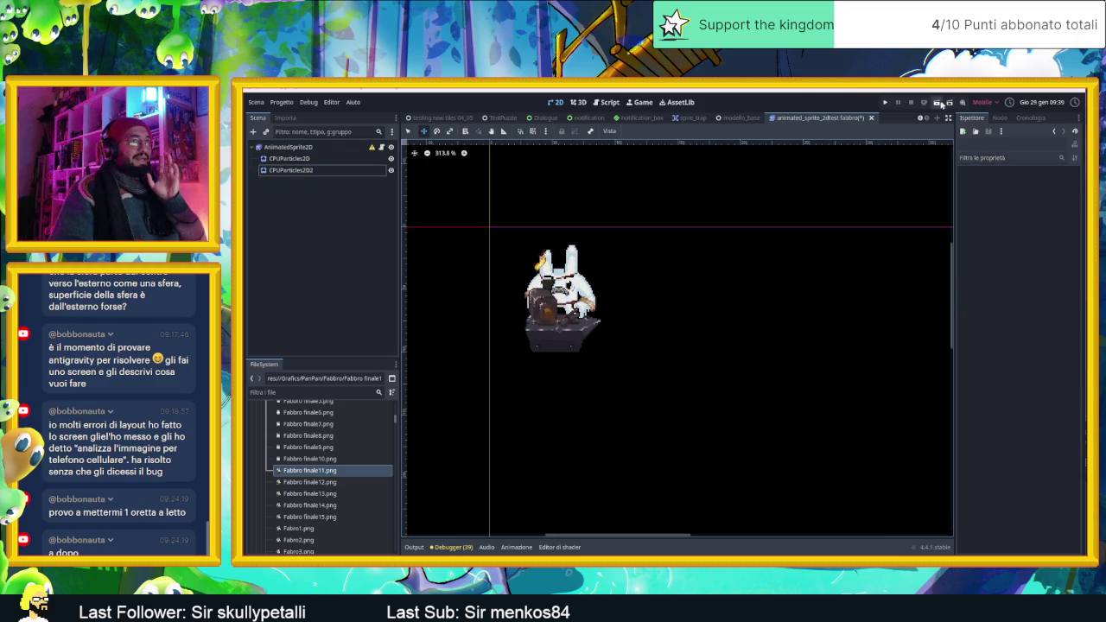
{"action": "left_click", "coordinate": [940, 102]}
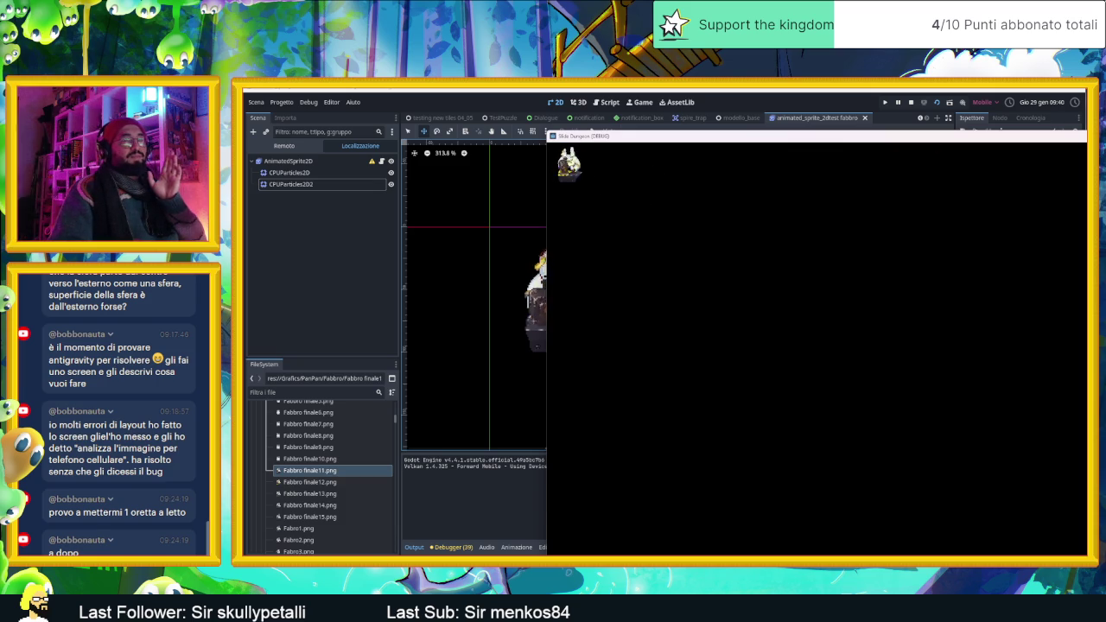
{"action": "left_click", "coordinate": [323, 151]}
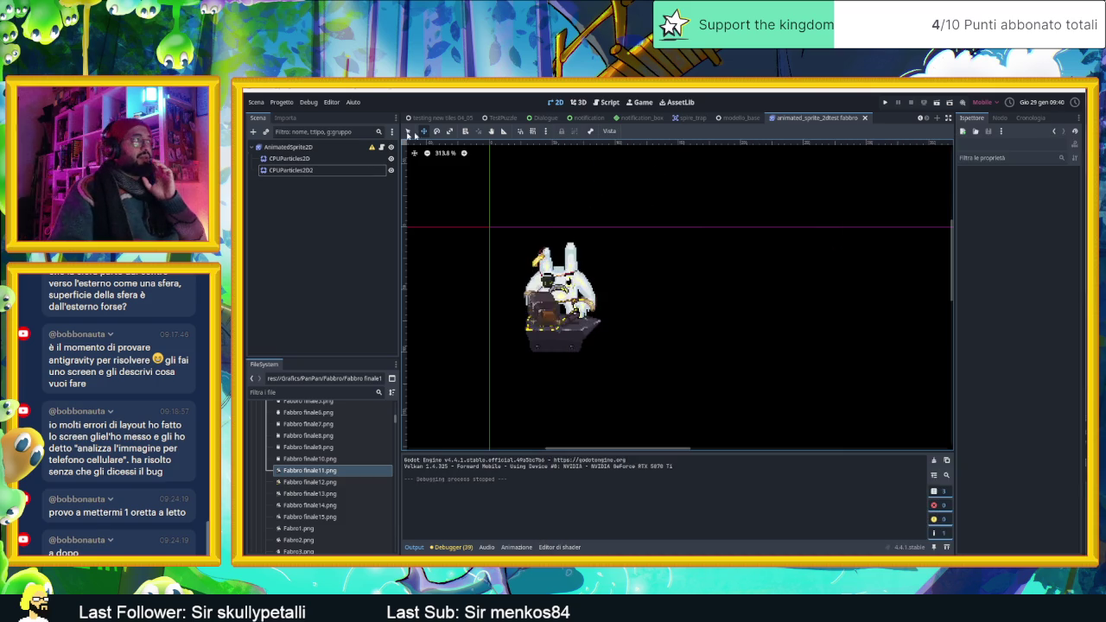
- Cancel the AnimatedSprite2D rename and switch to the 'testing new tiles 04_05' scene tab
{"action": "double_click", "coordinate": [322, 149]}
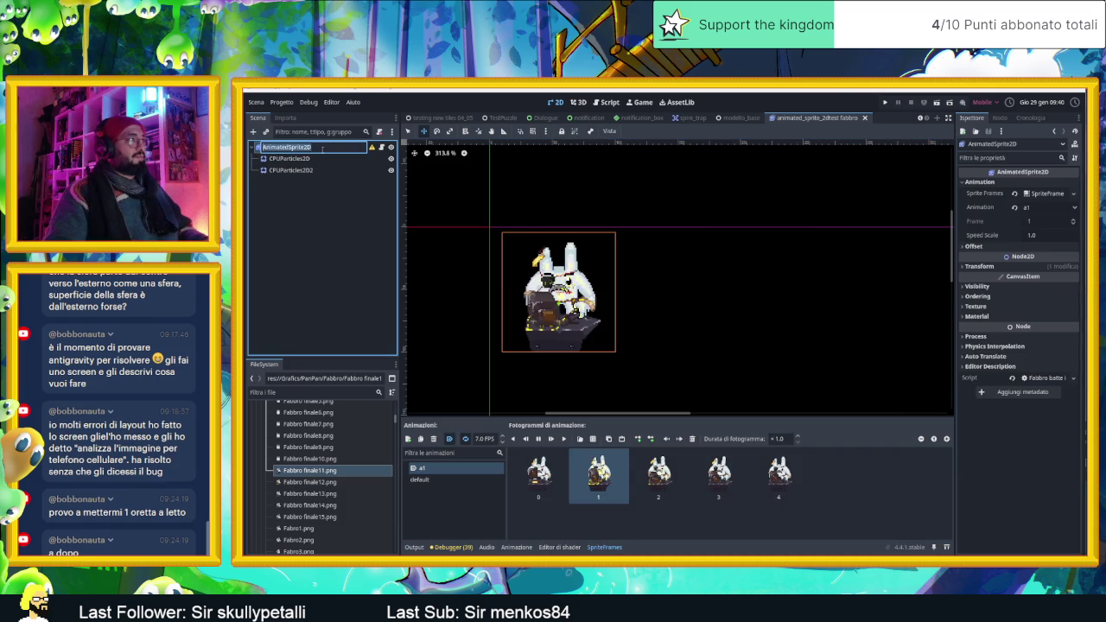
{"action": "key", "text": "Escape"}
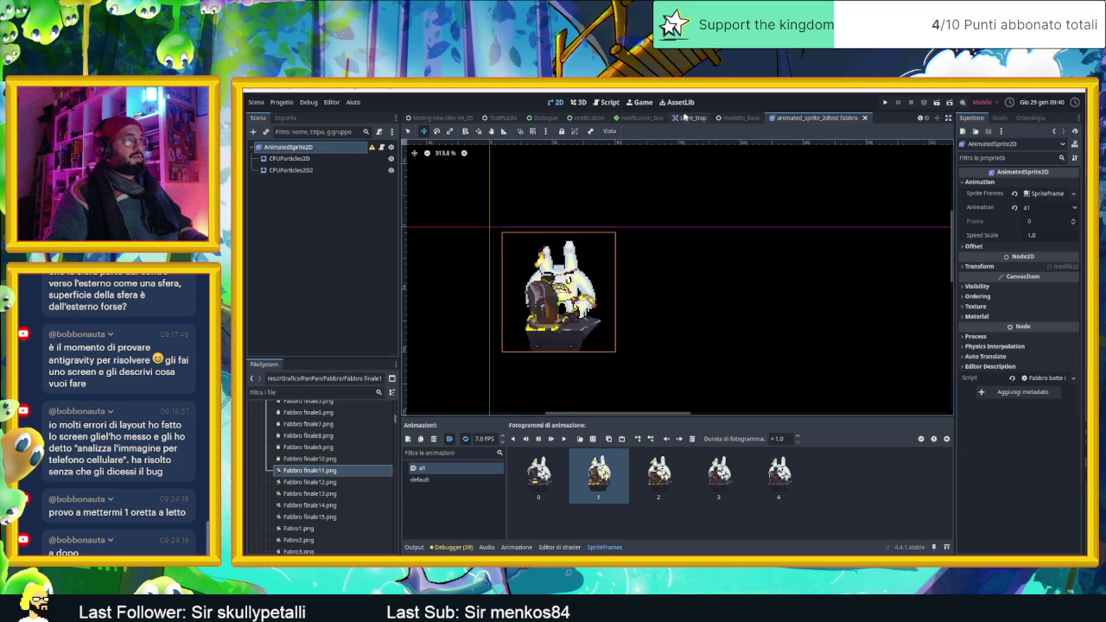
{"action": "left_click", "coordinate": [492, 118]}
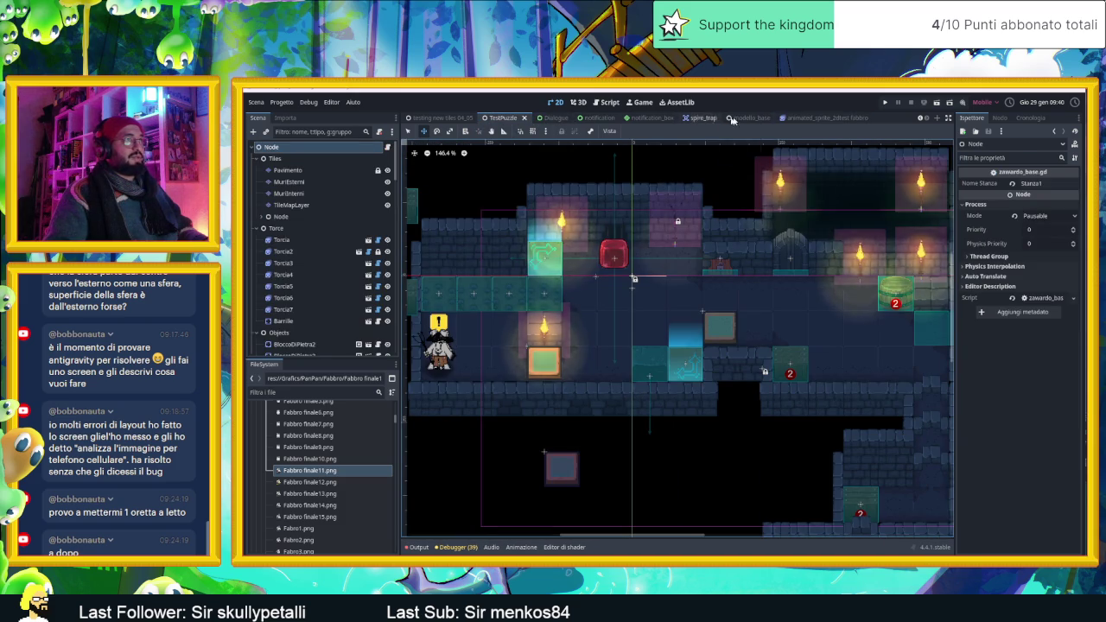
{"action": "left_click", "coordinate": [432, 119]}
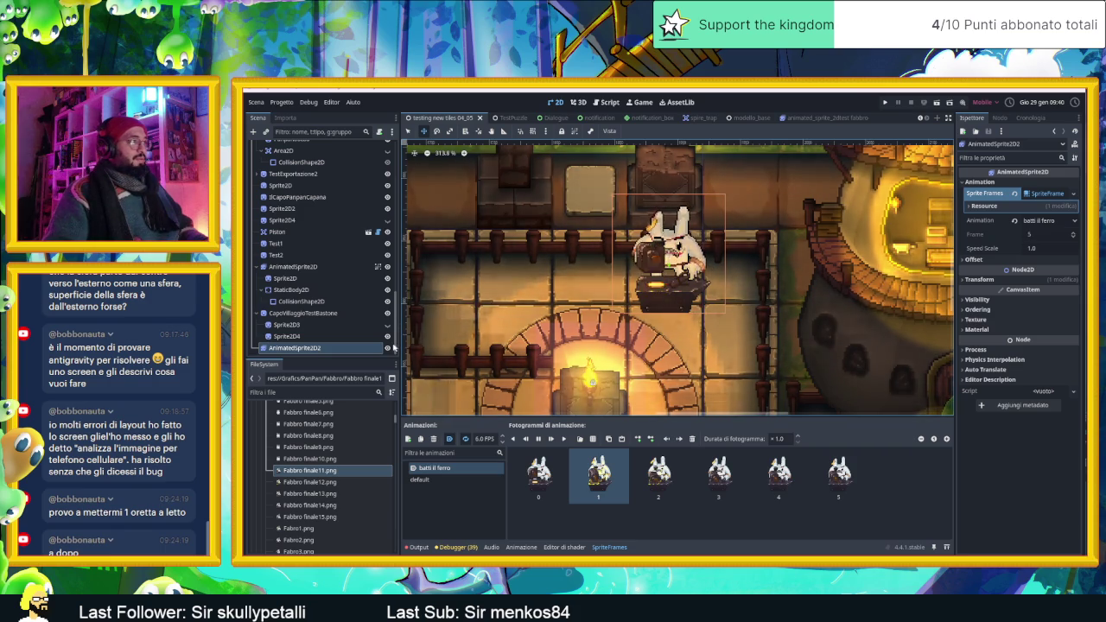
- Hide the old rabbit, find 'fabbro test', drop that scene into the level, then run
{"action": "left_click", "coordinate": [387, 347]}
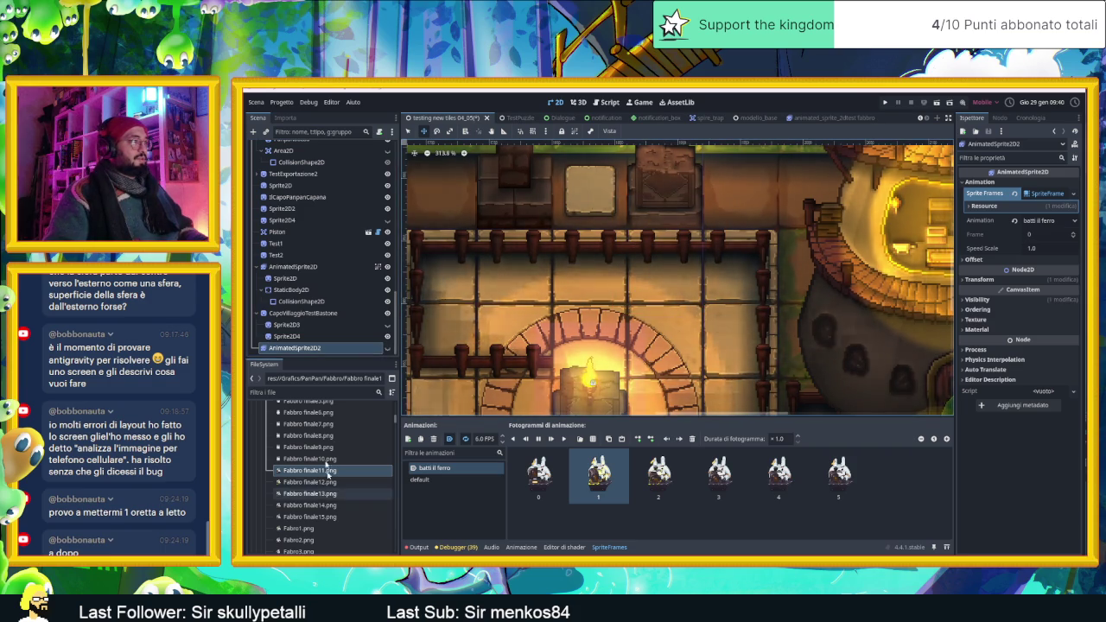
{"action": "left_click", "coordinate": [305, 393]}
{"action": "type", "text": "fabbro"}
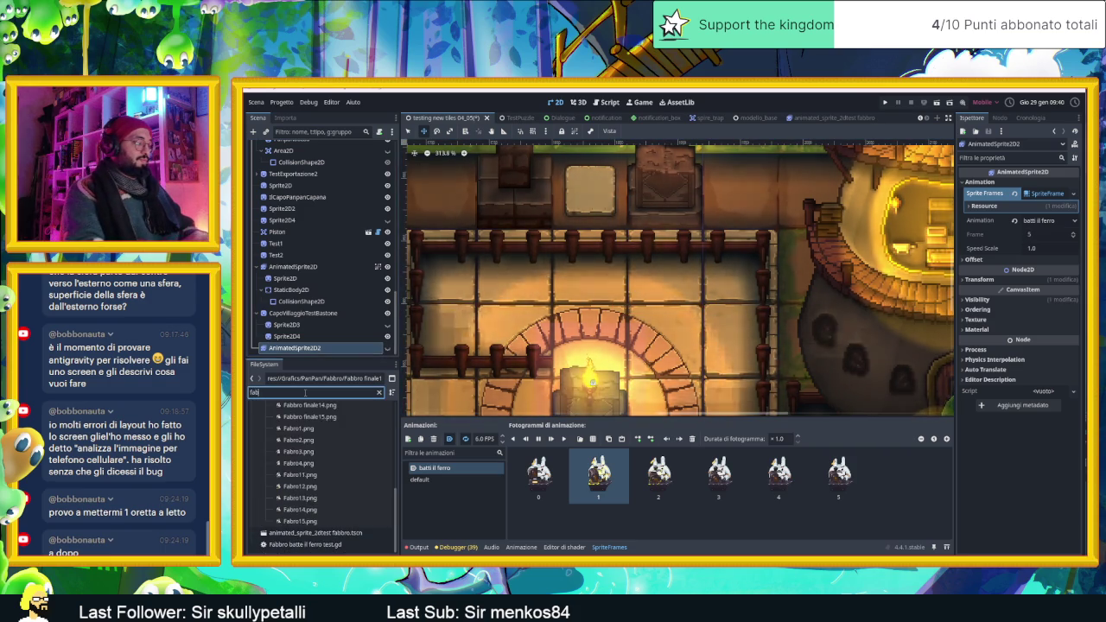
{"action": "type", "text": " test"}
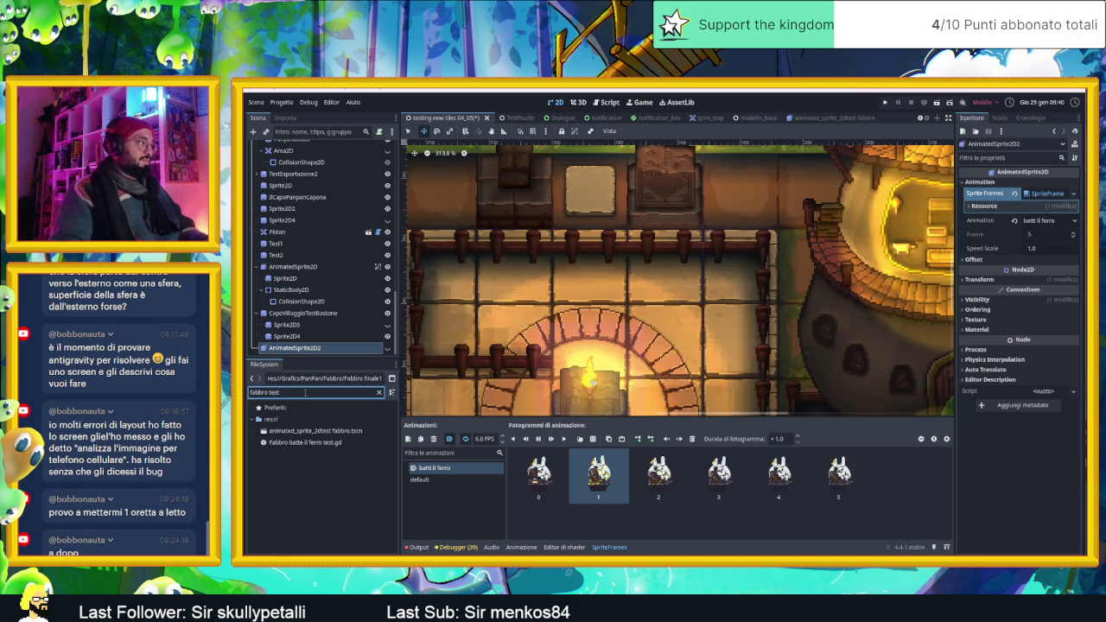
{"action": "mouse_move", "coordinate": [317, 434]}
{"action": "left_mouse_down"}
{"action": "mouse_move", "coordinate": [588, 276]}
{"action": "mouse_move", "coordinate": [659, 251]}
{"action": "left_mouse_up"}
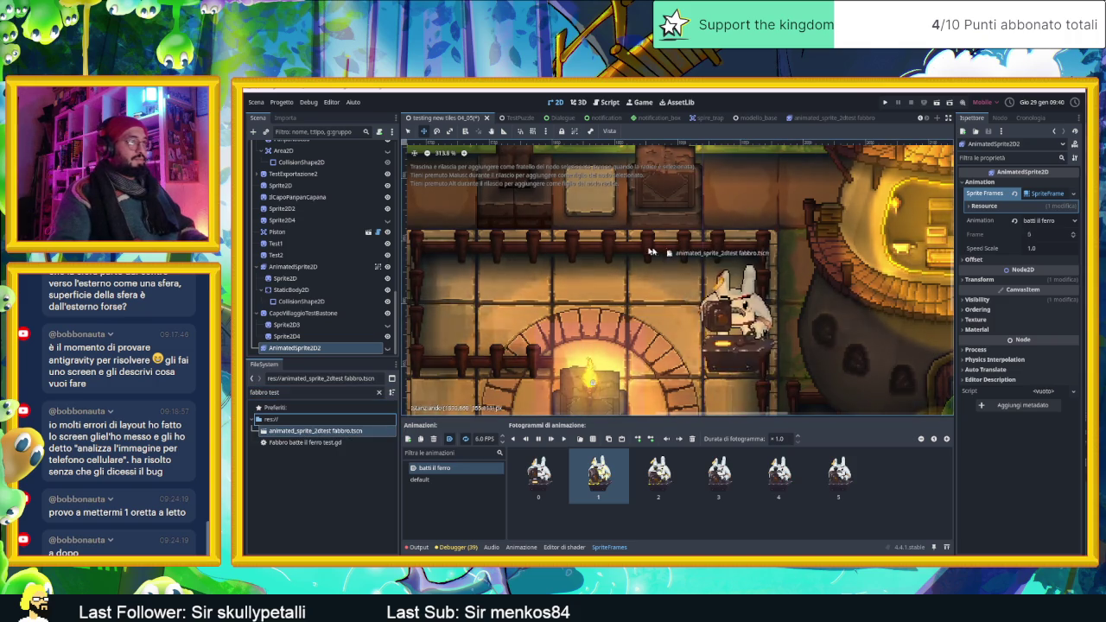
{"action": "left_click_drag", "start_coordinate": [626, 206], "coordinate": [627, 207]}
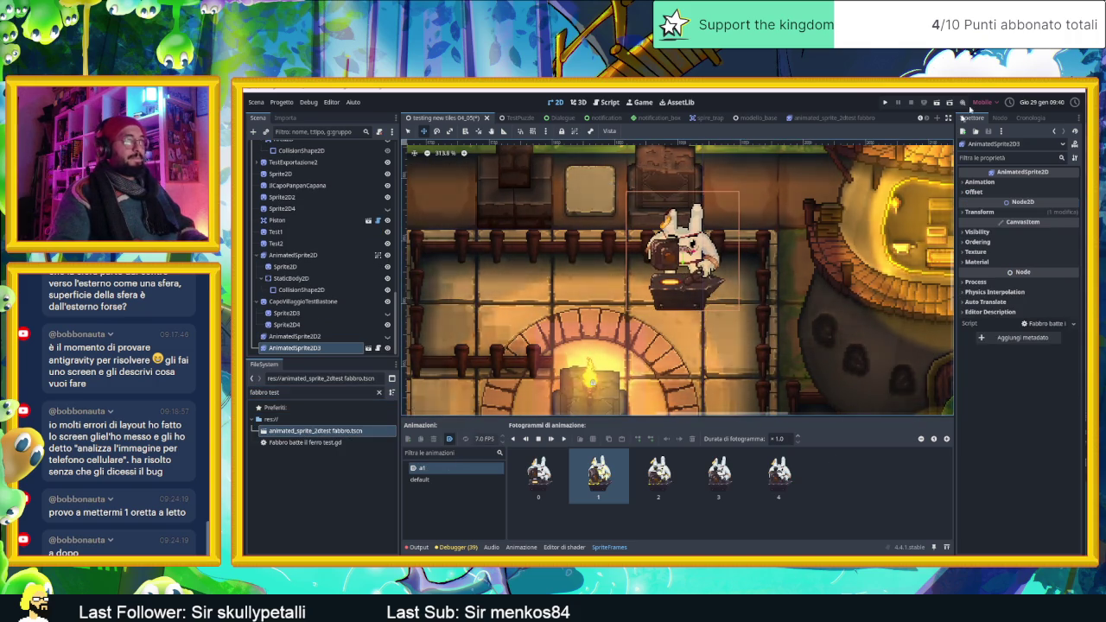
{"action": "left_click", "coordinate": [937, 103]}
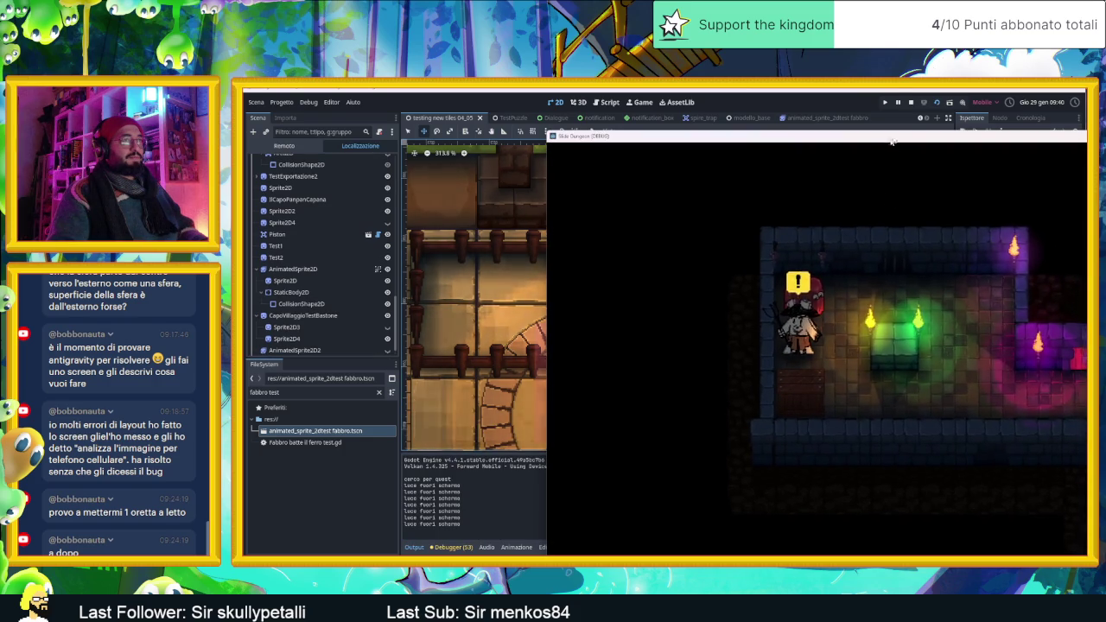
- Stop the game and move AnimatedSprite2D3 up-left onto the lit tiles by the torch
{"action": "left_click", "coordinate": [910, 102]}
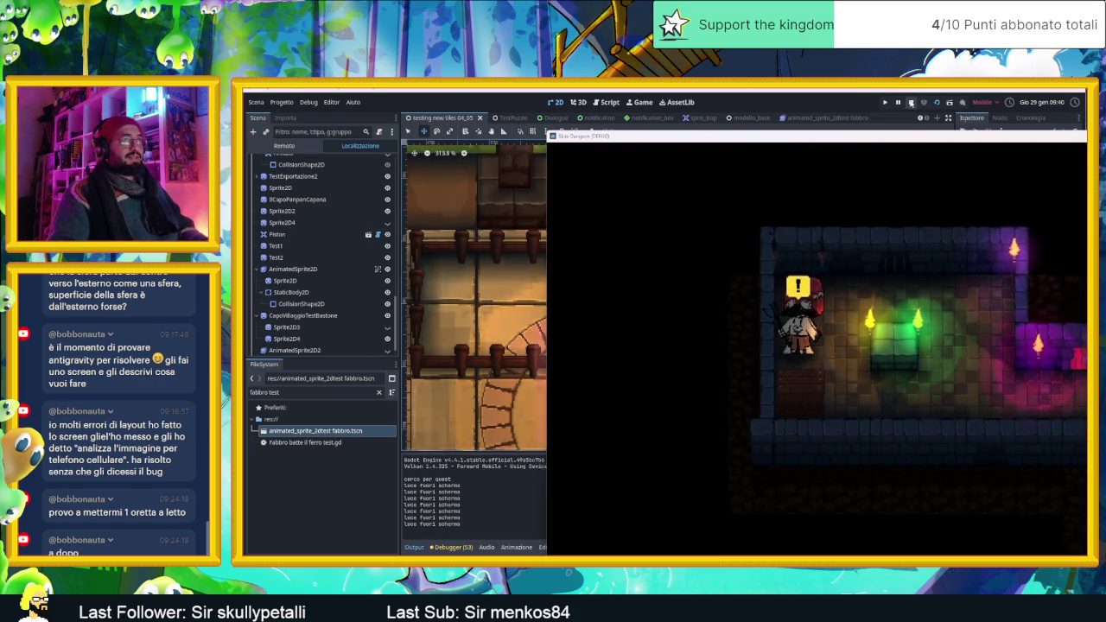
{"action": "scroll", "coordinate": [686, 197], "scroll_direction": "down", "scroll_amount": 5}
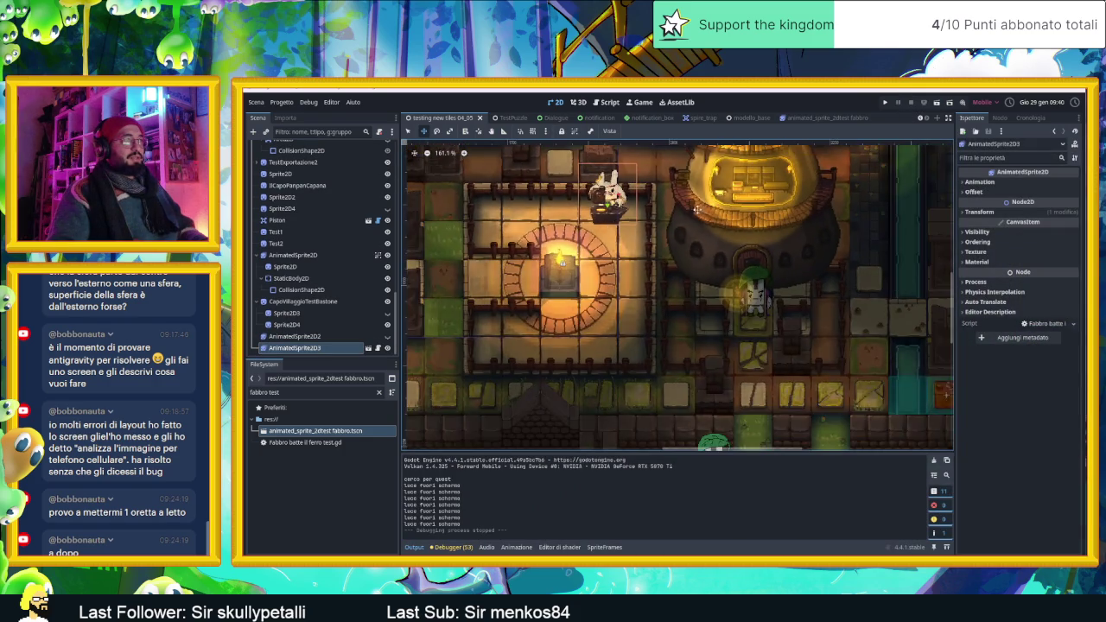
{"action": "scroll", "coordinate": [791, 263], "scroll_direction": "left", "scroll_amount": 5}
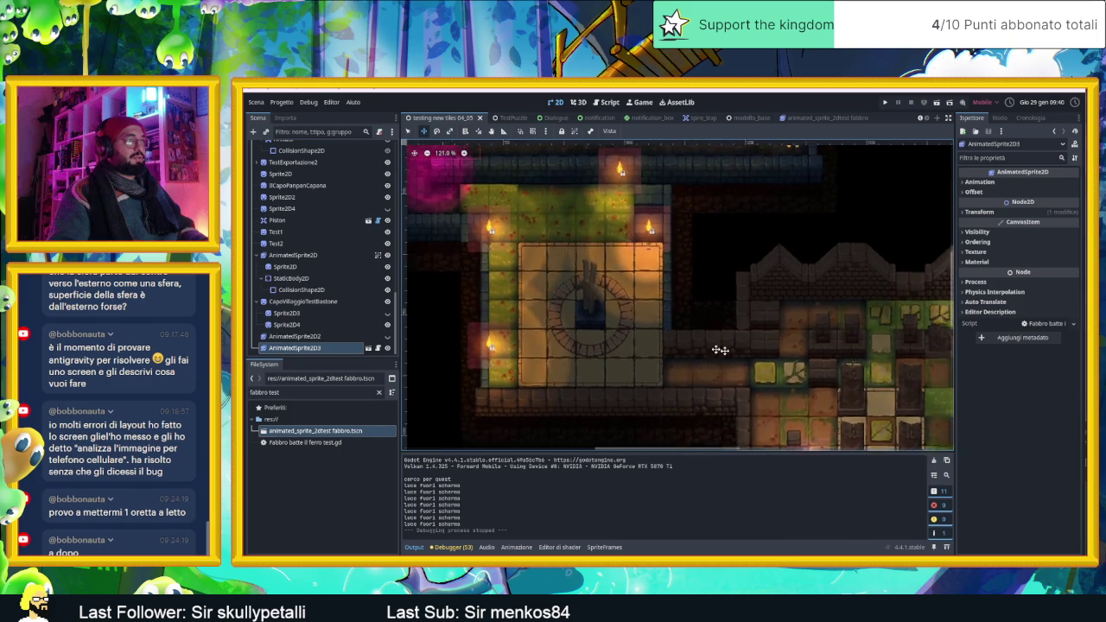
{"action": "scroll", "coordinate": [735, 352], "scroll_direction": "right", "scroll_amount": 5}
{"action": "left_click_drag", "start_coordinate": [754, 342], "coordinate": [406, 257]}
{"action": "scroll", "coordinate": [776, 254], "scroll_direction": "left", "scroll_amount": 5}
{"action": "mouse_move", "coordinate": [719, 257]}
{"action": "left_mouse_down"}
{"action": "mouse_move", "coordinate": [667, 248]}
{"action": "mouse_move", "coordinate": [654, 226]}
{"action": "left_mouse_up"}
{"action": "scroll", "coordinate": [654, 226], "scroll_direction": "up", "scroll_amount": 3}
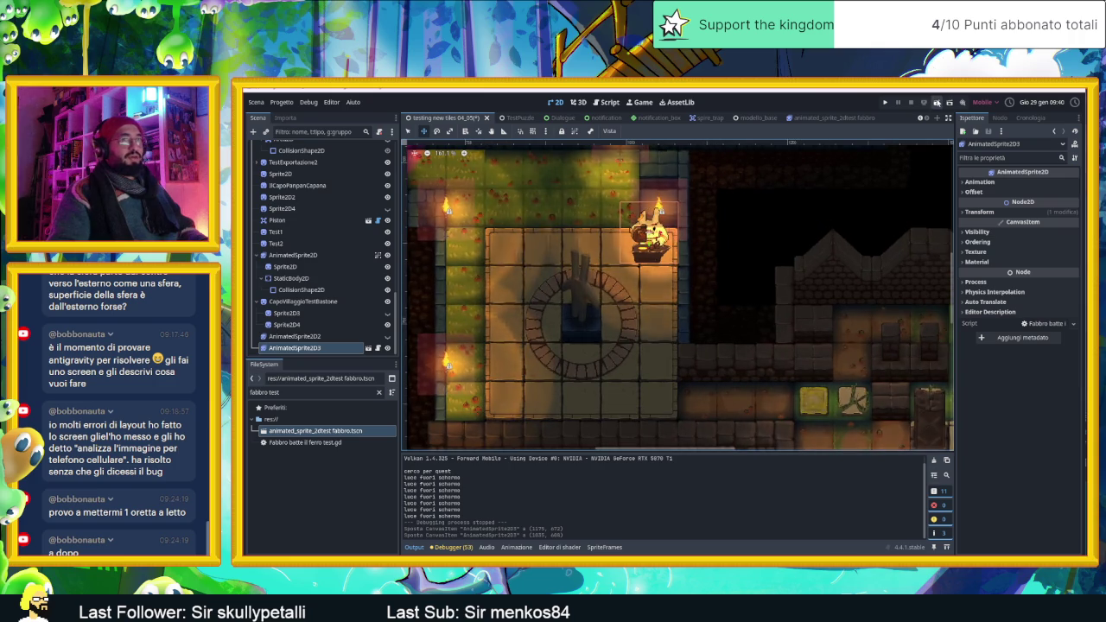
- Save the level, test it with F5, stop it, and show the desktop
{"action": "key", "text": "ctrl+s"}
{"action": "key", "text": "F5"}
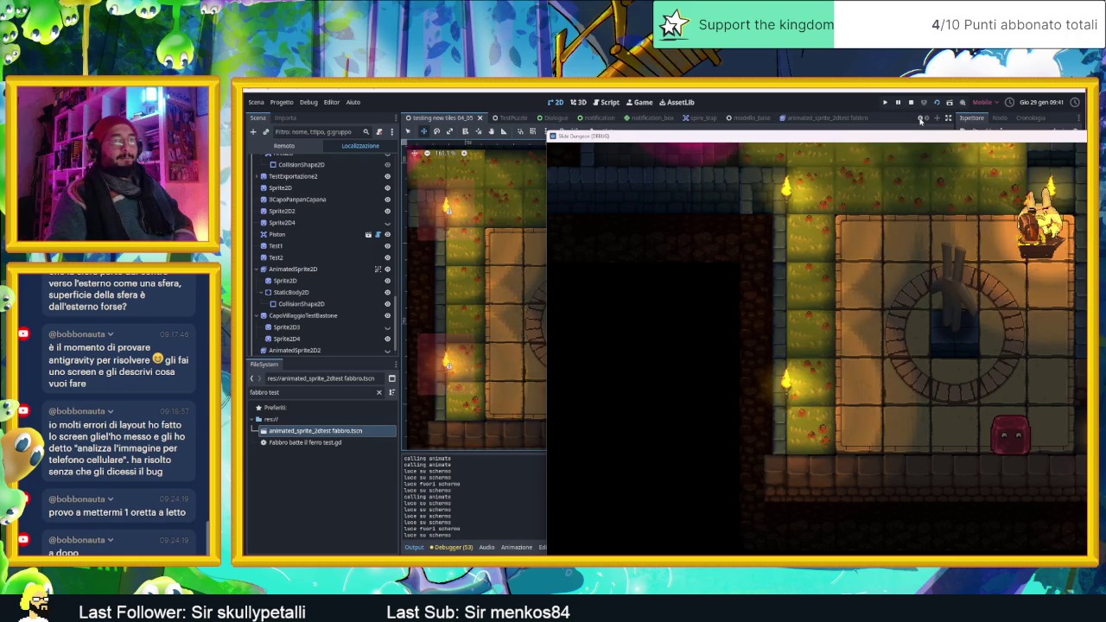
{"action": "left_click", "coordinate": [910, 102]}
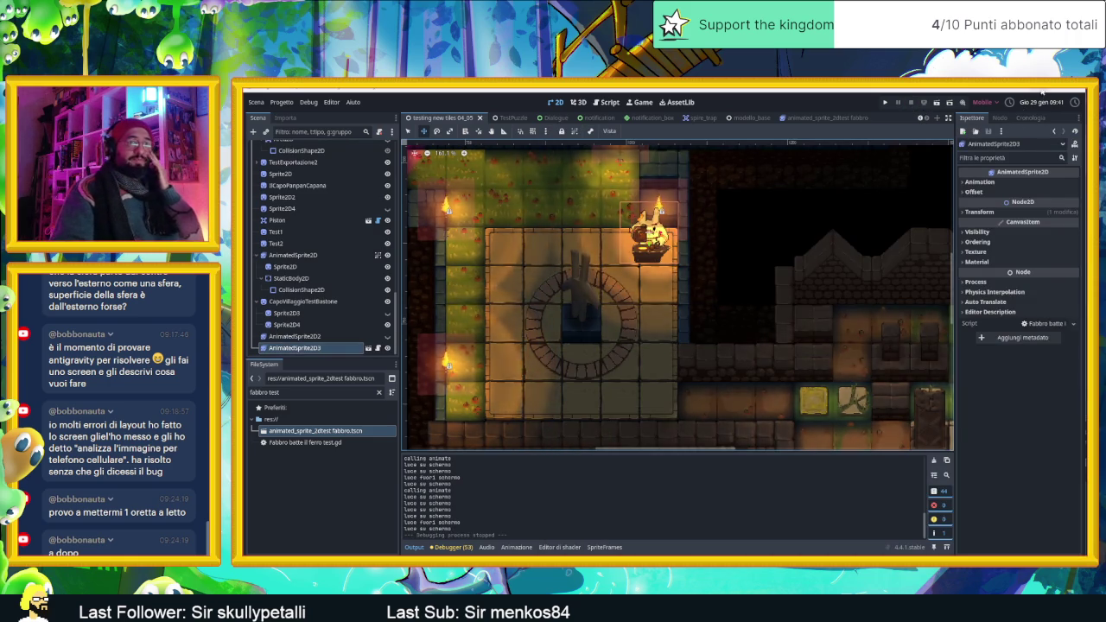
{"action": "key", "text": "super+d"}
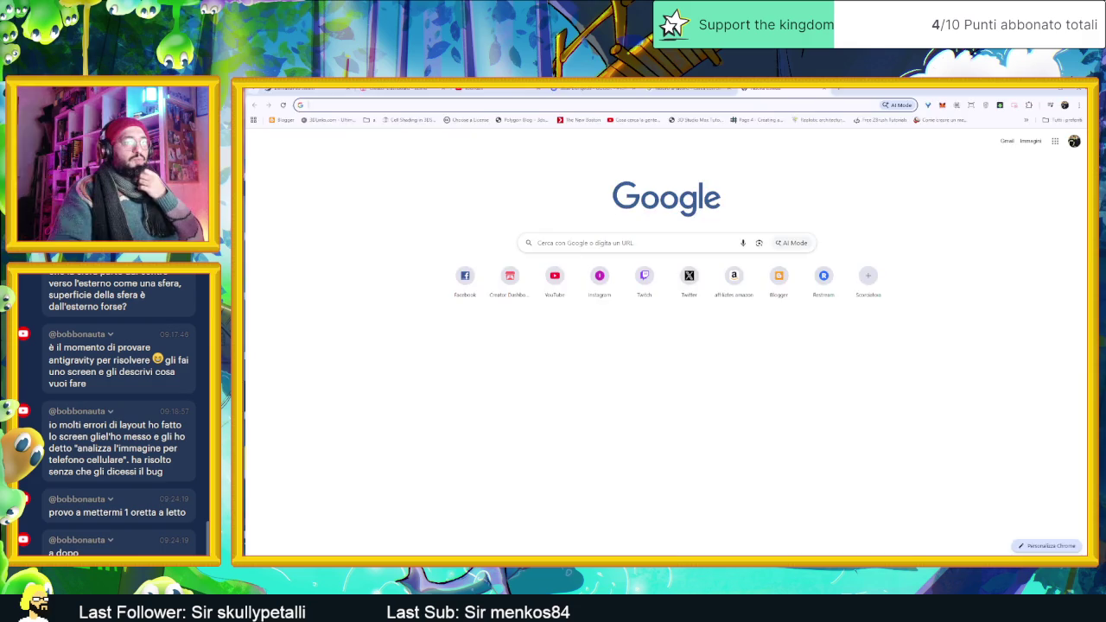
{"action": "key", "text": "super+d"}
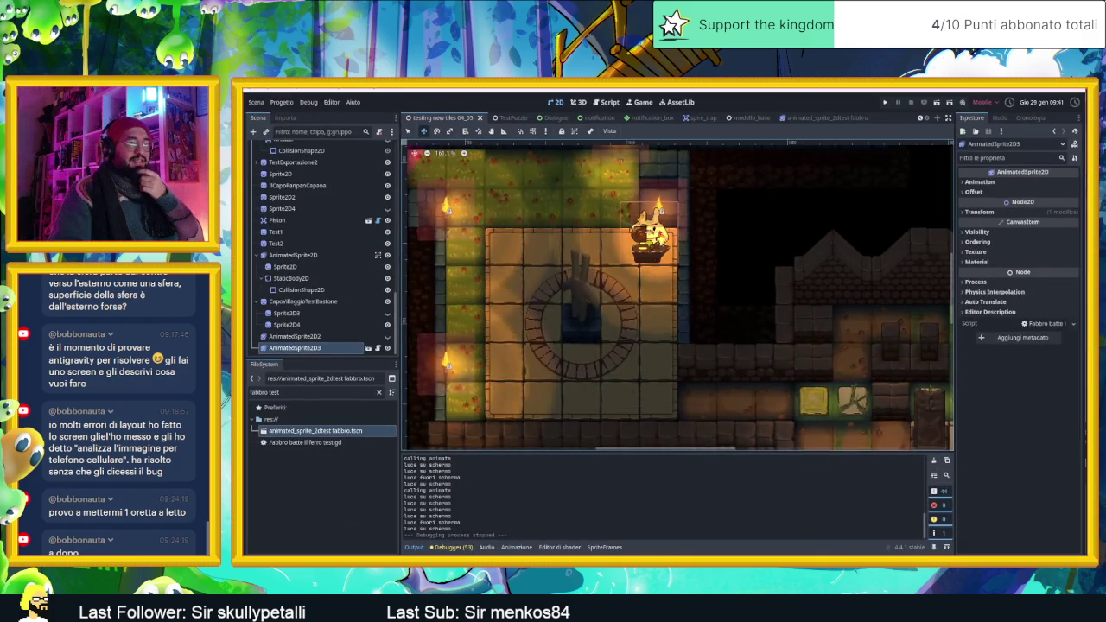
{"action": "key", "text": "alt+Tab"}
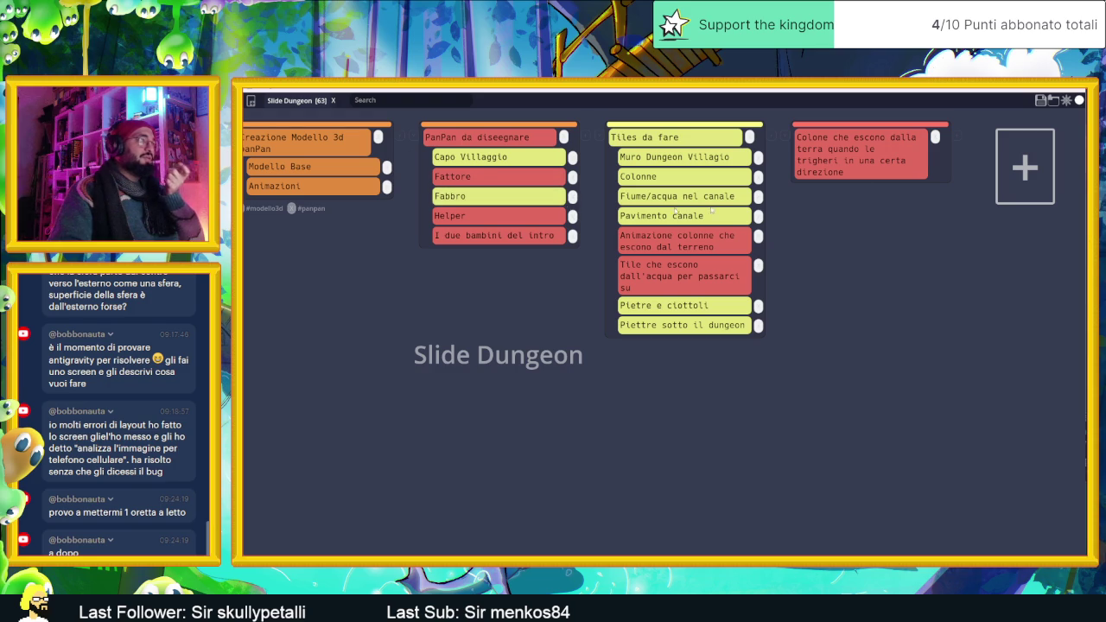
{"action": "key", "text": "super+d"}
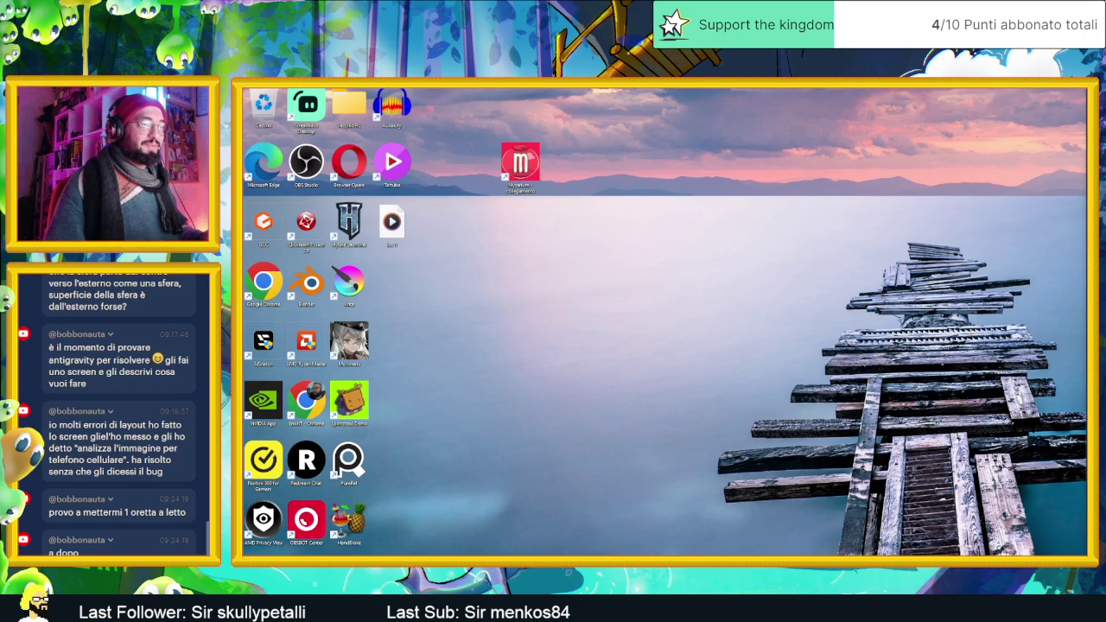
- Launch AirServer from the Start menu and maximize its iPad mirroring window
{"action": "key", "text": "super"}
{"action": "left_click", "coordinate": [950, 389]}
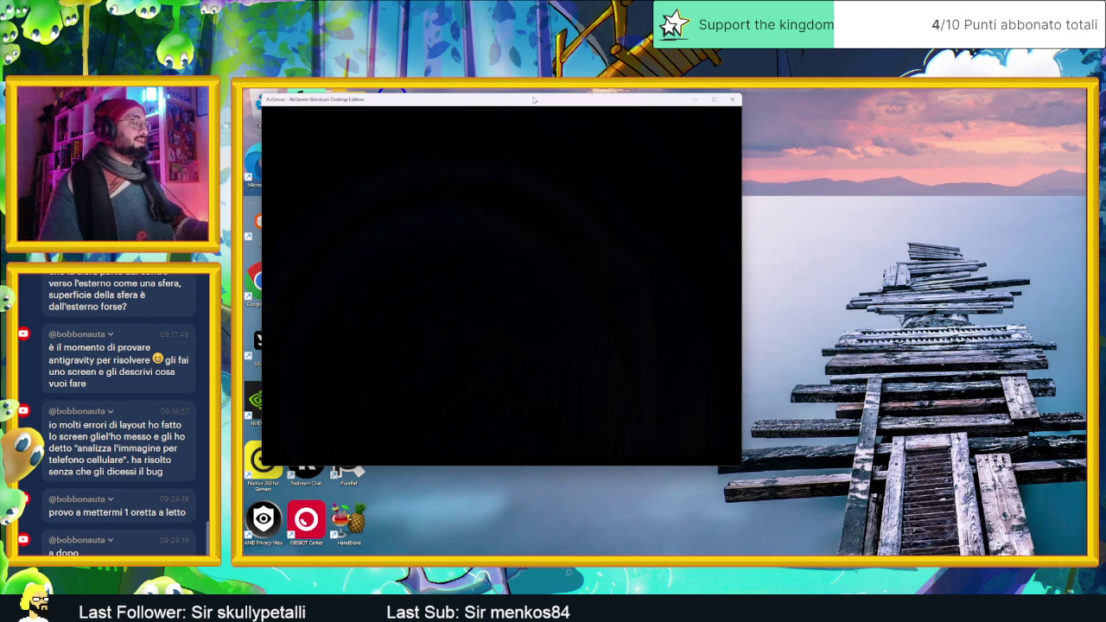
{"action": "double_click", "coordinate": [526, 103]}
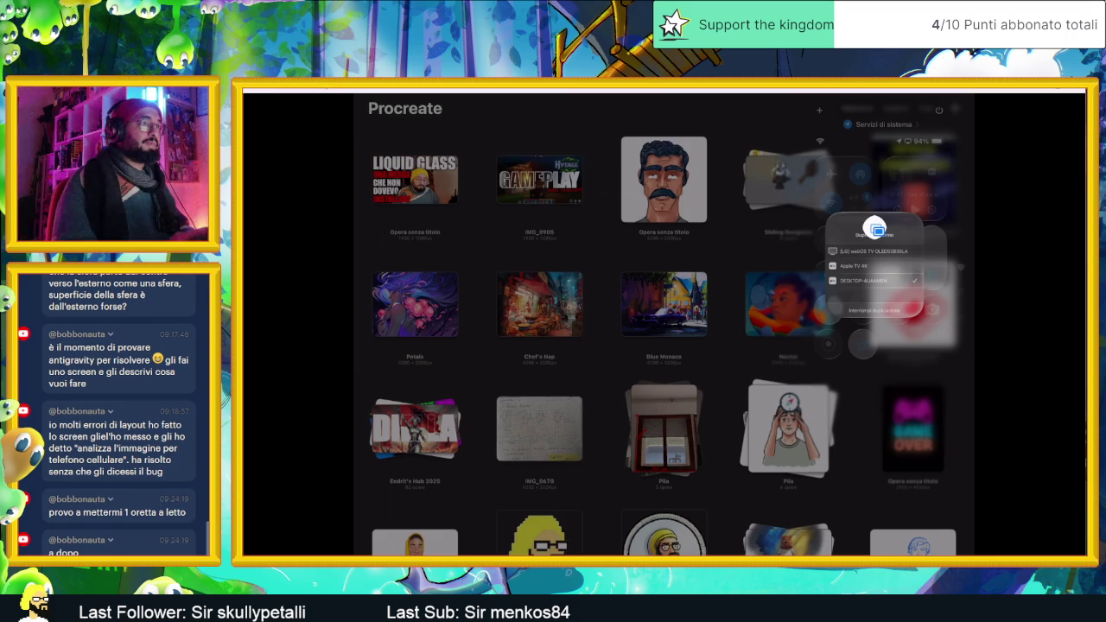
- Inside the Sliding Dungeons stack, add a new canvas with the HD 300 Dpi preset
{"action": "left_click", "coordinate": [788, 181]}
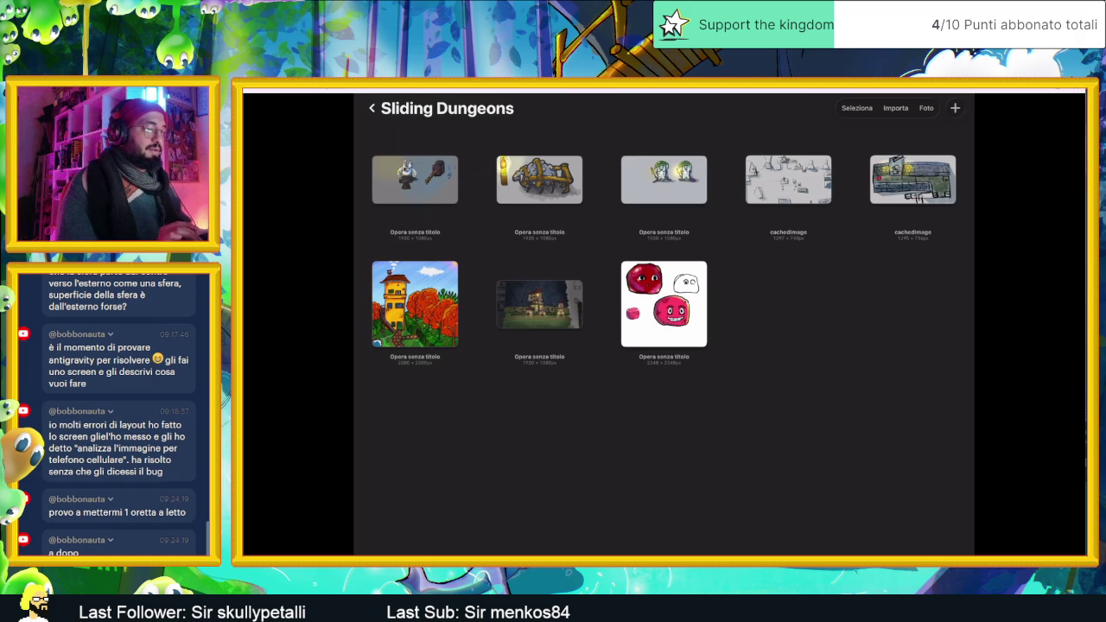
{"action": "left_click", "coordinate": [955, 108]}
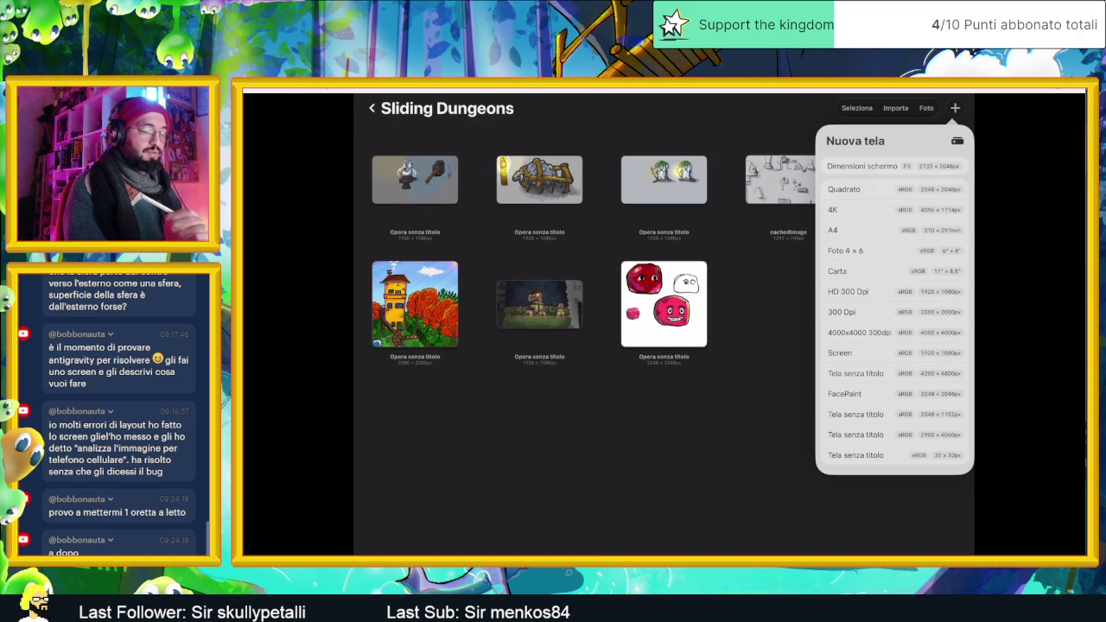
{"action": "left_click", "coordinate": [848, 291]}
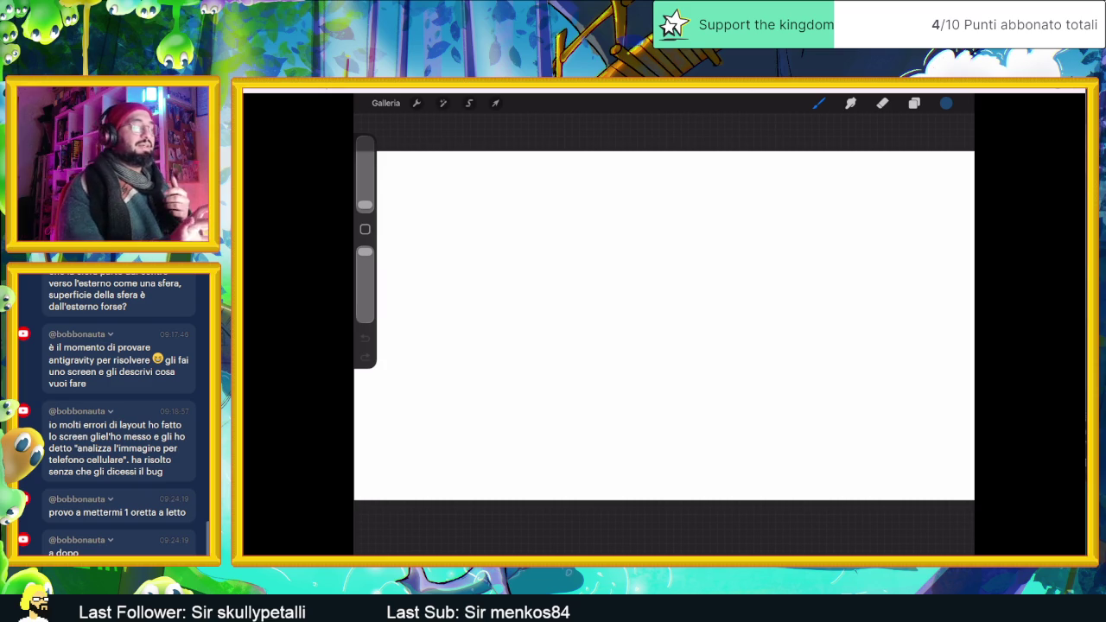
- Pick white as the painting colour, set the background layer to light grey, and switch to the Brush
{"action": "left_click", "coordinate": [946, 102]}
{"action": "left_click_drag", "start_coordinate": [922, 233], "coordinate": [804, 176]}
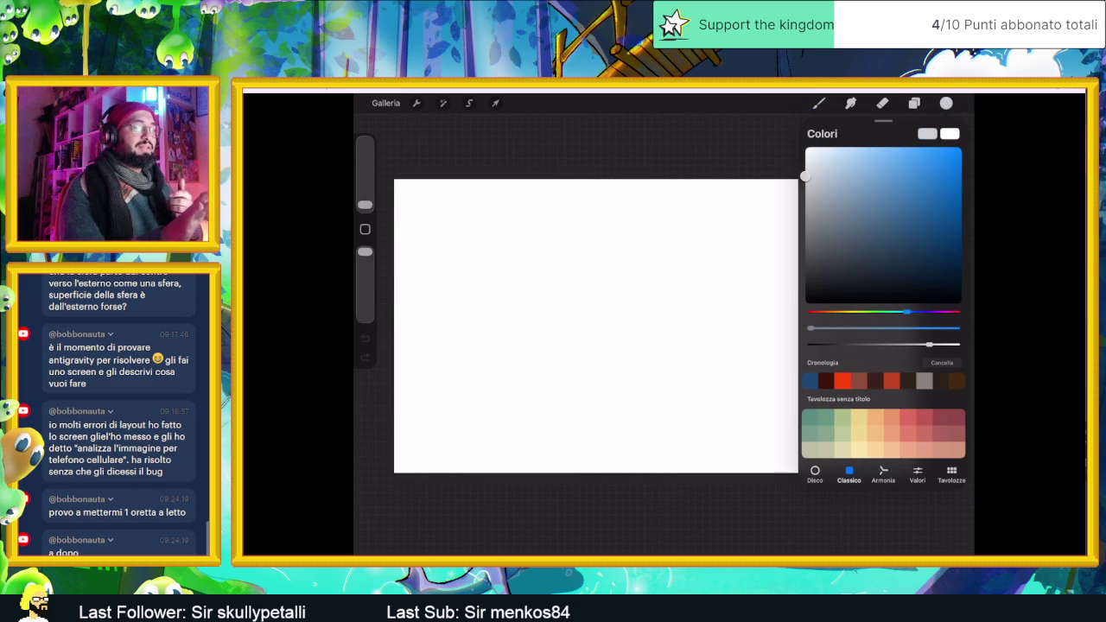
{"action": "left_click", "coordinate": [914, 102]}
{"action": "left_click", "coordinate": [878, 194]}
{"action": "left_click_drag", "start_coordinate": [801, 143], "coordinate": [806, 177]}
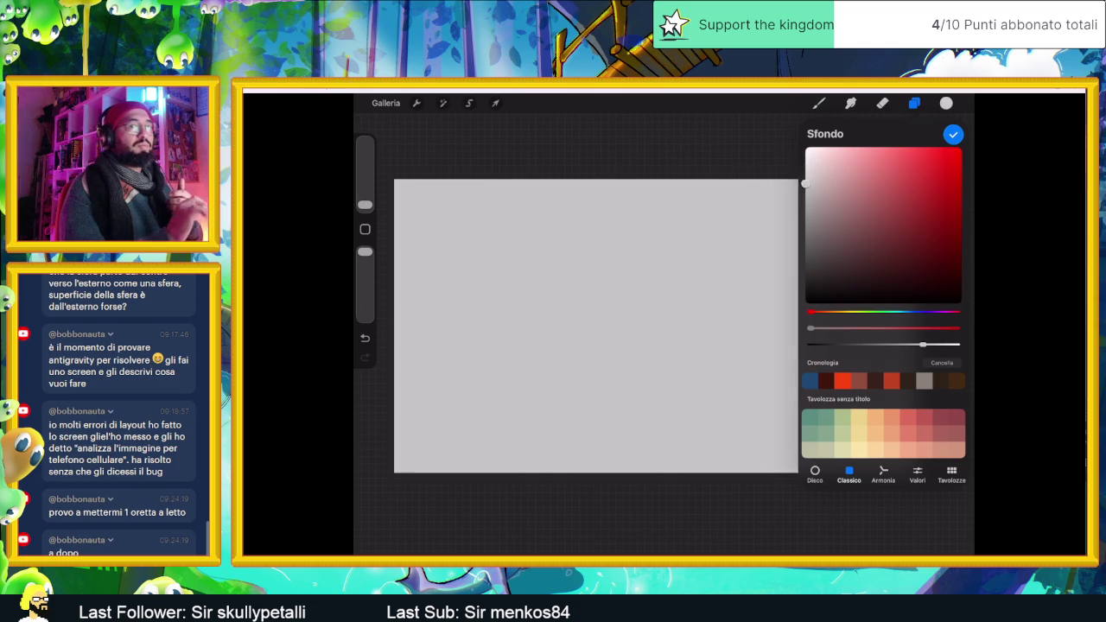
{"action": "left_click", "coordinate": [952, 134]}
{"action": "left_click", "coordinate": [819, 103]}
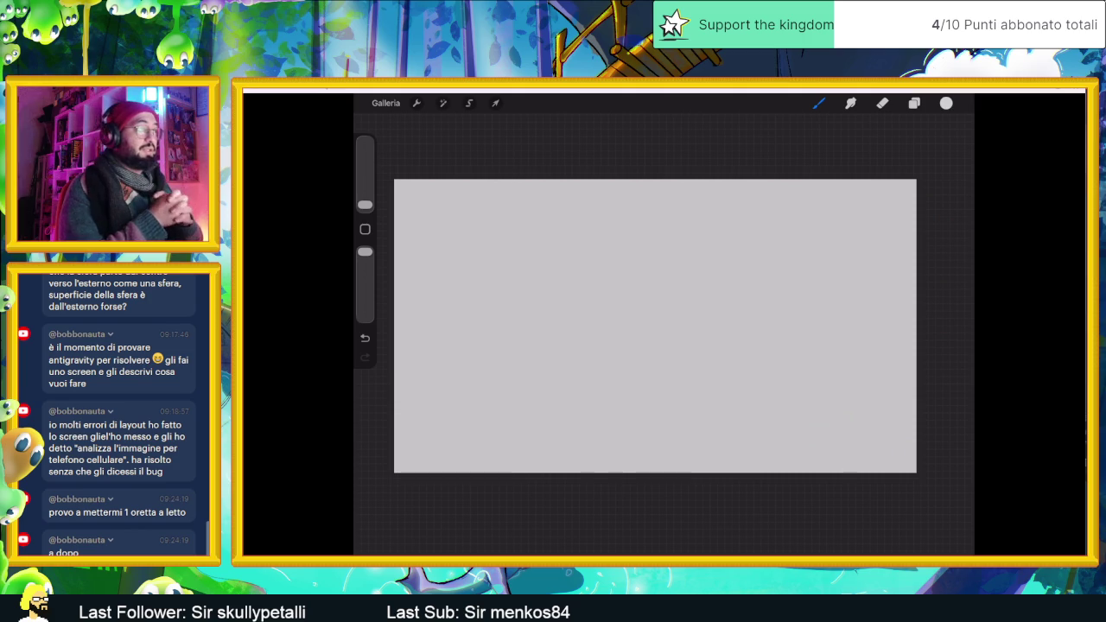
{"action": "scroll", "coordinate": [655, 326], "scroll_direction": "down", "scroll_amount": 2}
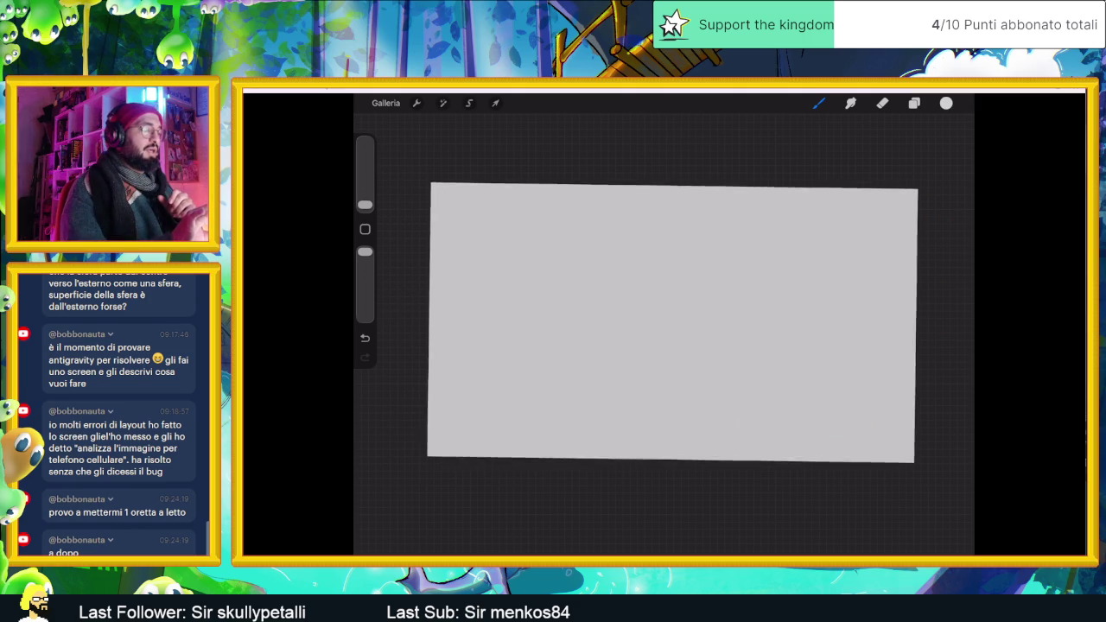